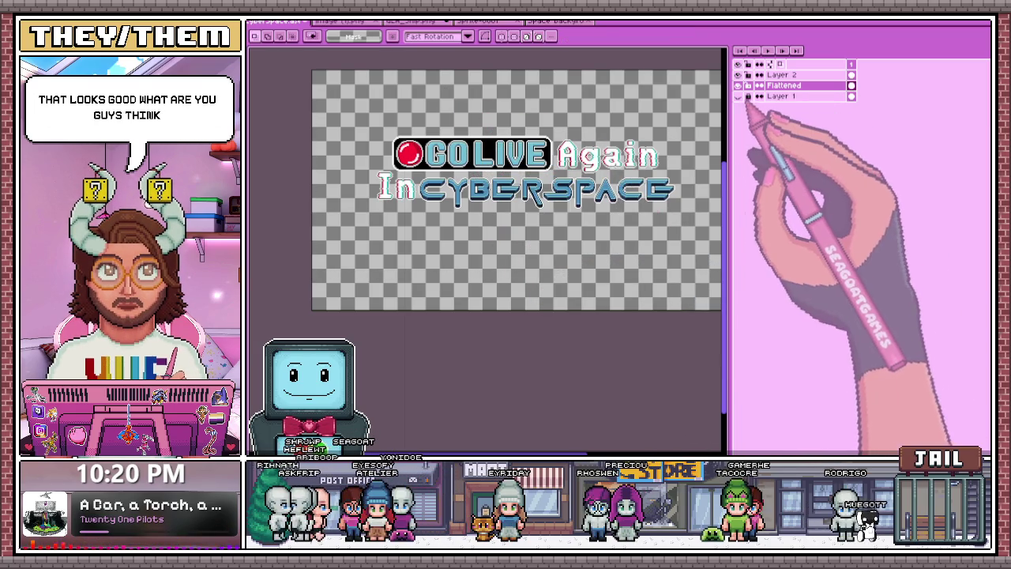
# Show the galaxy background behind the title and zoom around the canvas
pyautogui.click(738, 96)
pyautogui.scroll(1, 536, 236)
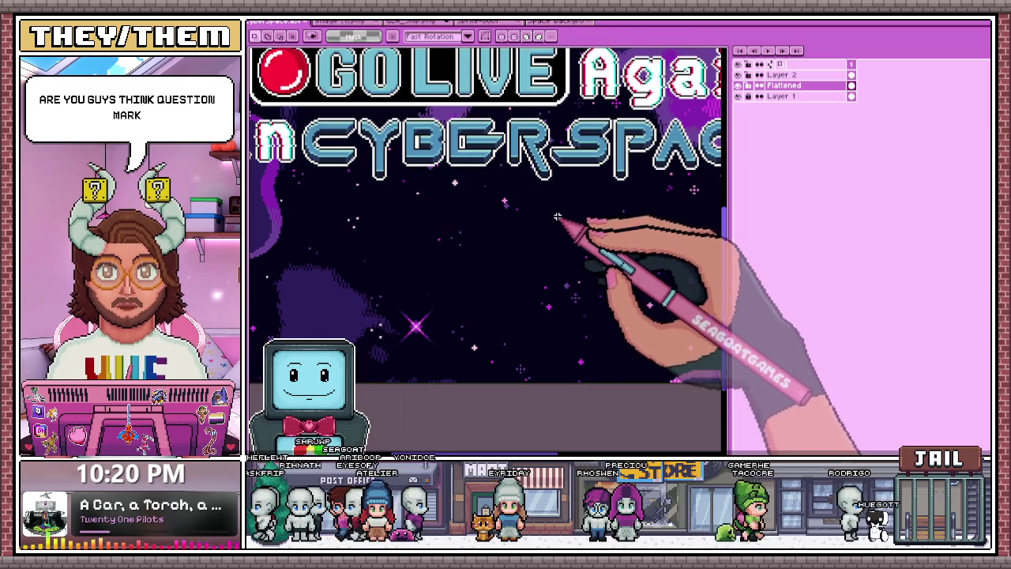
pyautogui.scroll(-1, 564, 209)
pyautogui.scroll(-1, 564, 209)
pyautogui.scroll(2, 569, 211)
pyautogui.scroll(-1, 581, 218)
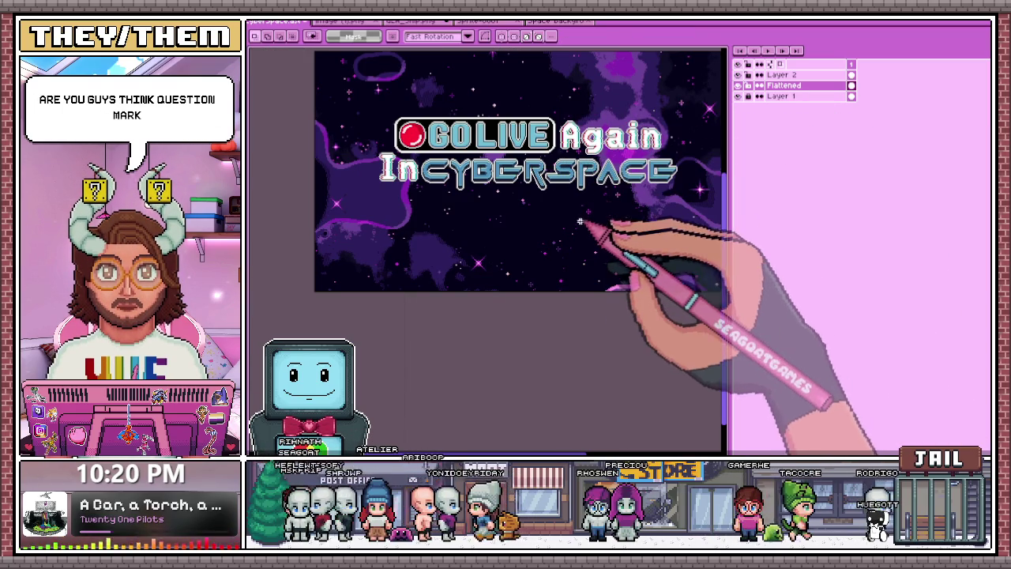
pyautogui.scroll(5, 560, 293)
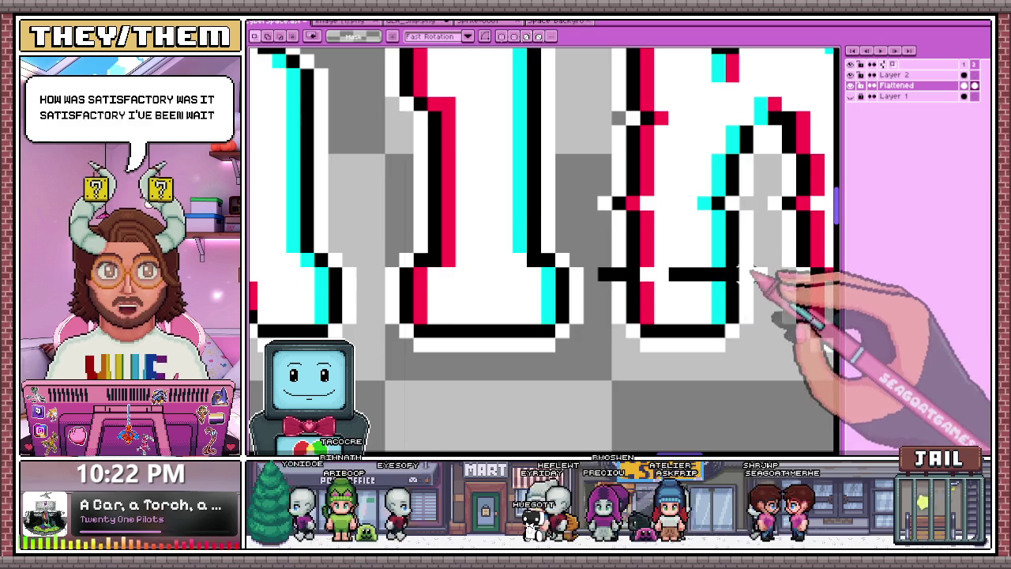
pyautogui.scroll(-3, 680, 277)
pyautogui.scroll(-1, 637, 192)
pyautogui.scroll(1, 637, 191)
pyautogui.scroll(1, 485, 267)
pyautogui.scroll(-1, 401, 255)
pyautogui.scroll(1, 442, 309)
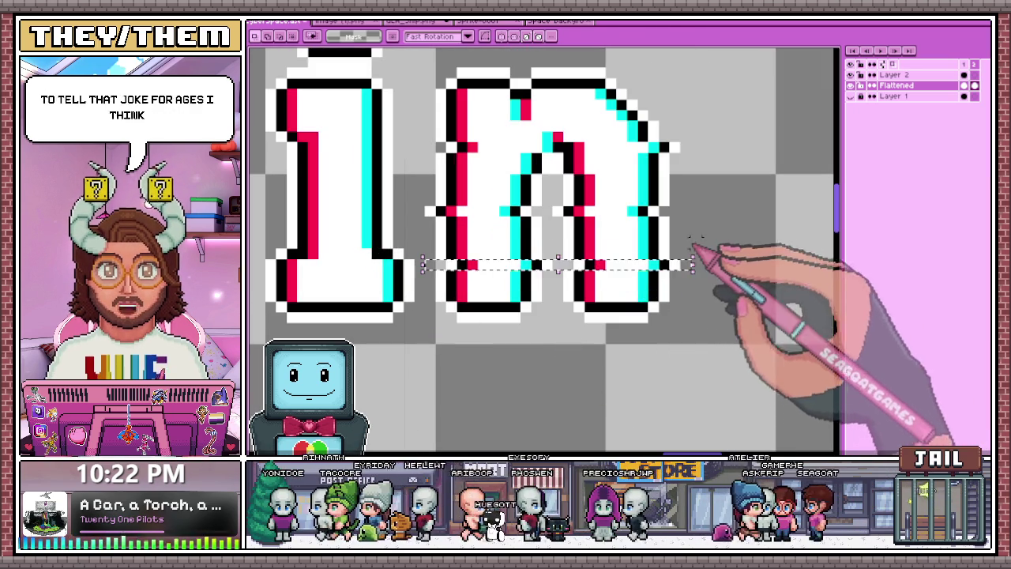
# Select thin strips across the In letters, shift one sideways as a glitch slice, and preview playback
pyautogui.press('s')
pyautogui.moveTo(673, 259); pyautogui.dragTo(401, 270)
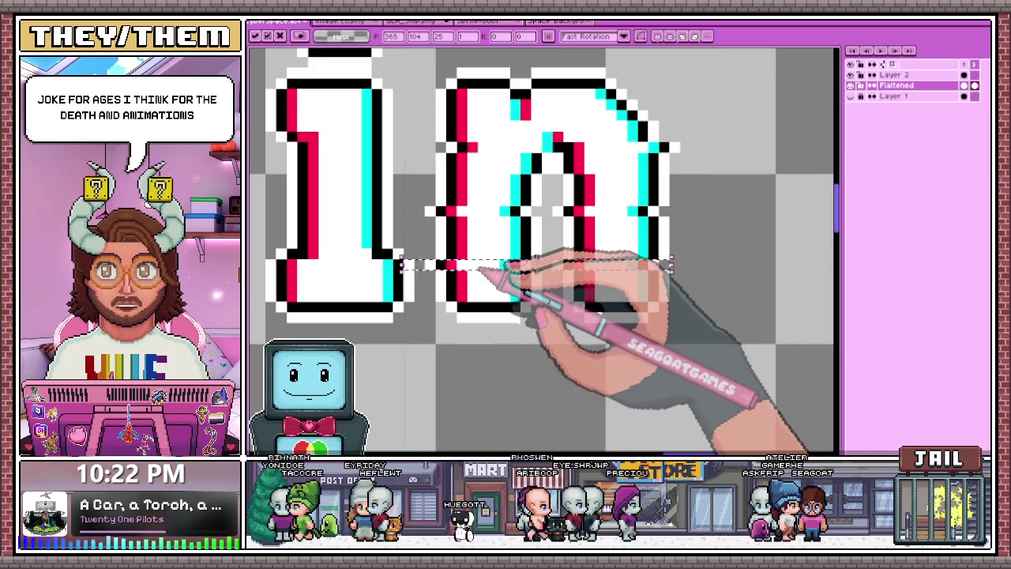
pyautogui.moveTo(411, 207); pyautogui.dragTo(679, 215)
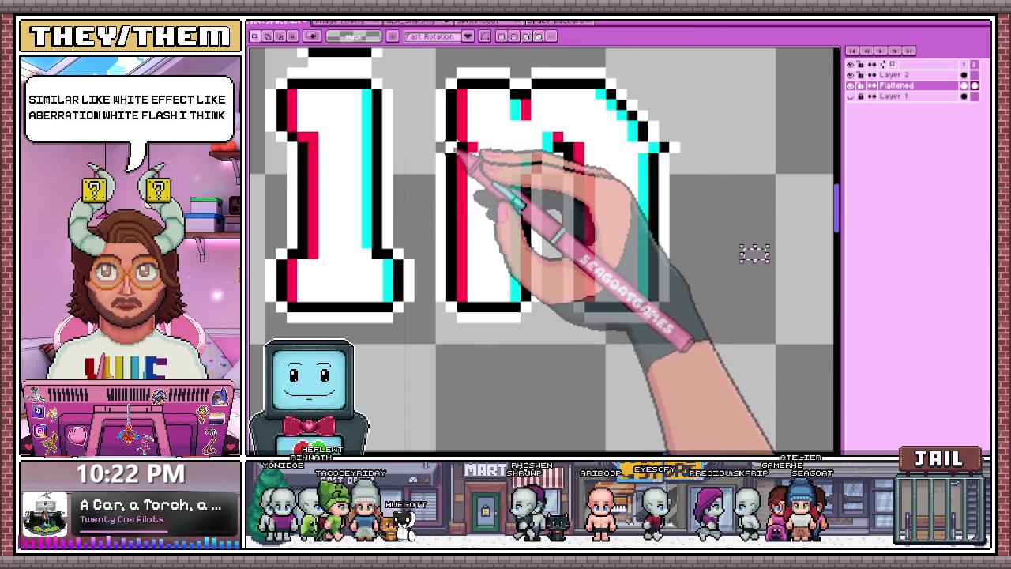
pyautogui.moveTo(425, 146); pyautogui.dragTo(544, 146)
pyautogui.scroll(-2, 573, 272)
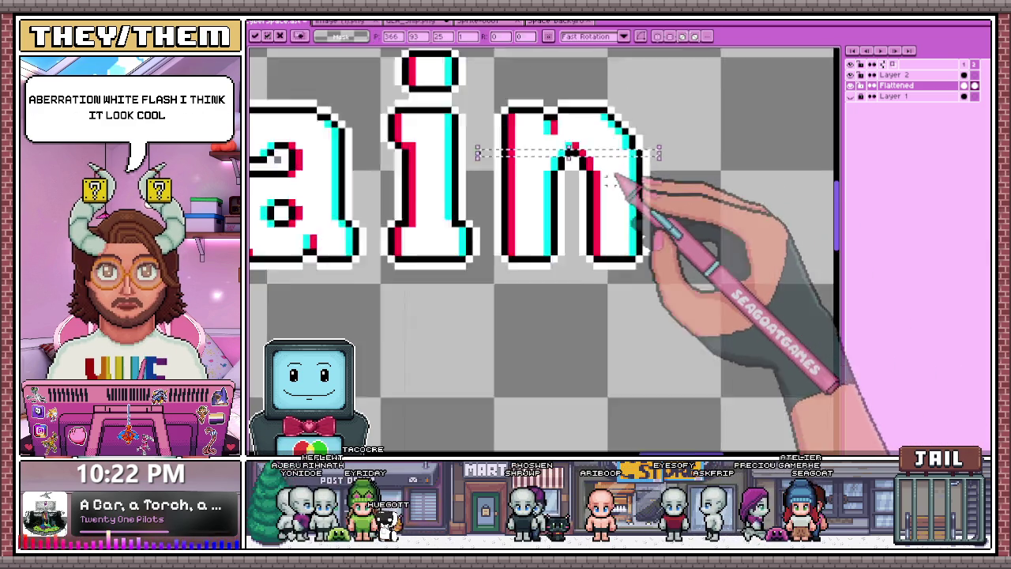
pyautogui.scroll(-2, 572, 273)
pyautogui.scroll(-3, 572, 272)
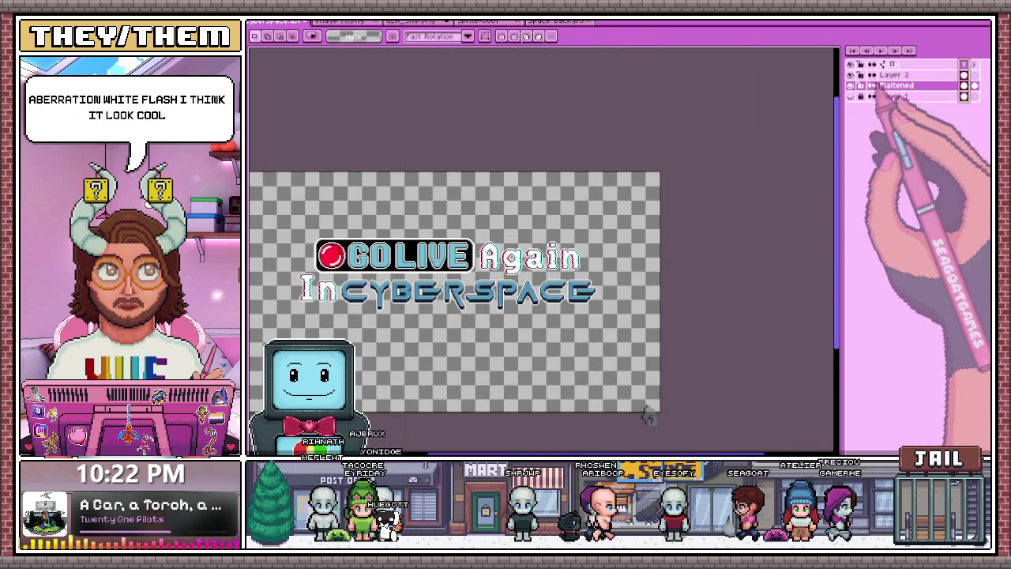
pyautogui.press('space')
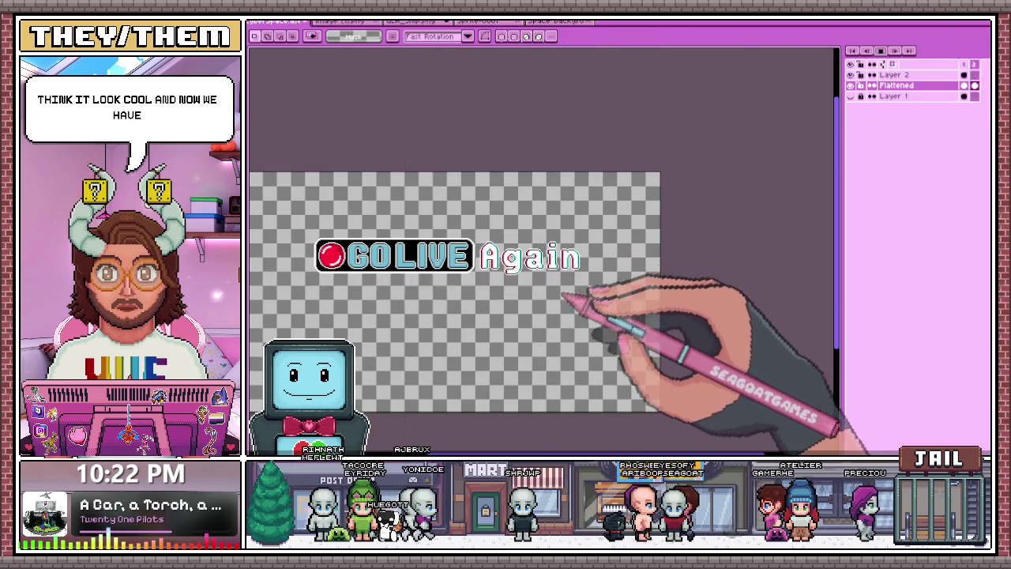
# Zoom in and out on the playing title to watch the blink, then fit the whole image in view
pyautogui.scroll(2, 525, 285)
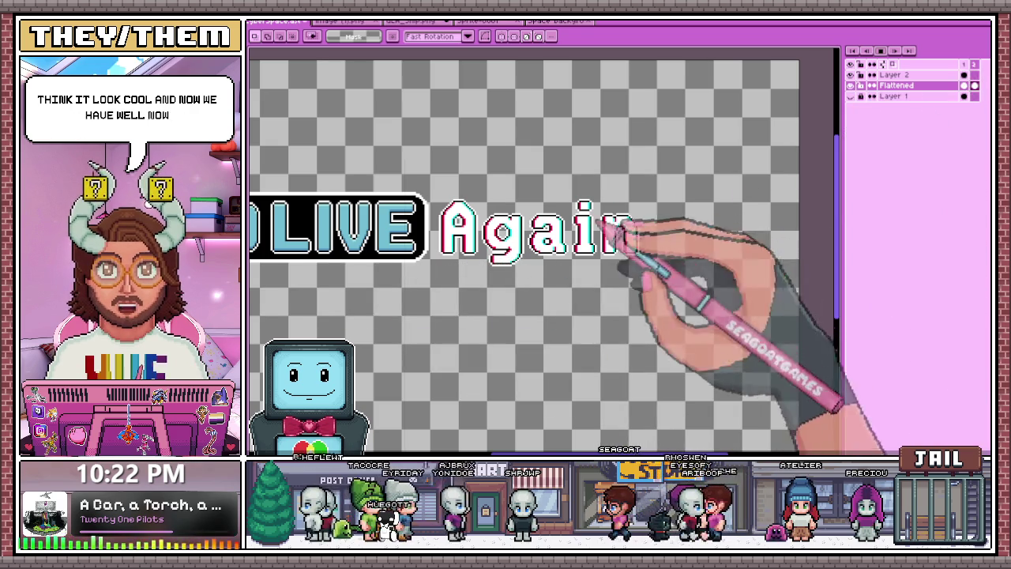
pyautogui.scroll(-2, 545, 253)
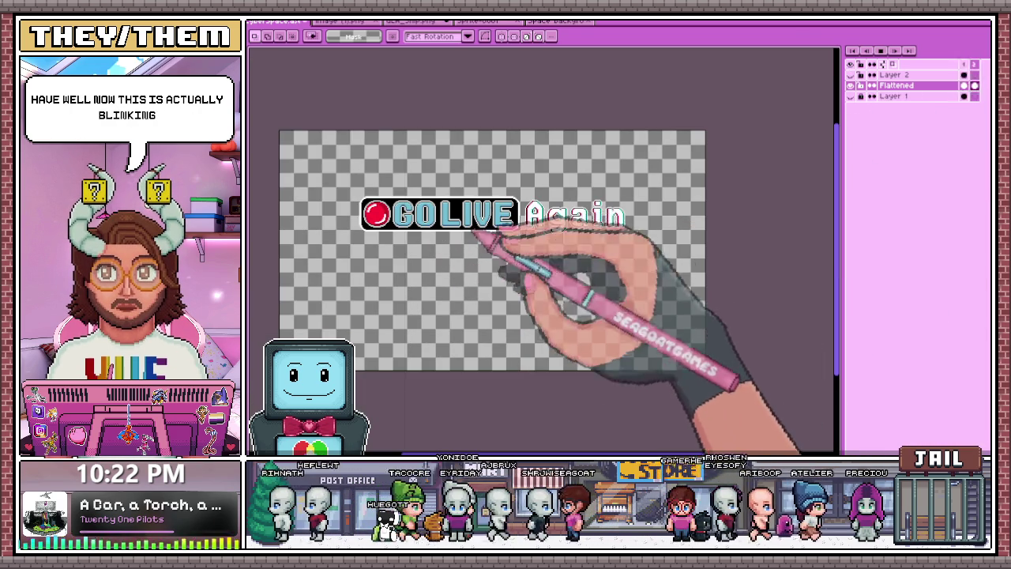
pyautogui.scroll(3, 624, 229)
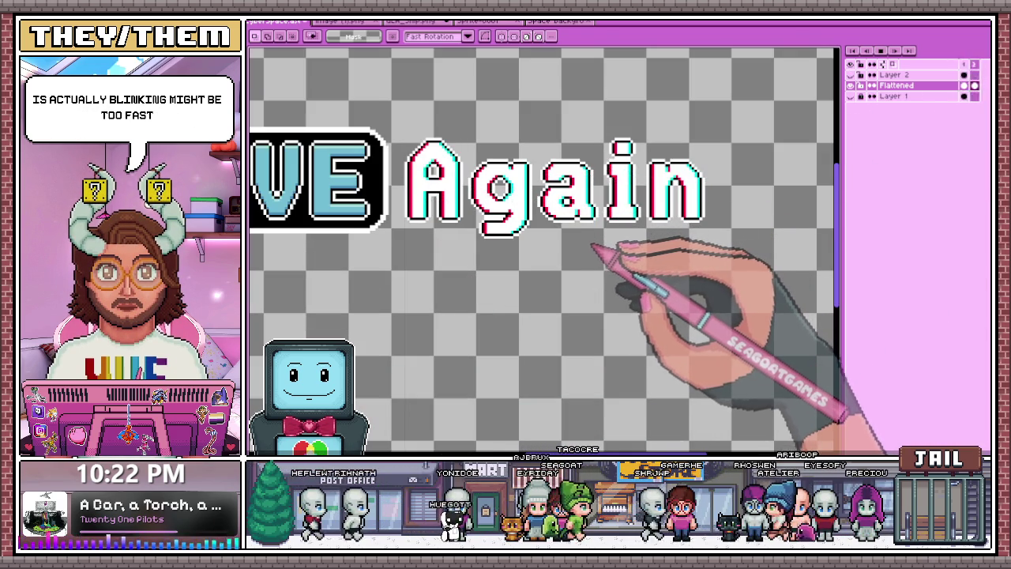
pyautogui.scroll(-3, 559, 243)
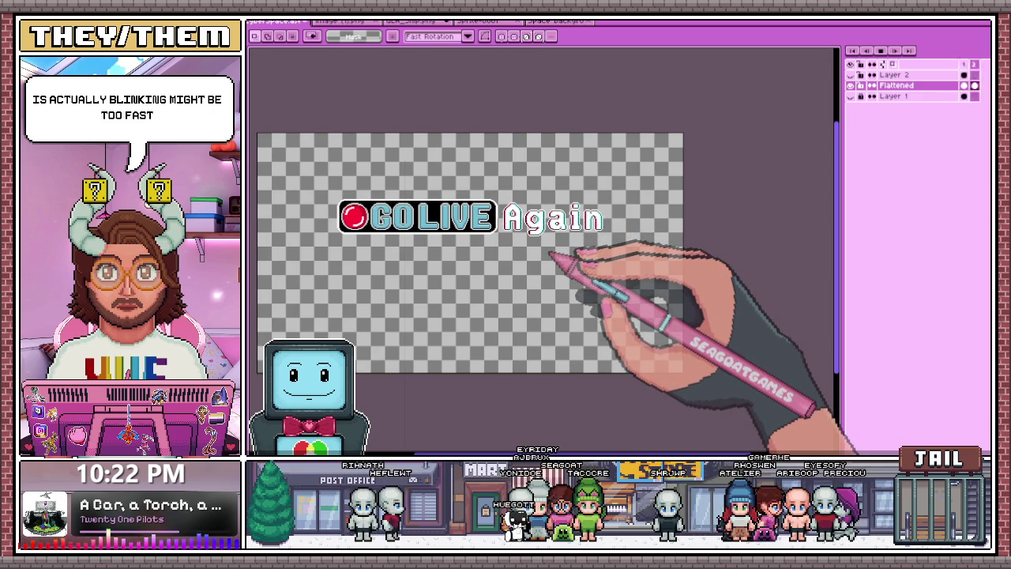
pyautogui.scroll(2, 553, 251)
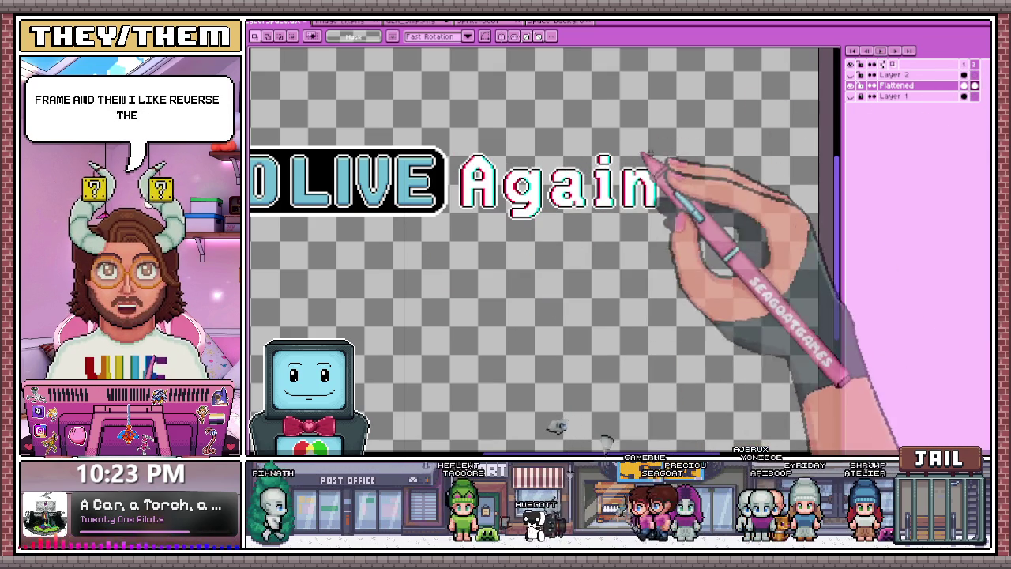
pyautogui.press('-')
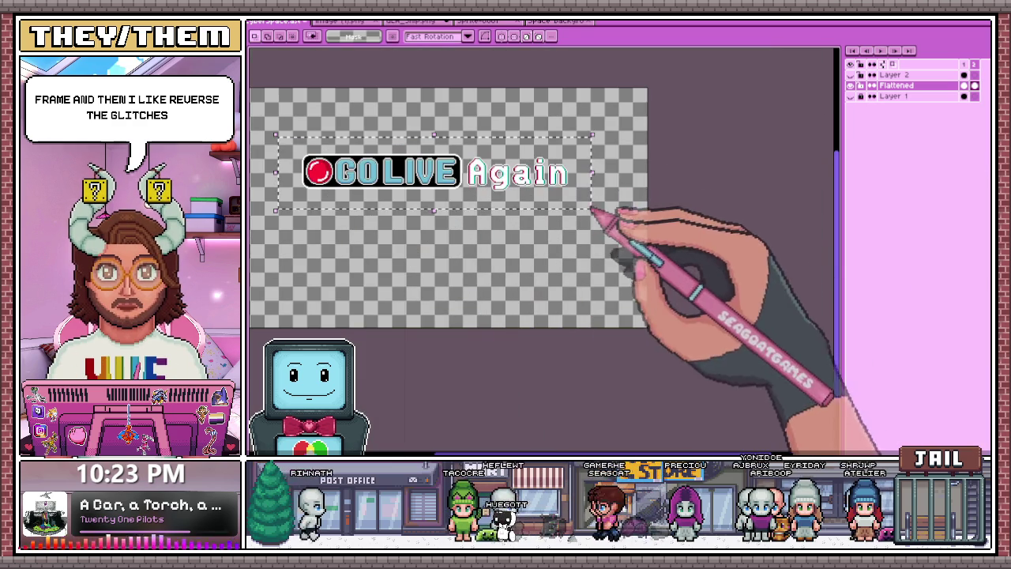
# Undo the accidentally stamped copies of the GO LIVE Again graphic
pyautogui.hotkey('ctrl', 't')
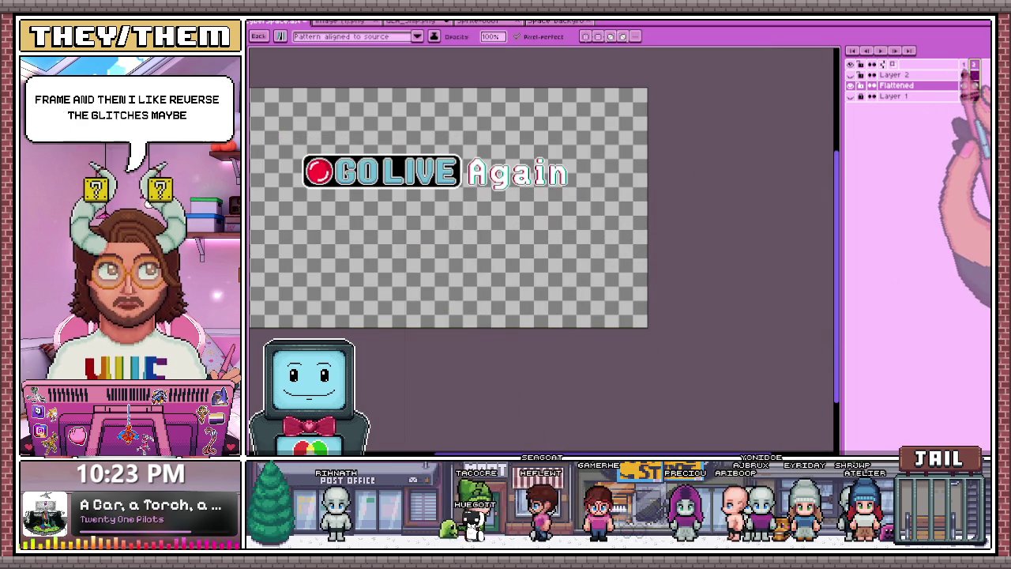
pyautogui.moveTo(521, 172); pyautogui.dragTo(526, 243)
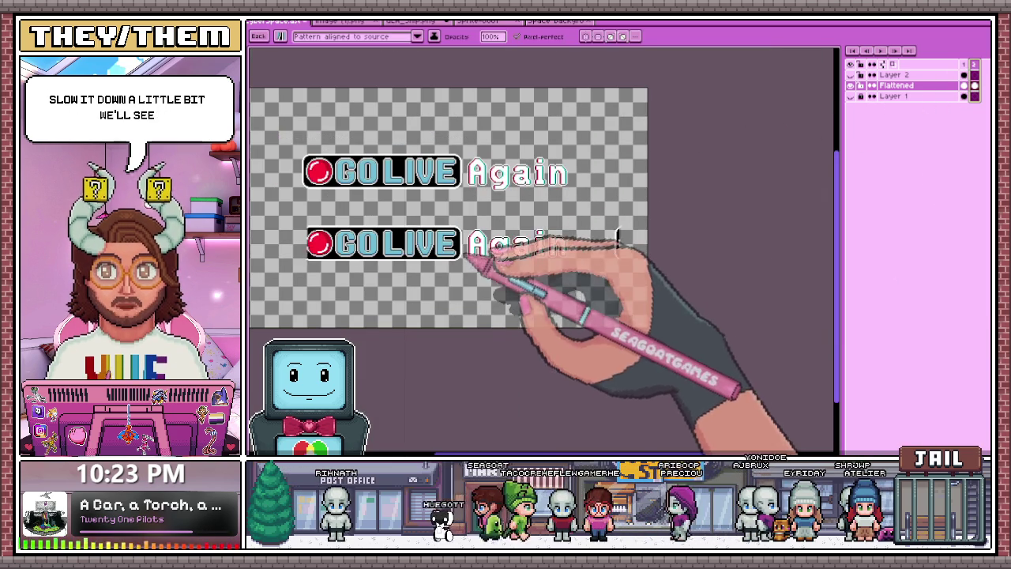
pyautogui.moveTo(471, 263); pyautogui.dragTo(600, 399)
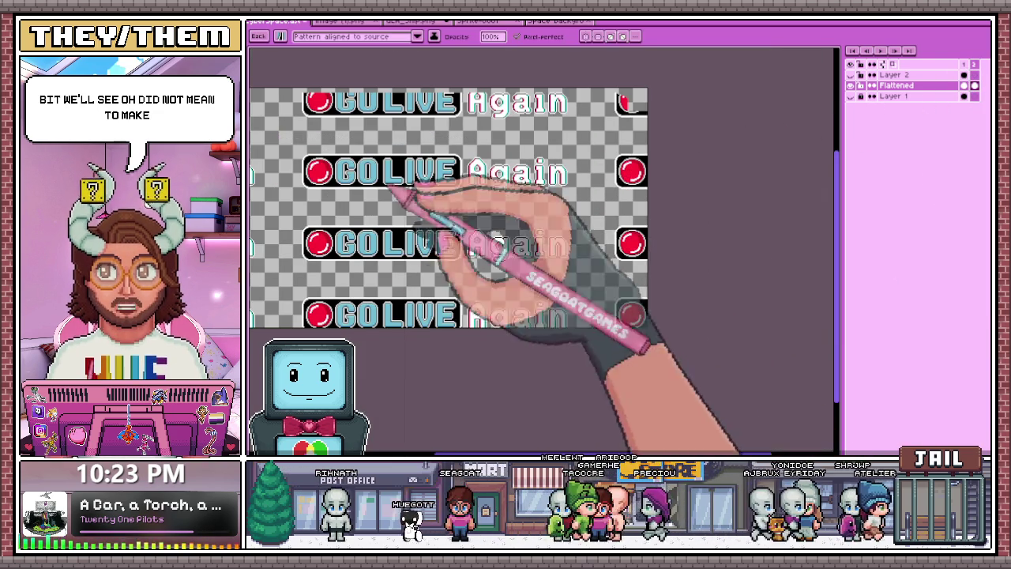
pyautogui.hotkey('ctrl', 'z')
pyautogui.press('-')
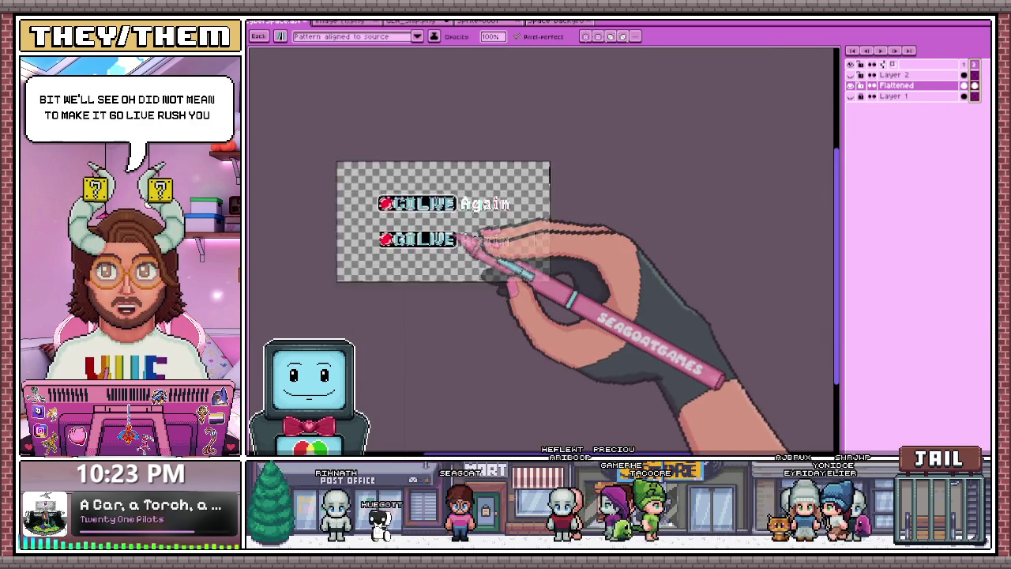
pyautogui.moveTo(446, 247); pyautogui.dragTo(428, 230)
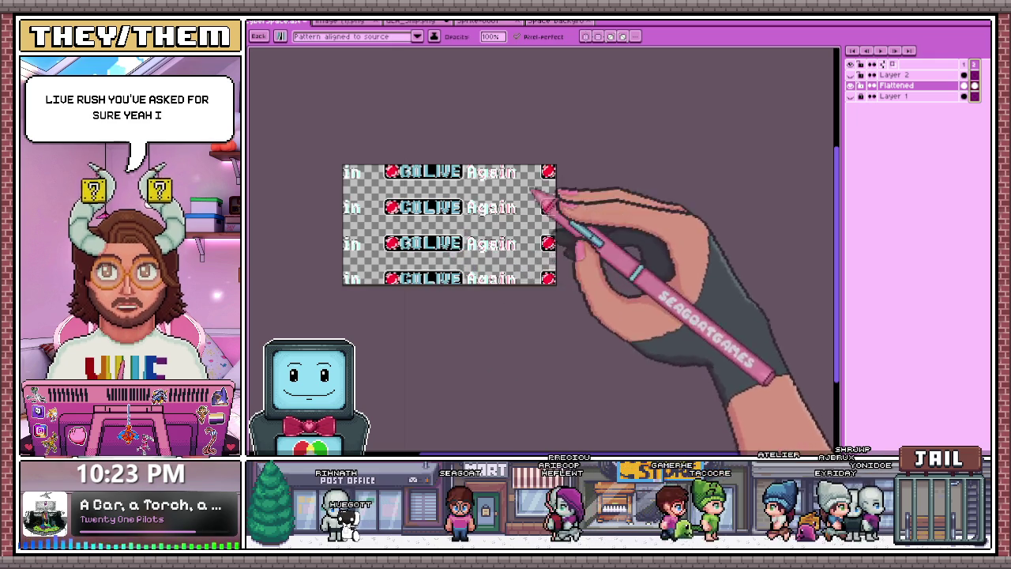
pyautogui.hotkey('ctrl', 'b')
pyautogui.click(280, 36)
pyautogui.press('Escape')
# Select the GO LIVE Again graphic and place it on another Flattened-layer frame at the original title position
pyautogui.press('m')
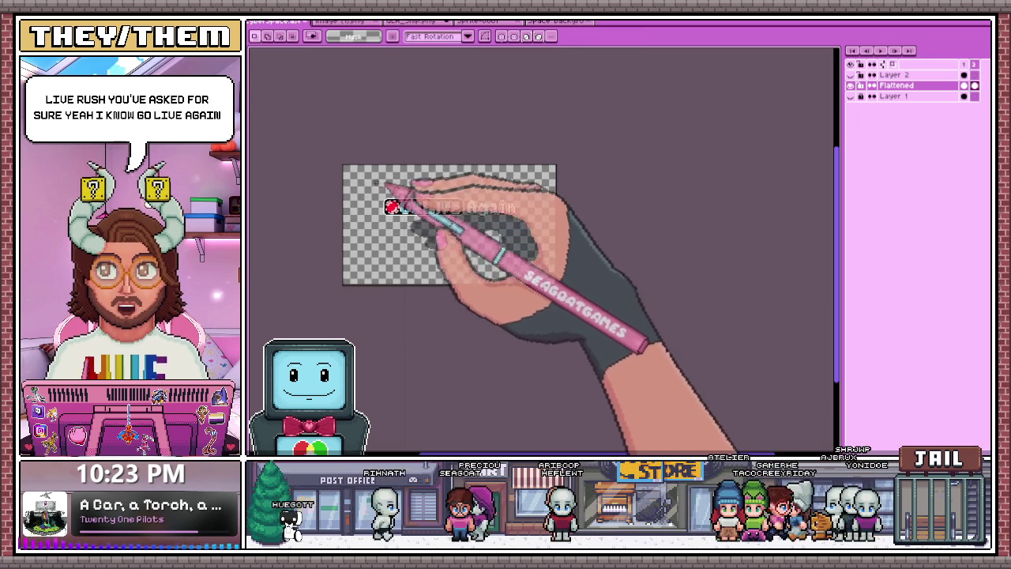
pyautogui.moveTo(371, 182); pyautogui.dragTo(559, 254)
pyautogui.scroll(1, 474, 209)
pyautogui.hotkey('ctrl', 'd')
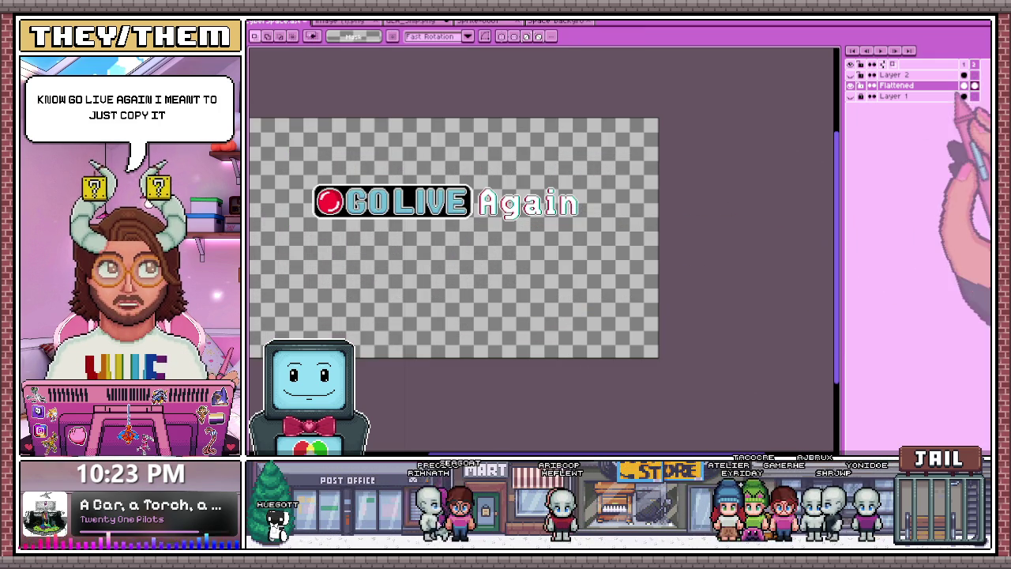
pyautogui.moveTo(278, 164); pyautogui.dragTo(618, 255)
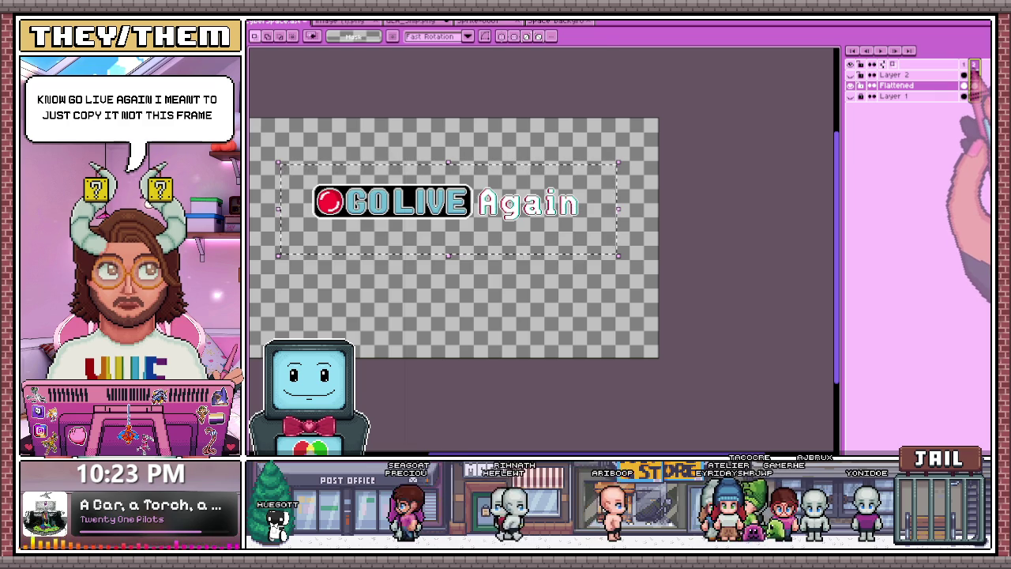
pyautogui.click(974, 85)
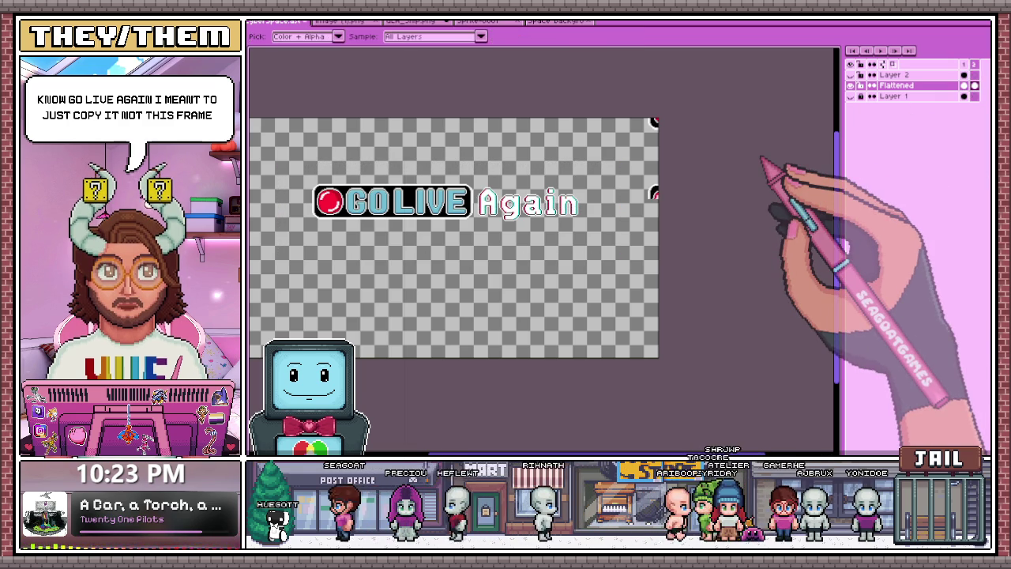
pyautogui.moveTo(763, 162); pyautogui.dragTo(455, 202)
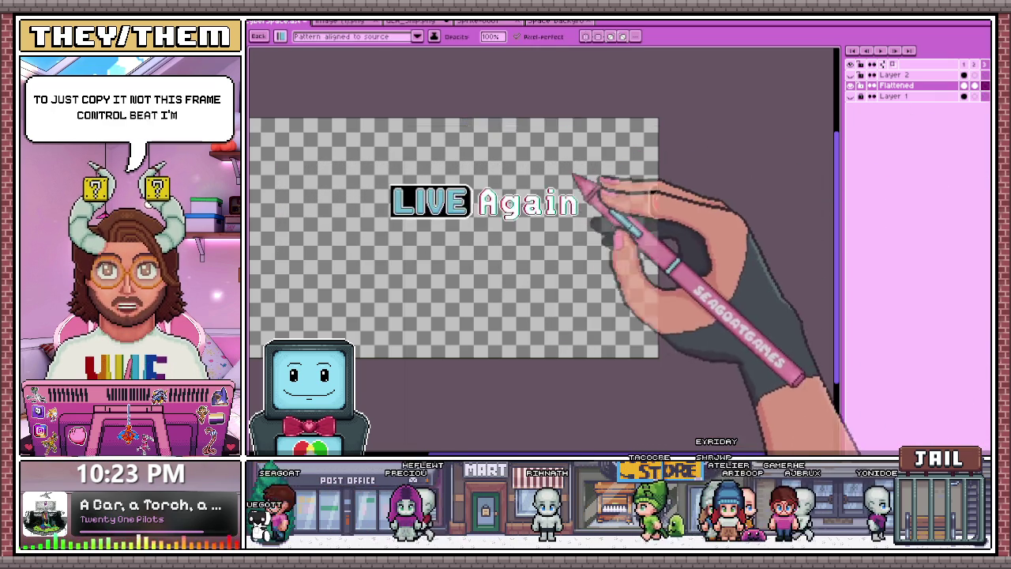
# Return to the one-pixel brush and paste the copied graphic into this frame
pyautogui.click(281, 37)
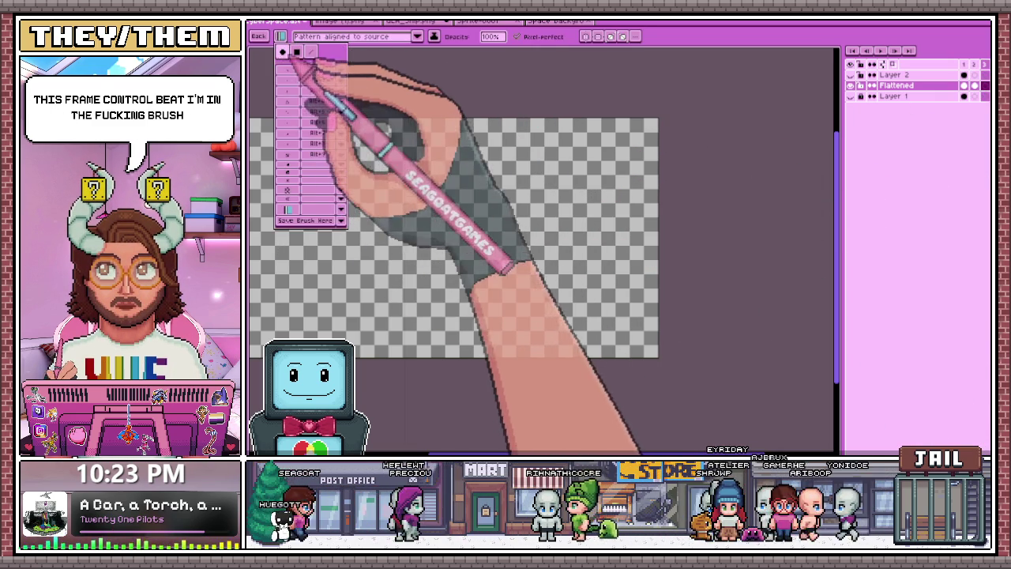
pyautogui.click(297, 52)
pyautogui.hotkey('ctrl', 'v')
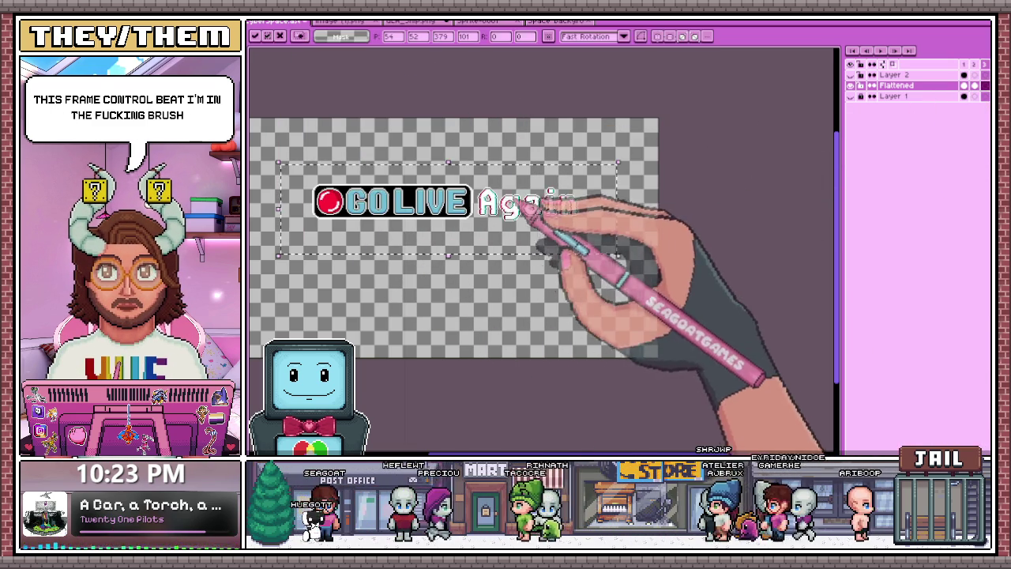
# Select a thin strip across the top of the A in Again and drop it shifted sideways
pyautogui.scroll(5, 478, 212)
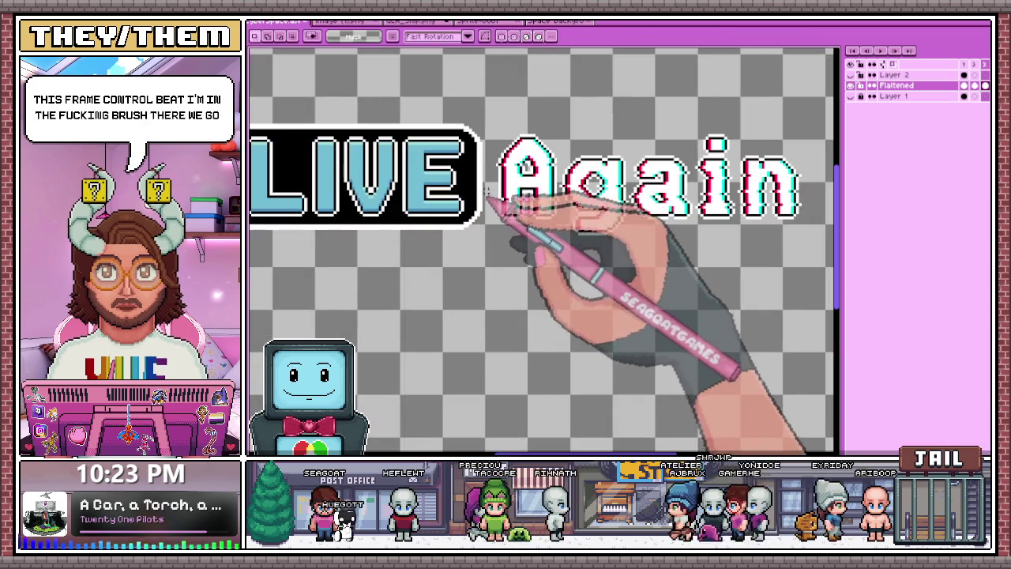
pyautogui.scroll(1, 493, 161)
pyautogui.scroll(1, 474, 164)
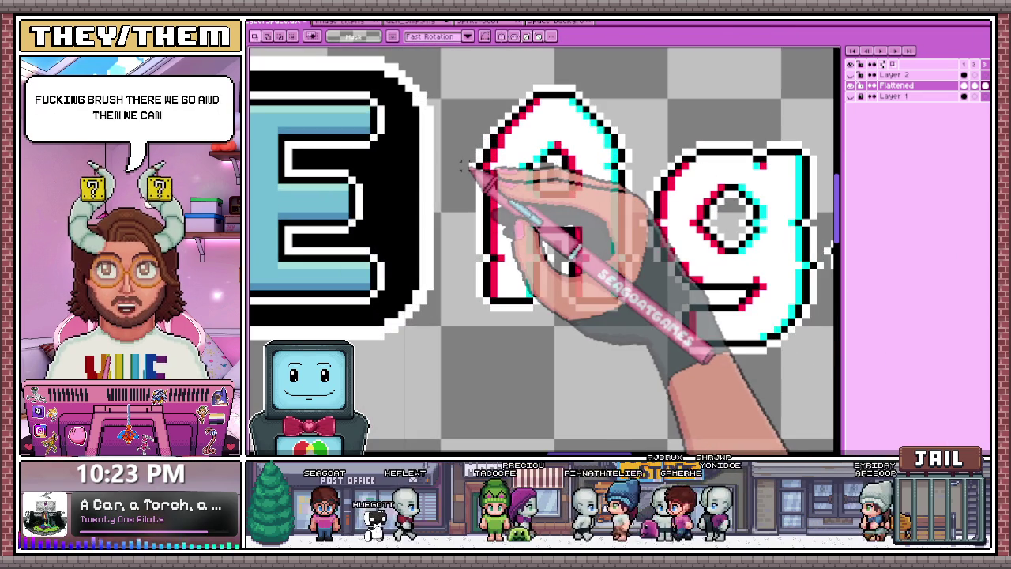
pyautogui.moveTo(453, 54); pyautogui.dragTo(642, 341)
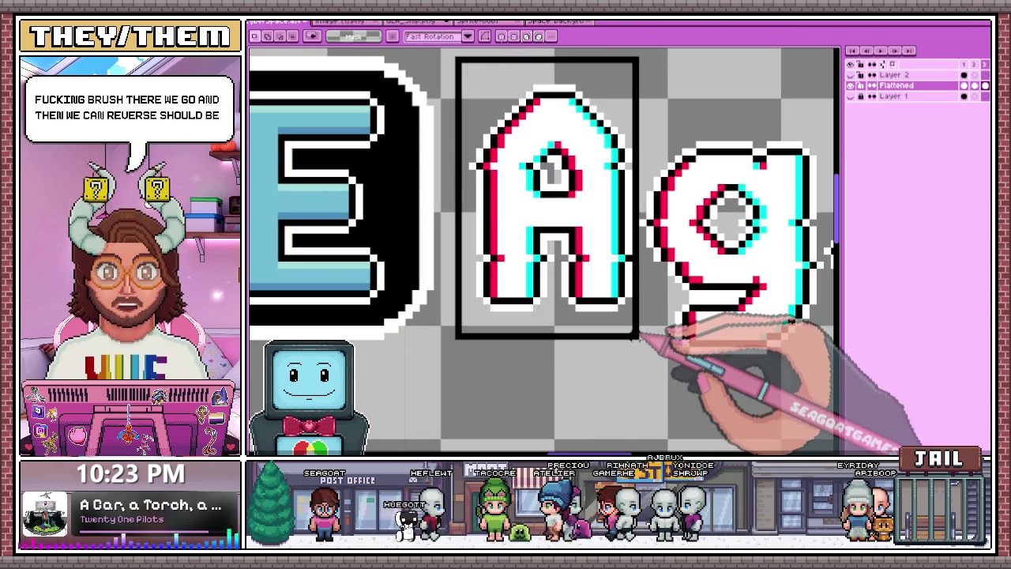
pyautogui.scroll(-2, 471, 166)
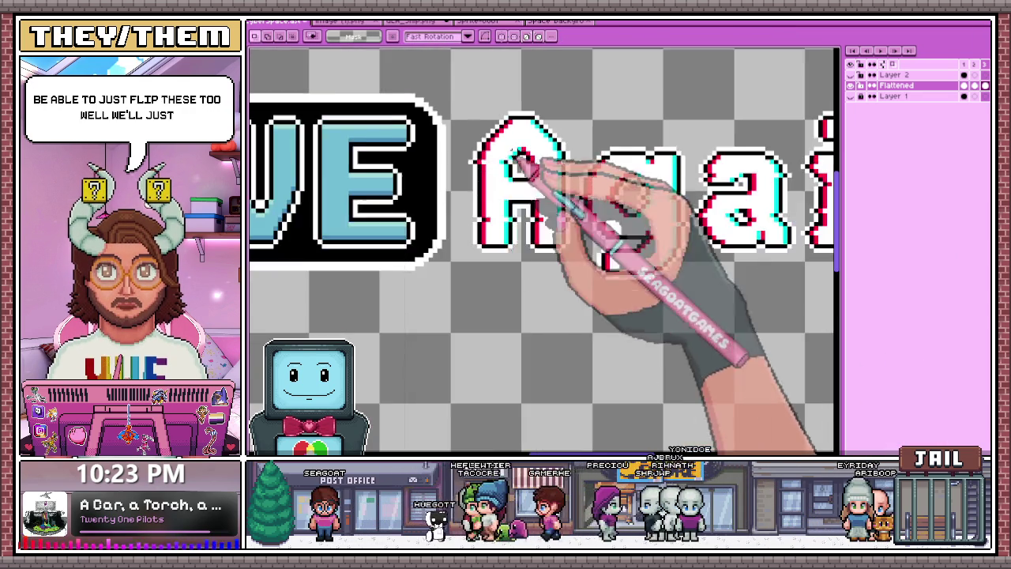
pyautogui.scroll(2, 474, 166)
pyautogui.moveTo(521, 169); pyautogui.dragTo(609, 165)
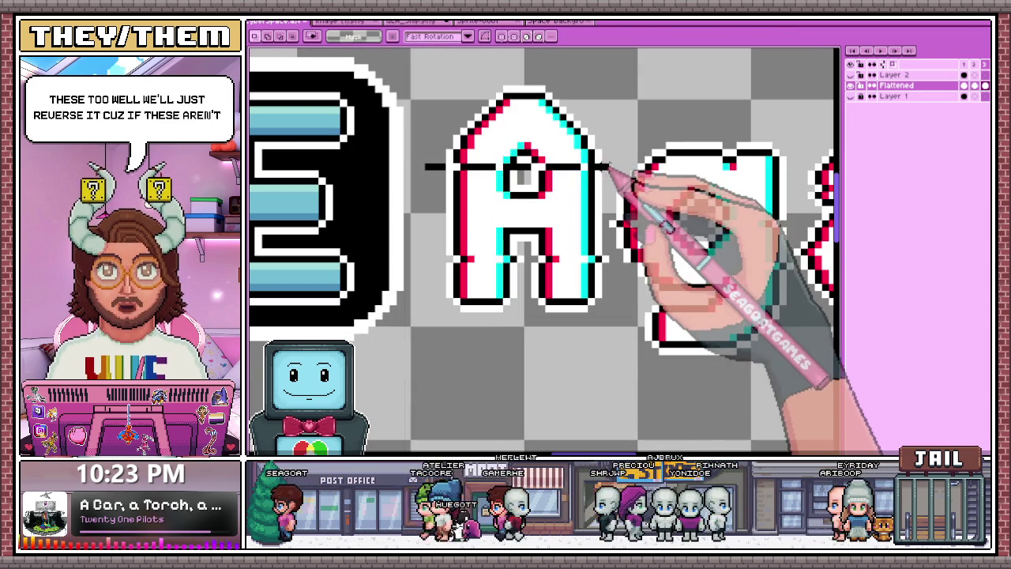
pyautogui.click(397, 267)
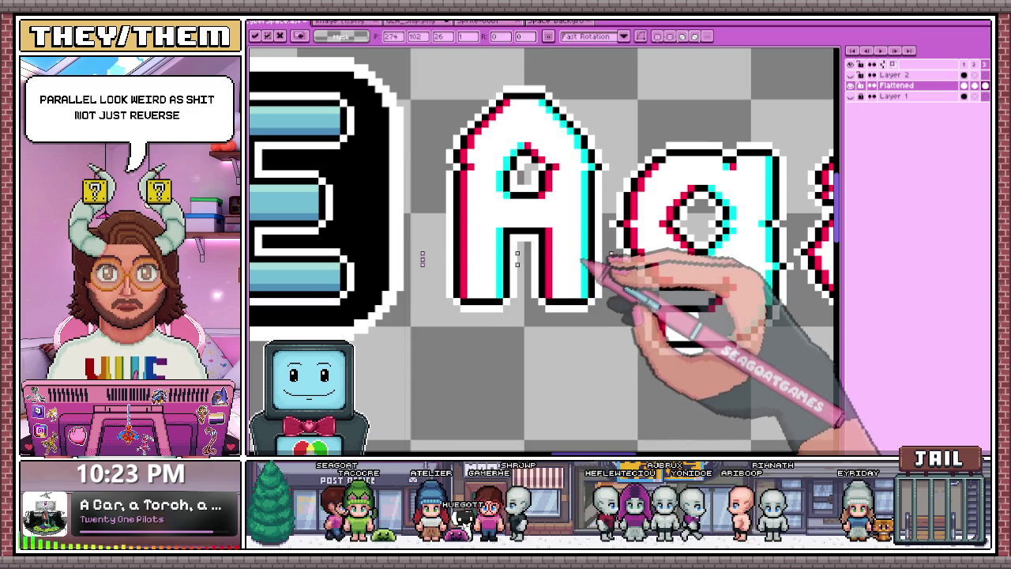
# Select thin one-pixel strips through the g of Again
pyautogui.scroll(-2, 557, 253)
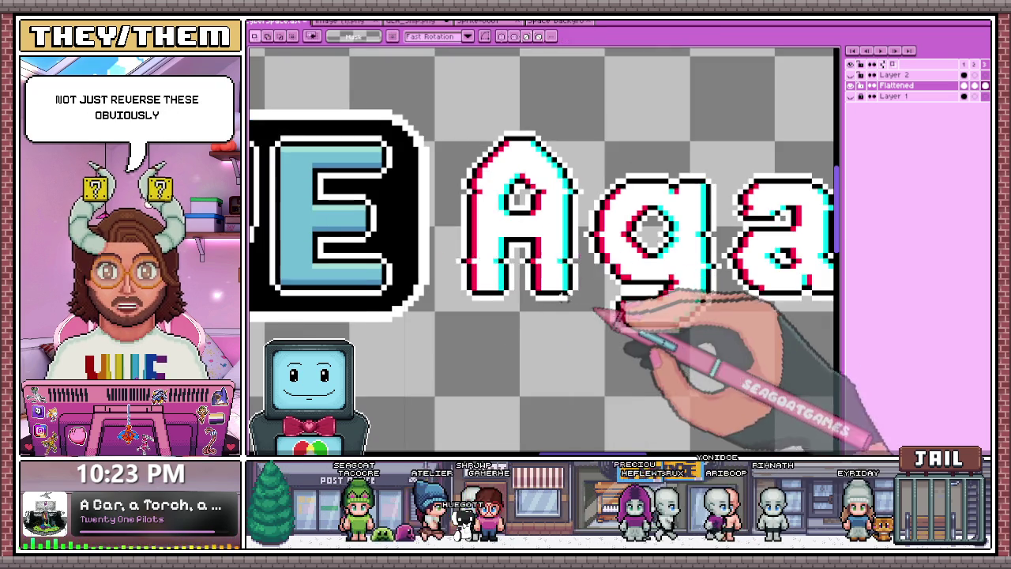
pyautogui.scroll(-1, 545, 237)
pyautogui.scroll(2, 539, 231)
pyautogui.scroll(1, 539, 231)
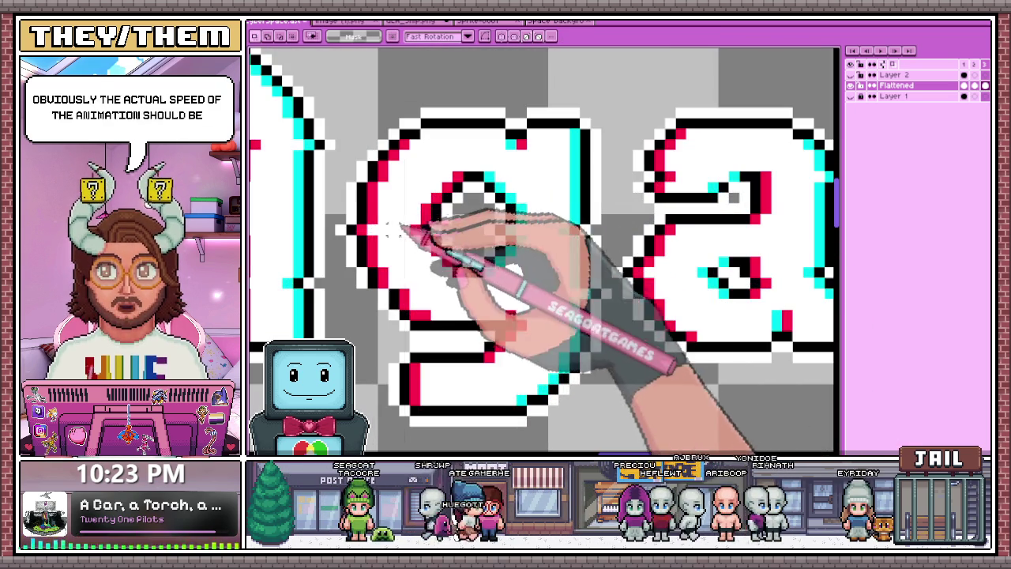
pyautogui.moveTo(338, 227); pyautogui.dragTo(620, 229)
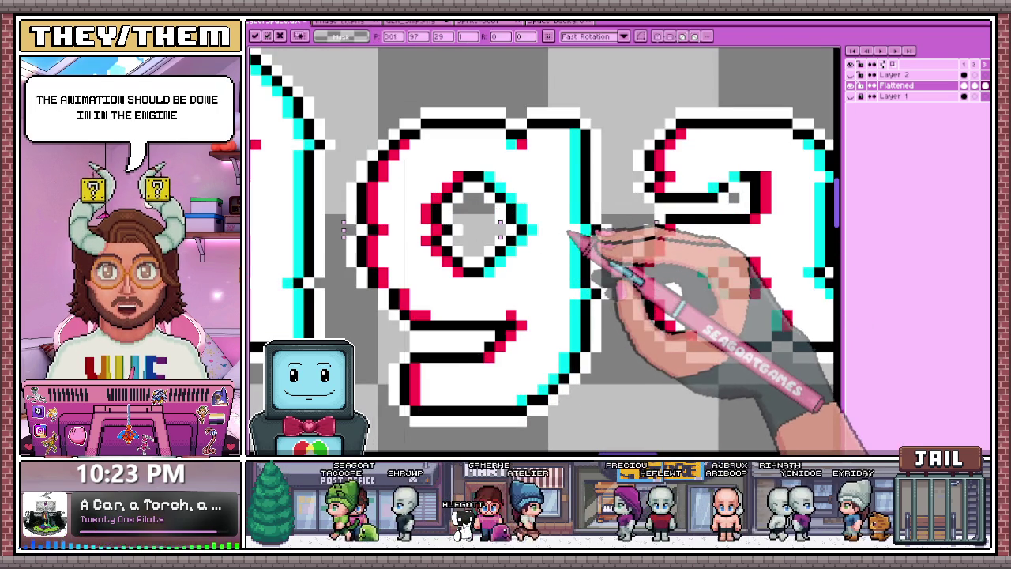
pyautogui.scroll(-1, 561, 233)
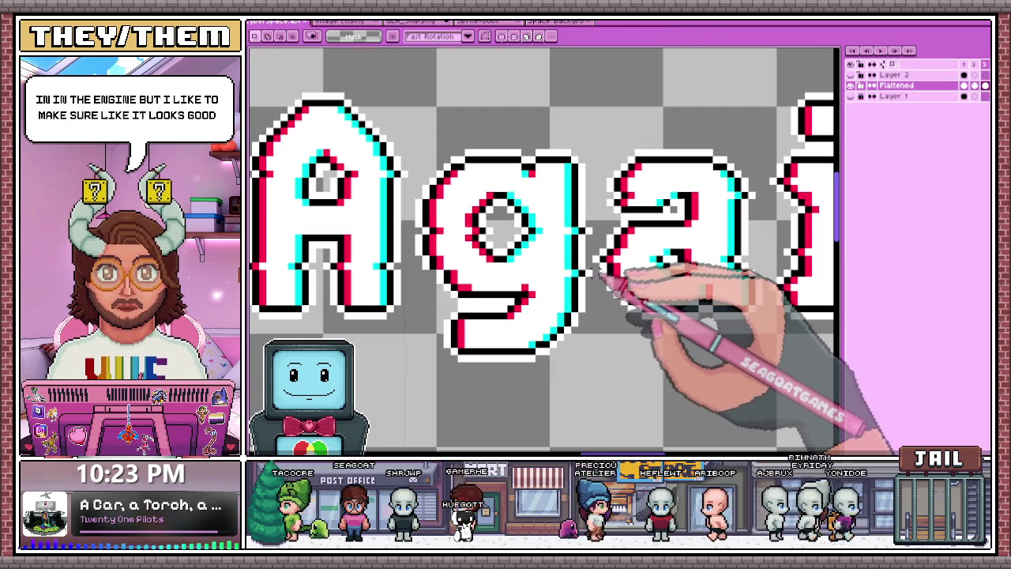
pyautogui.moveTo(600, 269); pyautogui.dragTo(432, 278)
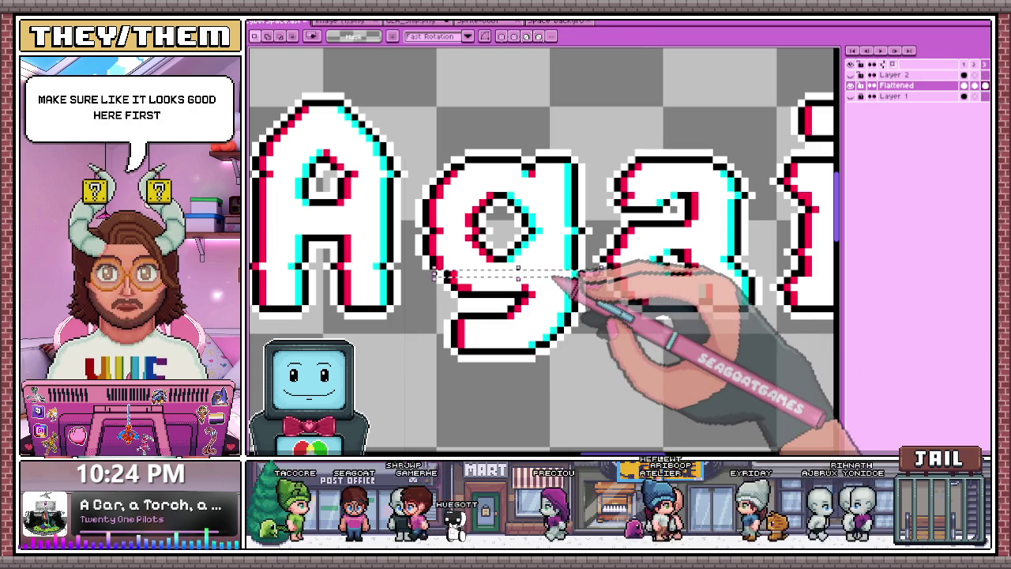
# Offset a thin slice across the top of the a
pyautogui.scroll(-1, 534, 276)
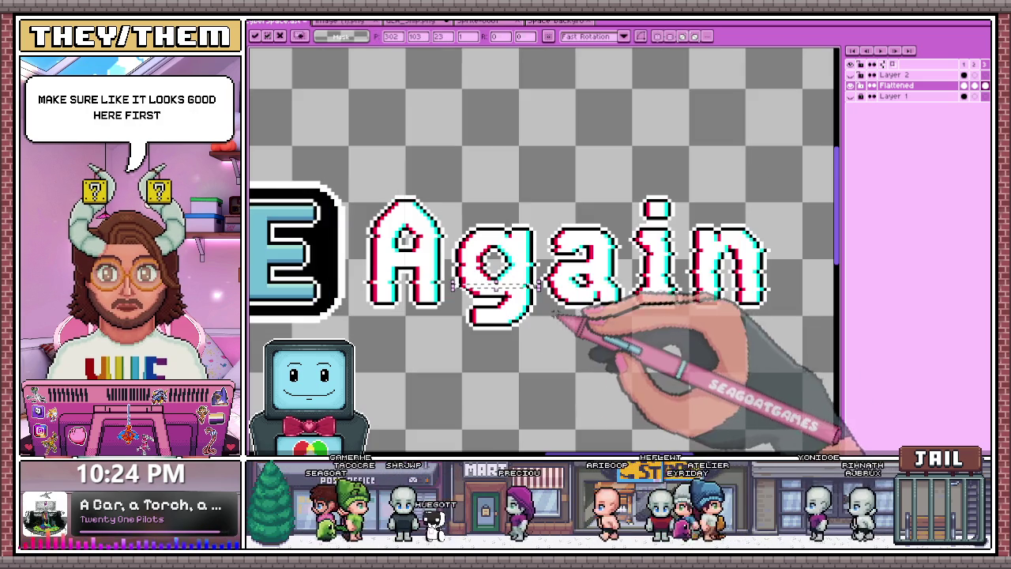
pyautogui.scroll(1, 589, 298)
pyautogui.scroll(1, 552, 229)
pyautogui.moveTo(485, 221); pyautogui.dragTo(661, 225)
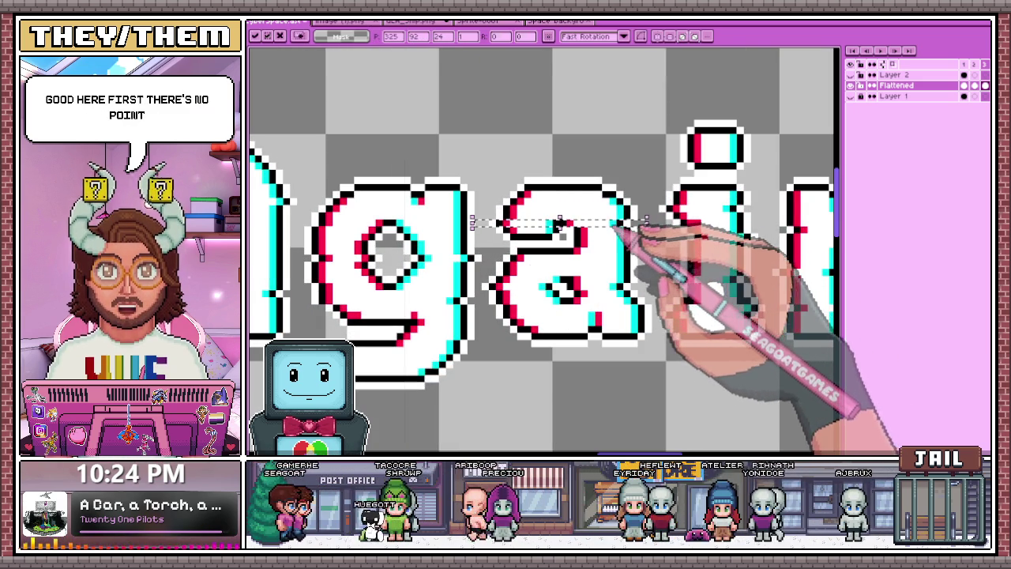
pyautogui.click(484, 308)
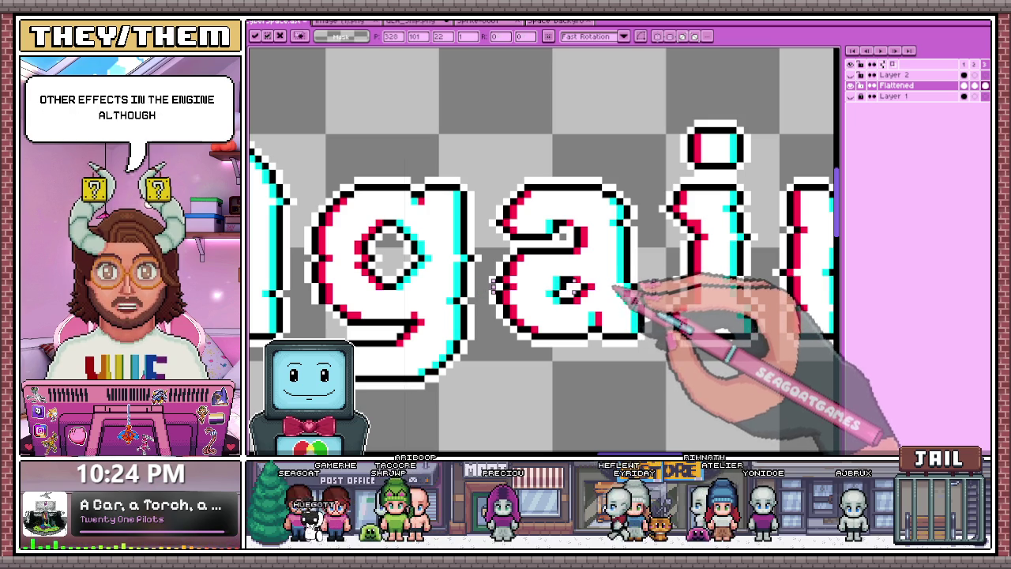
# Offset a thin row across the i, nudging it one pixel left
pyautogui.scroll(-1, 632, 344)
pyautogui.scroll(1, 656, 277)
pyautogui.scroll(1, 601, 225)
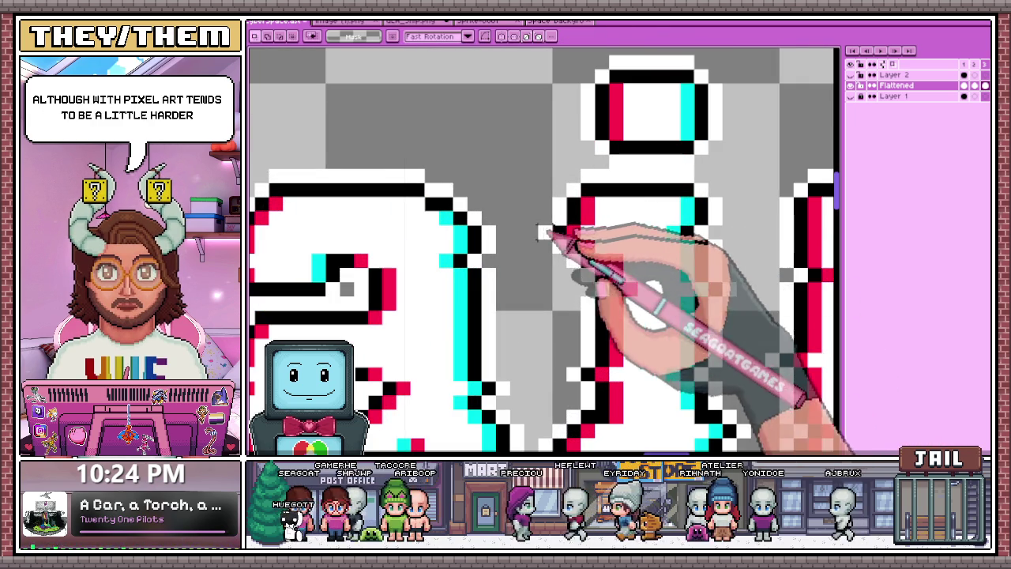
pyautogui.moveTo(662, 237); pyautogui.dragTo(753, 241)
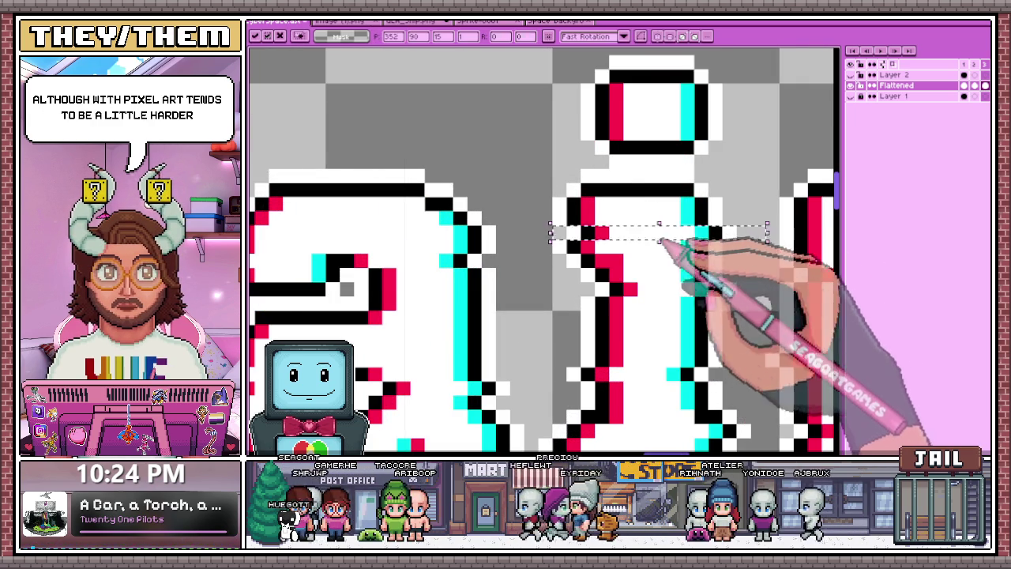
pyautogui.scroll(-1, 696, 245)
pyautogui.click(688, 293)
pyautogui.scroll(1, 688, 293)
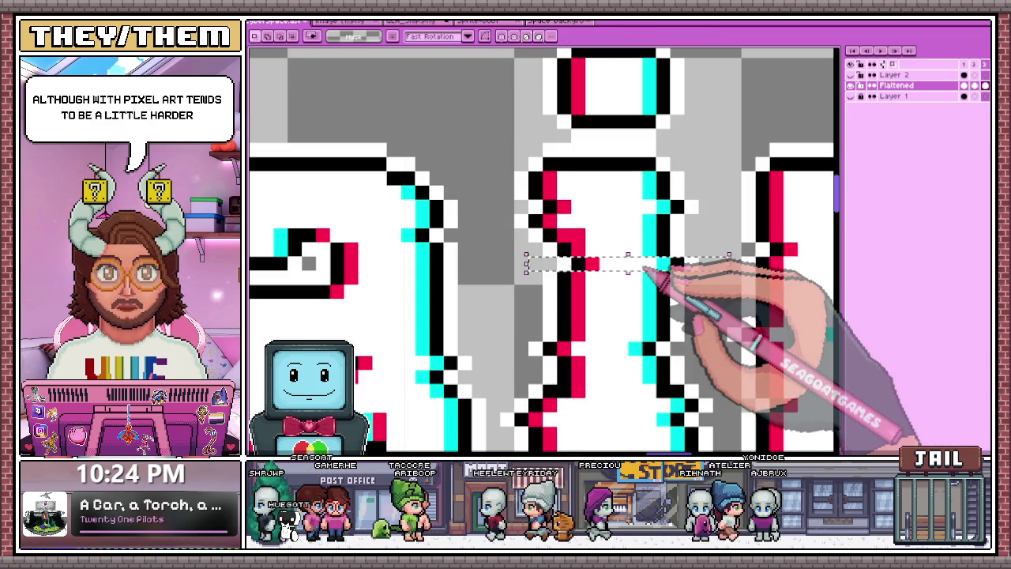
pyautogui.press('Left')
pyautogui.scroll(-1, 632, 267)
pyautogui.scroll(1, 598, 289)
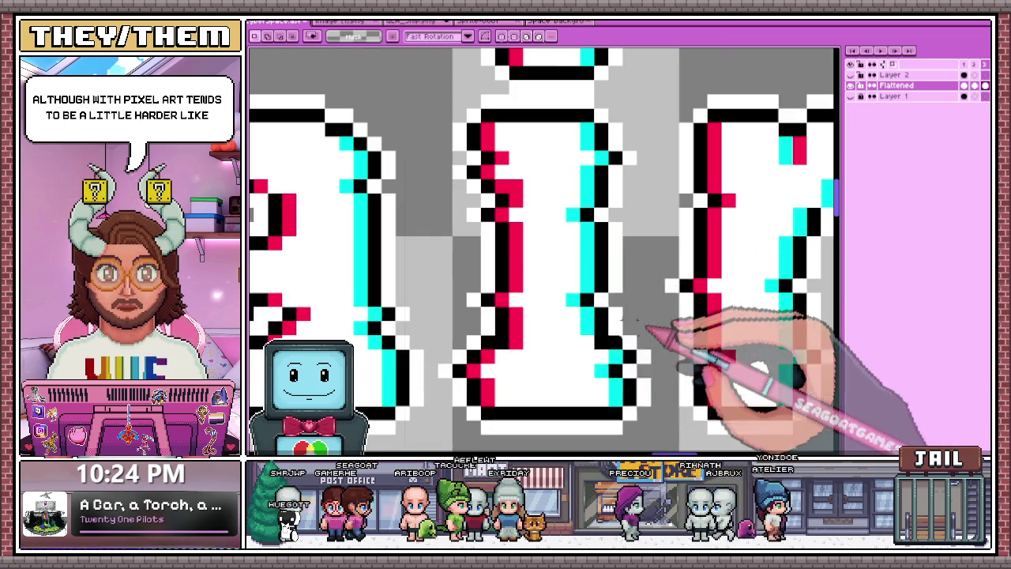
# Delete the stray black pixel lines around and below the i
pyautogui.moveTo(463, 300); pyautogui.dragTo(581, 300)
pyautogui.moveTo(454, 293); pyautogui.dragTo(581, 309)
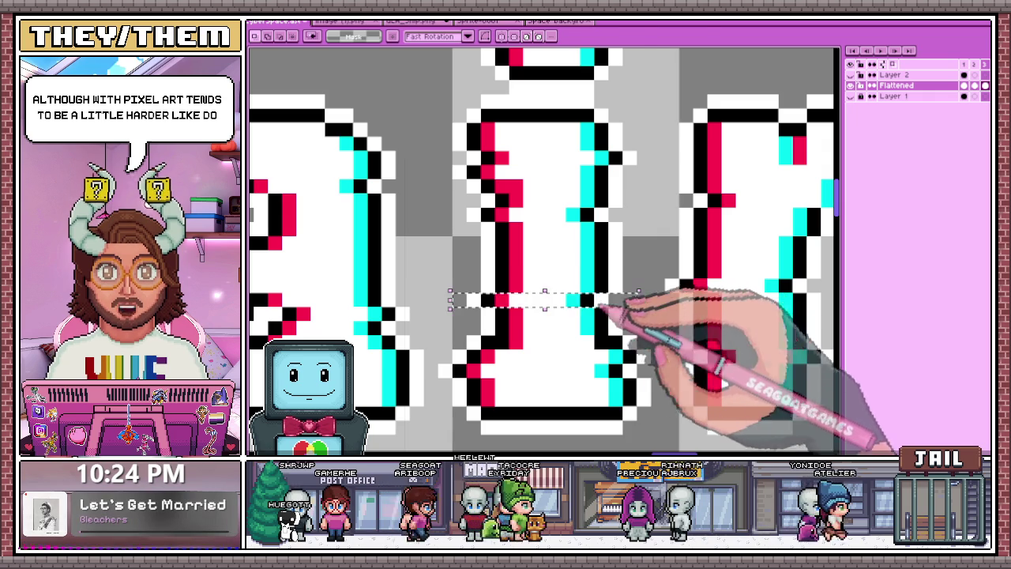
pyautogui.press('Delete')
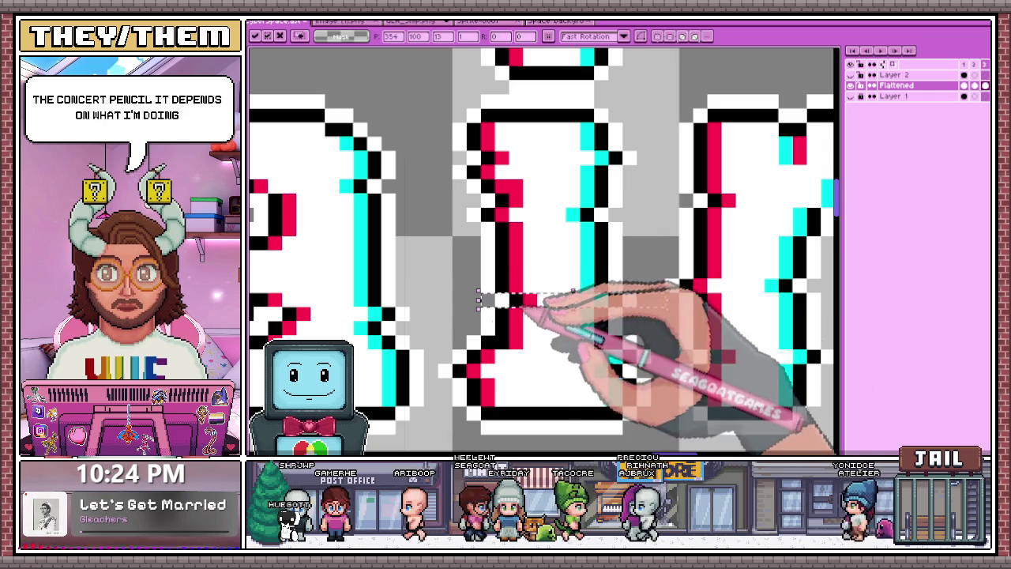
pyautogui.press('b')
pyautogui.moveTo(478, 372); pyautogui.dragTo(624, 371)
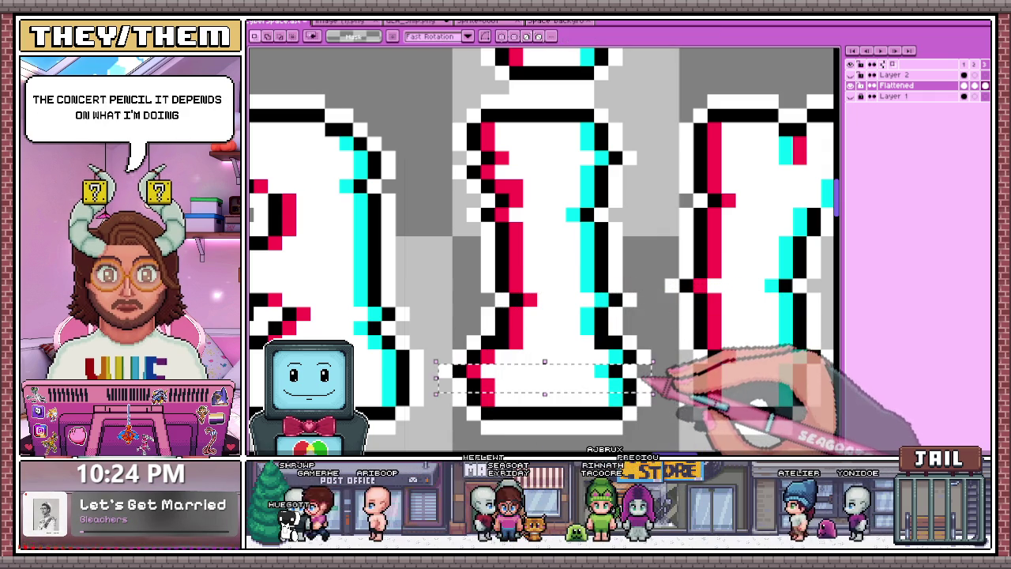
pyautogui.hotkey('ctrl', 'd')
pyautogui.moveTo(474, 371); pyautogui.dragTo(624, 371)
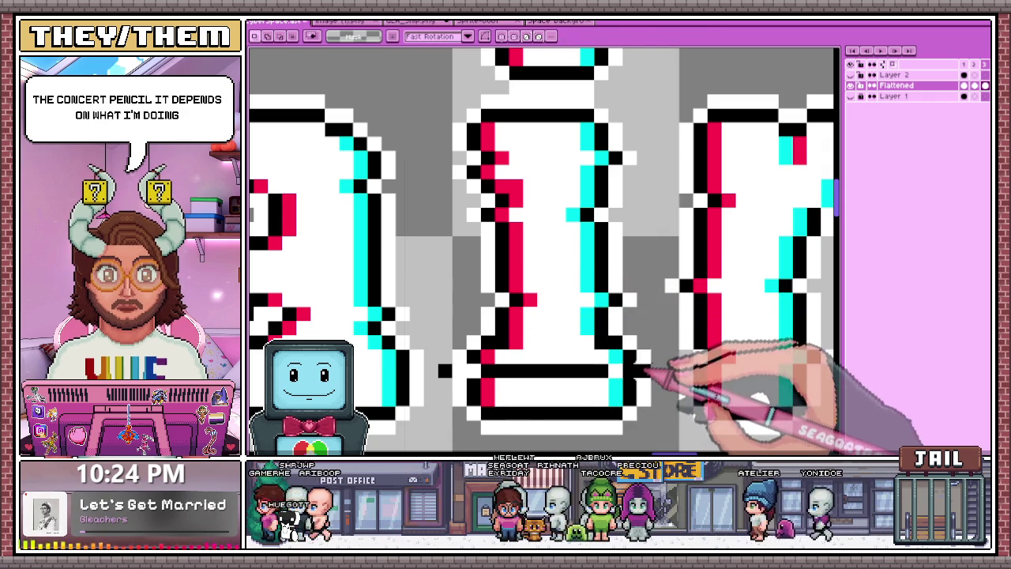
pyautogui.press('Delete')
# Remove the stray black lines at the n and select a thin strip across it
pyautogui.scroll(-3, 573, 368)
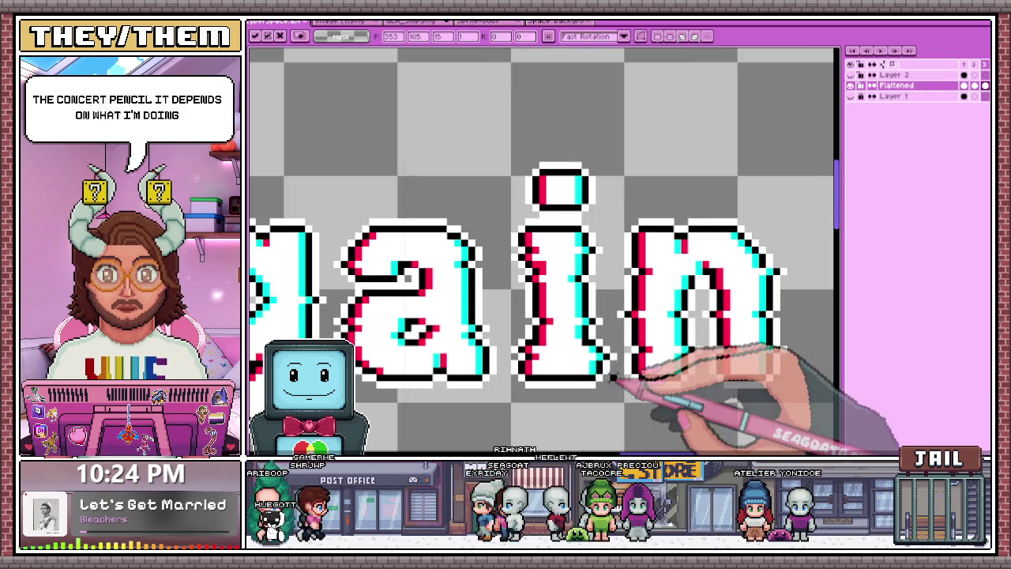
pyautogui.scroll(3, 671, 340)
pyautogui.press('b')
pyautogui.moveTo(635, 340); pyautogui.dragTo(672, 340)
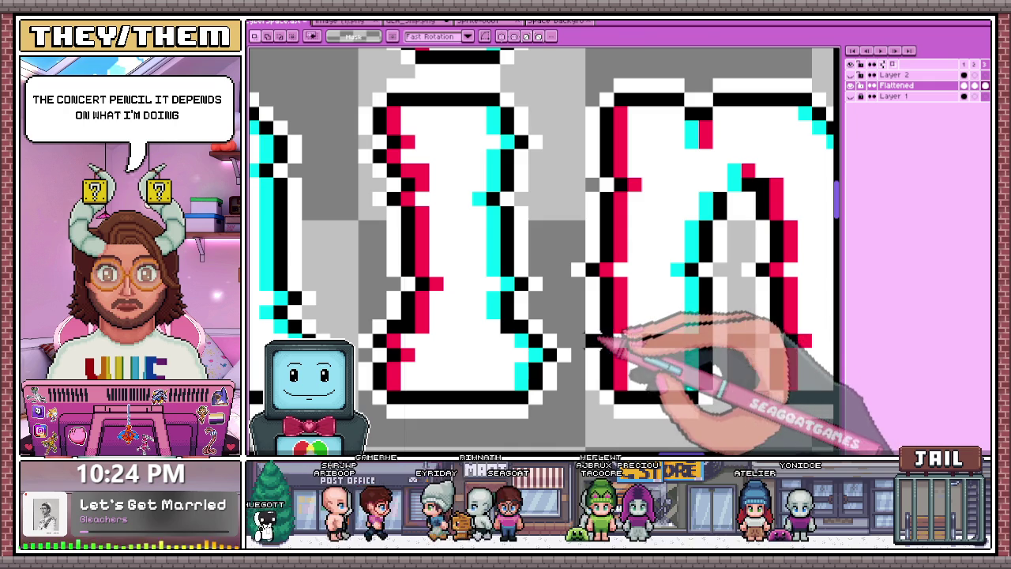
pyautogui.scroll(-3, 644, 340)
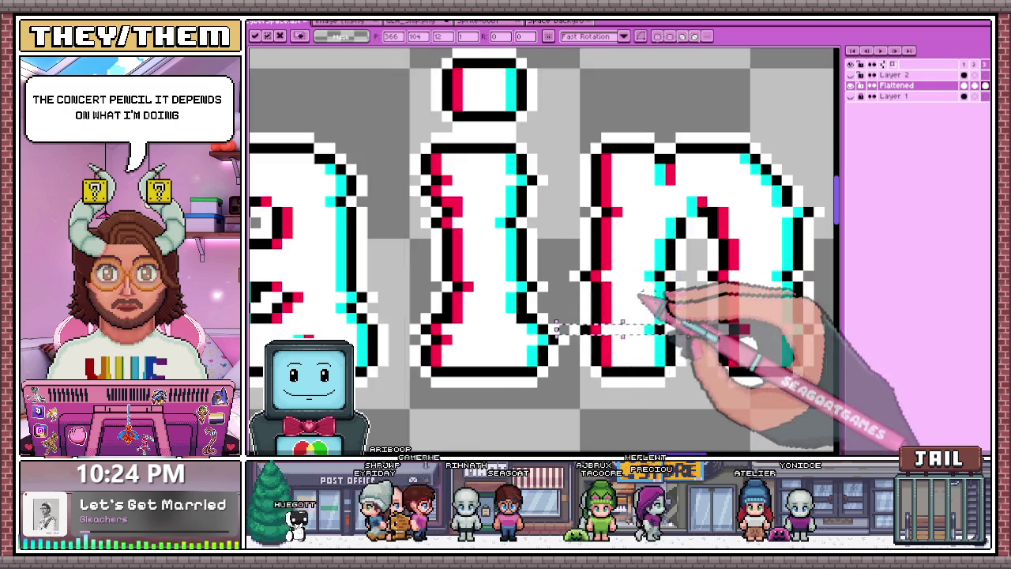
pyautogui.press('Return')
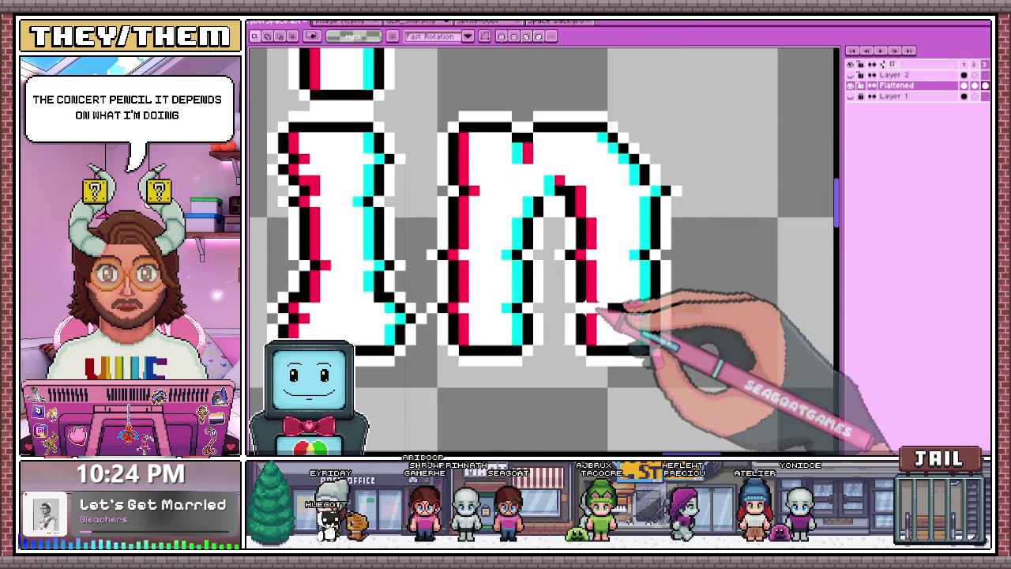
pyautogui.press('b')
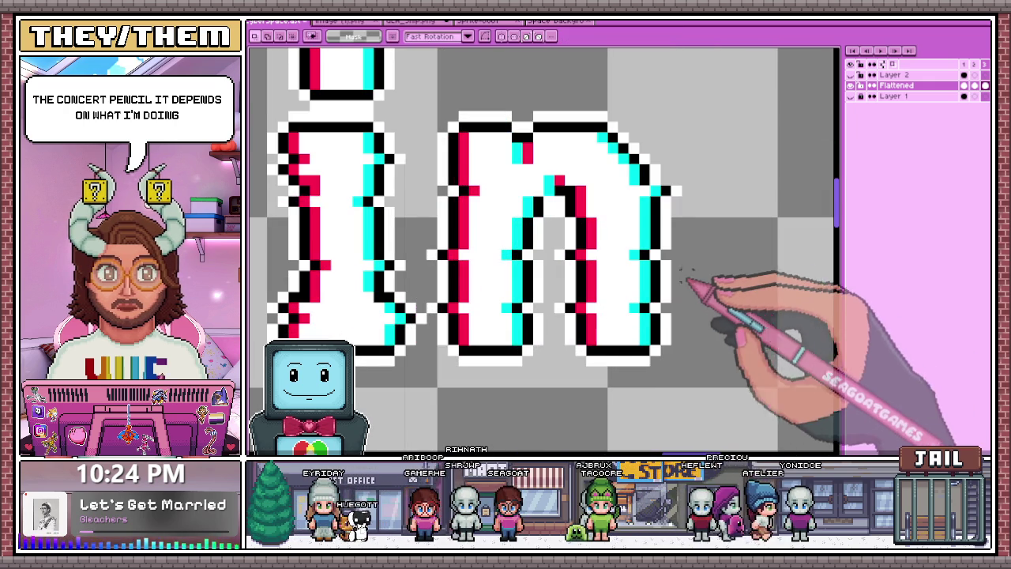
pyautogui.moveTo(687, 254); pyautogui.dragTo(427, 254)
pyautogui.hotkey('ctrl', 't')
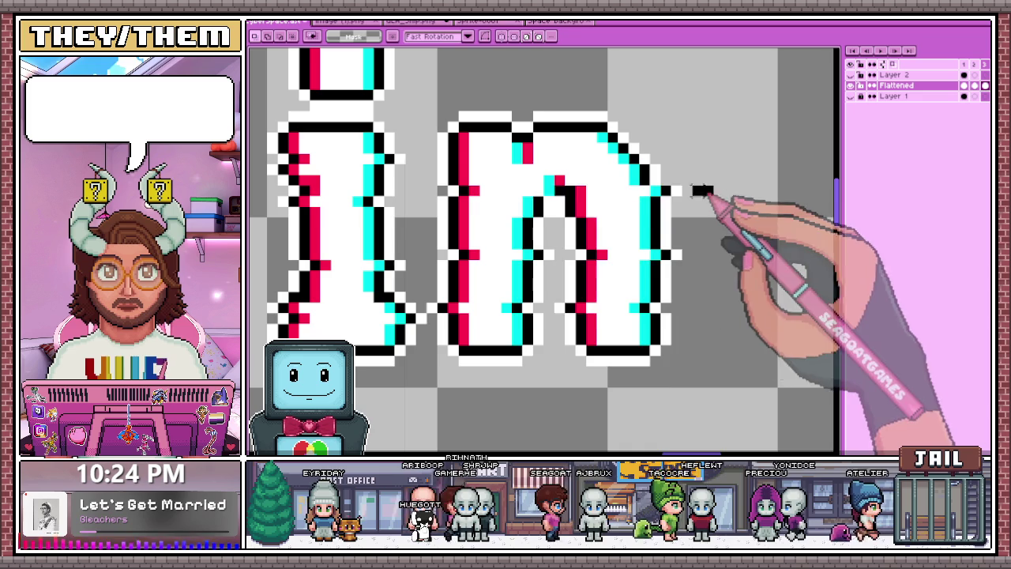
pyautogui.moveTo(713, 190); pyautogui.dragTo(427, 194)
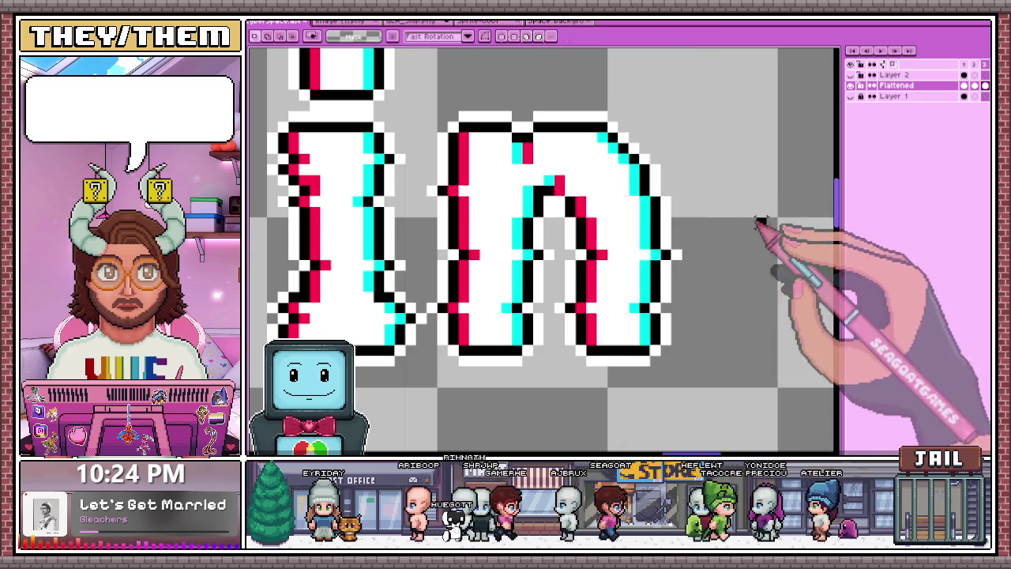
pyautogui.scroll(-2, 712, 235)
# Give frames 1–3 a 250 ms duration and set the animation tag to ping-pong
pyautogui.scroll(-1, 712, 234)
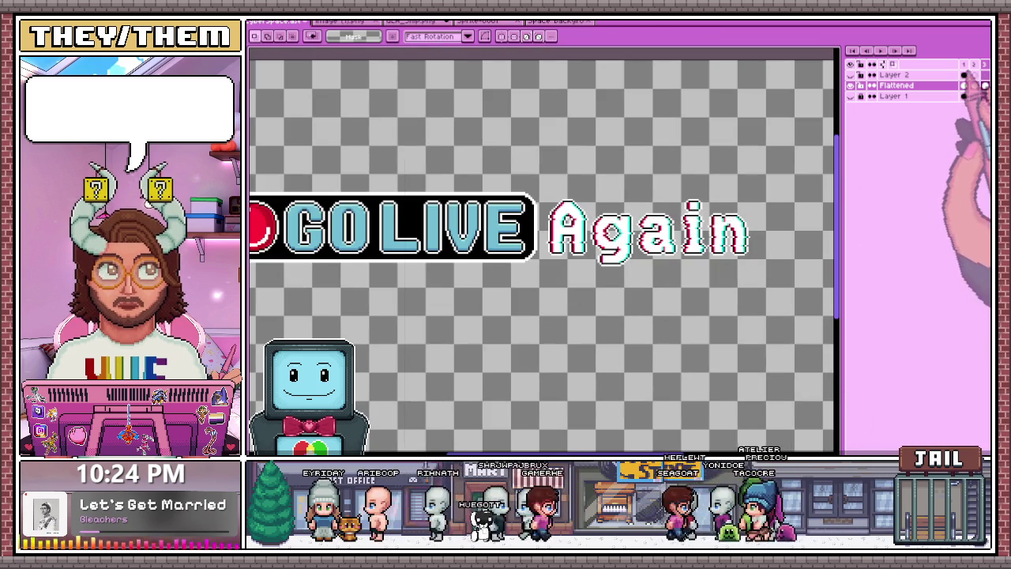
pyautogui.click(936, 105)
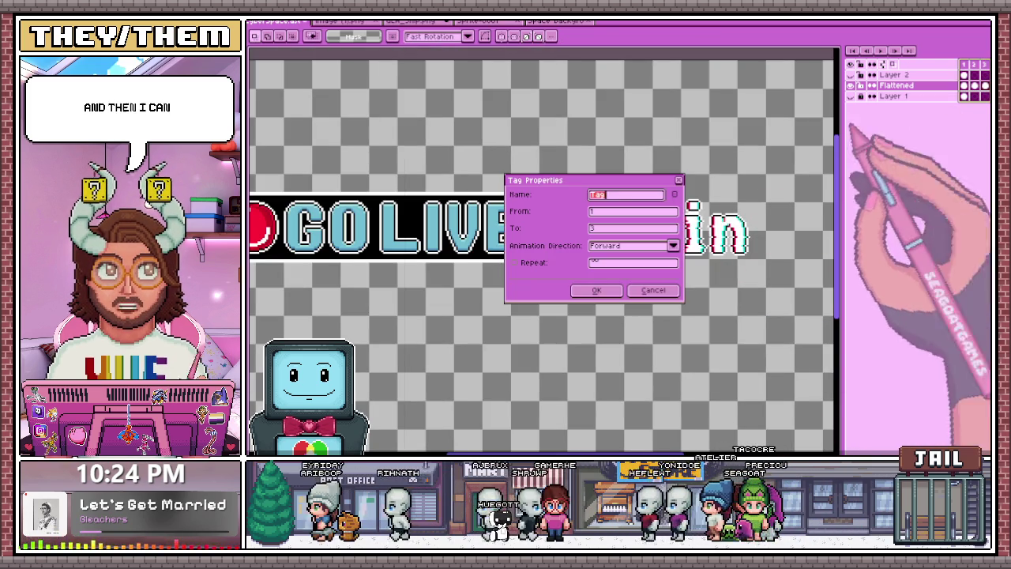
pyautogui.click(617, 251)
pyautogui.click(616, 272)
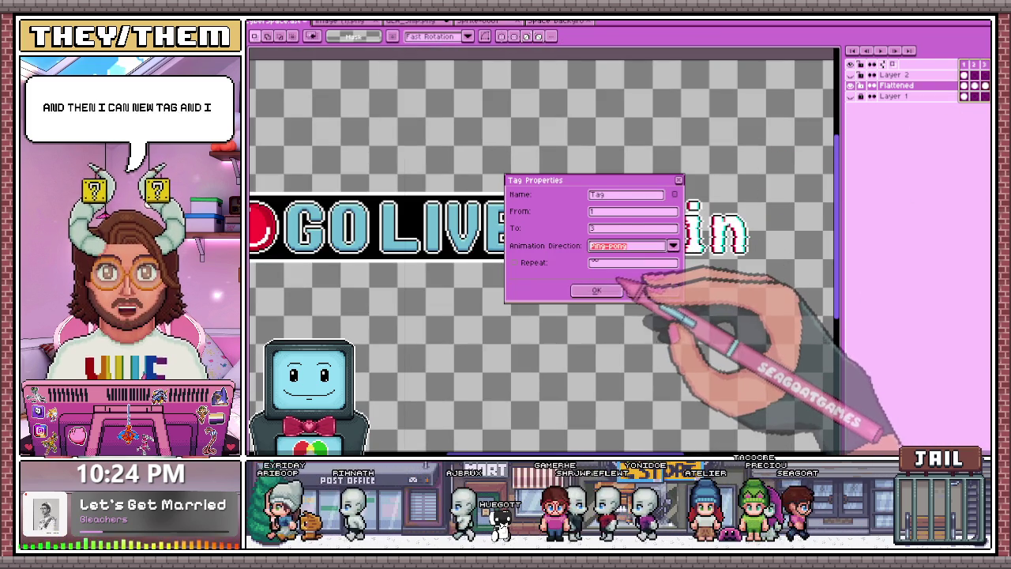
pyautogui.click(597, 289)
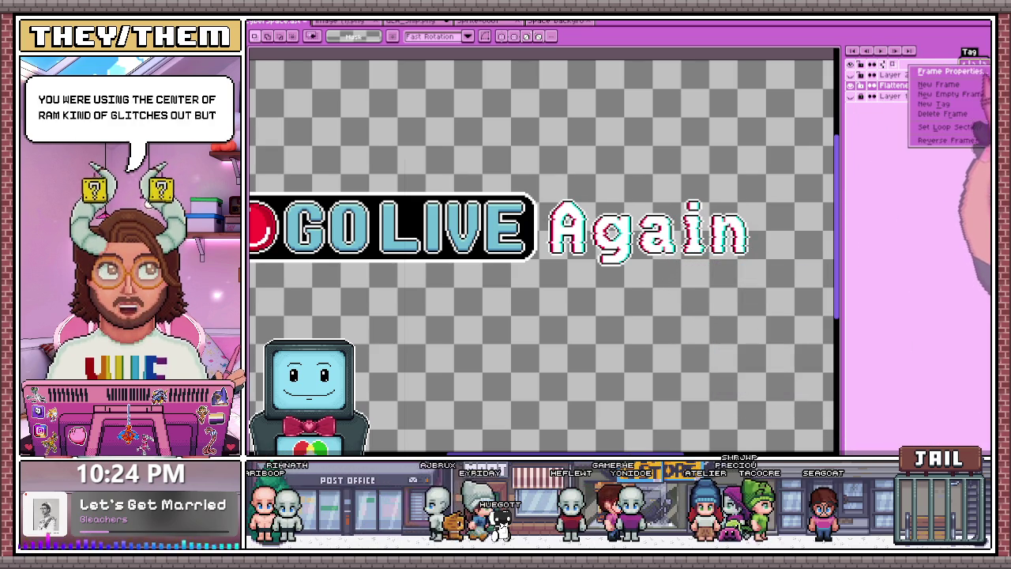
pyautogui.write('250')
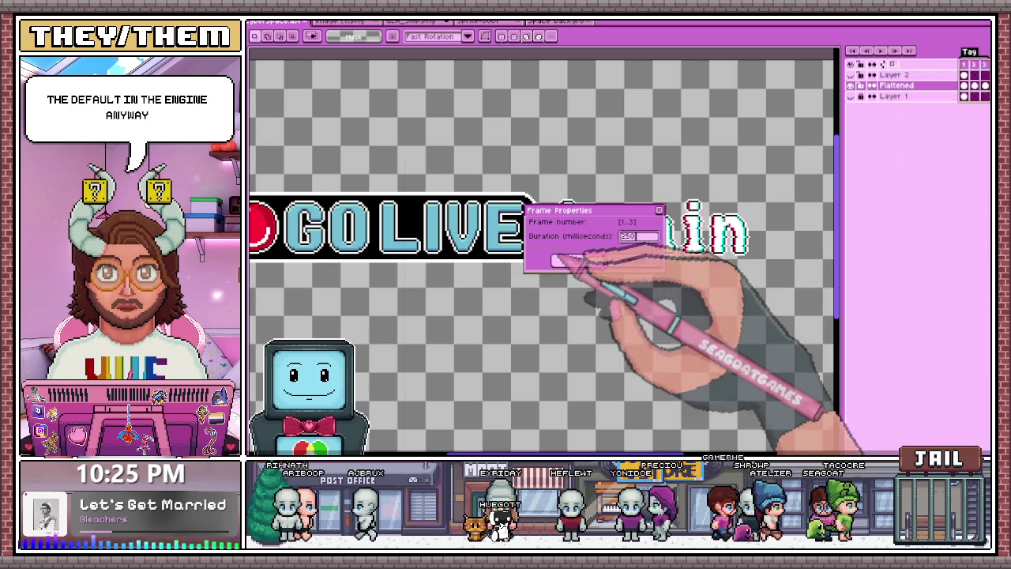
pyautogui.click(577, 260)
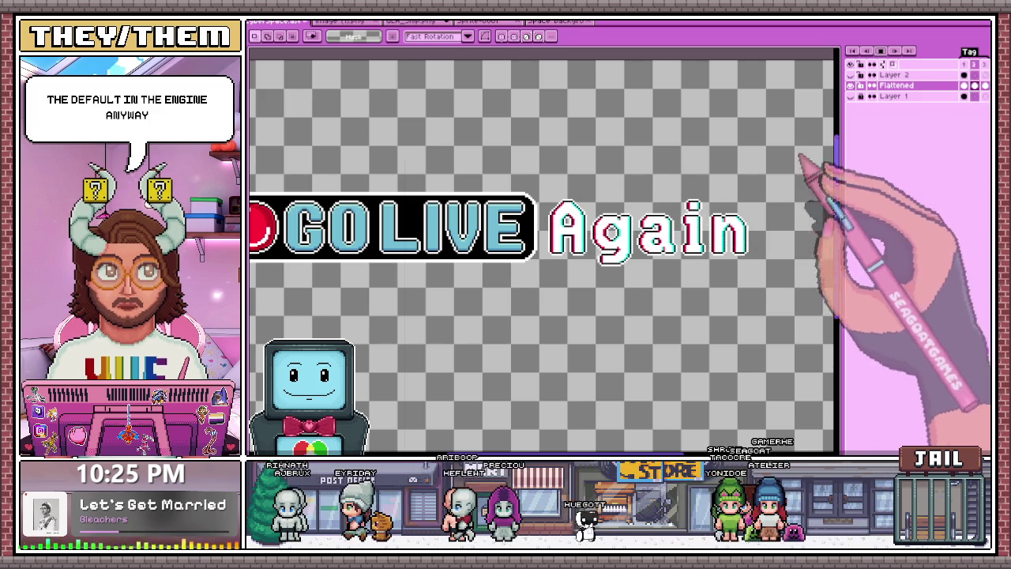
# Zoom out and play the GO LIVE Again animation to check the 250 ms frame timing
pyautogui.scroll(-2, 656, 253)
pyautogui.scroll(1, 673, 287)
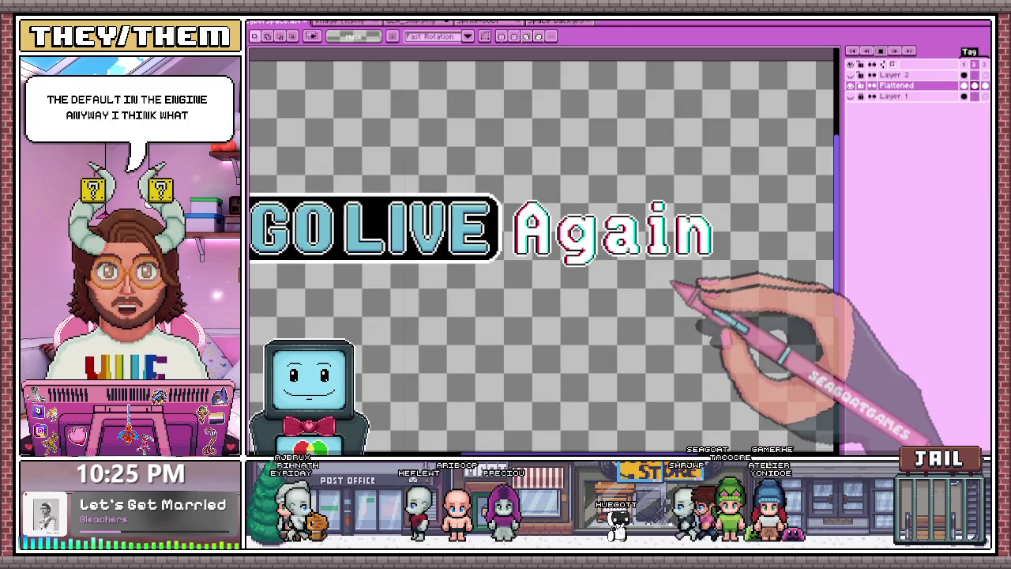
pyautogui.scroll(-2, 715, 255)
pyautogui.scroll(1, 786, 233)
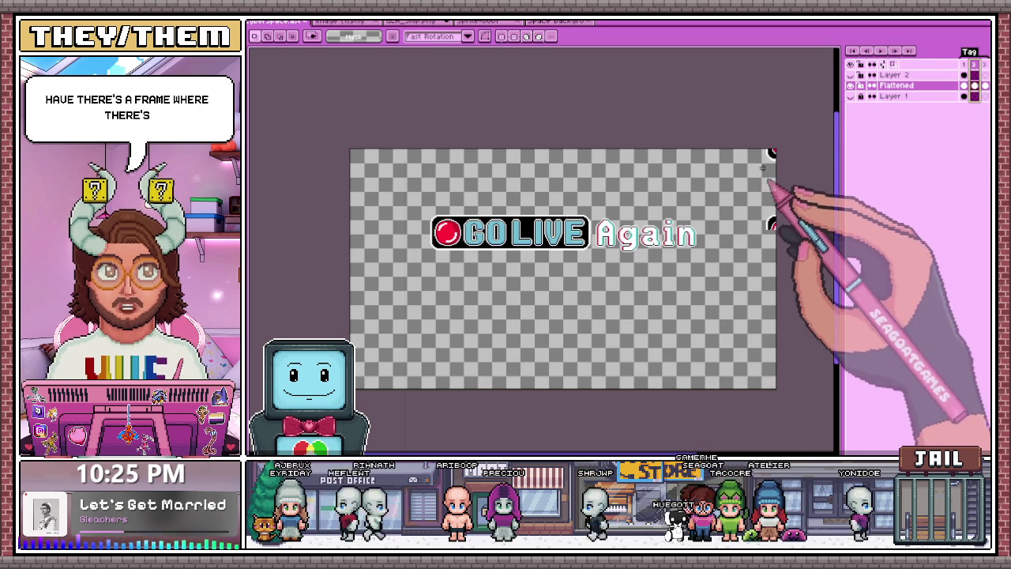
pyautogui.moveTo(746, 149); pyautogui.dragTo(778, 308)
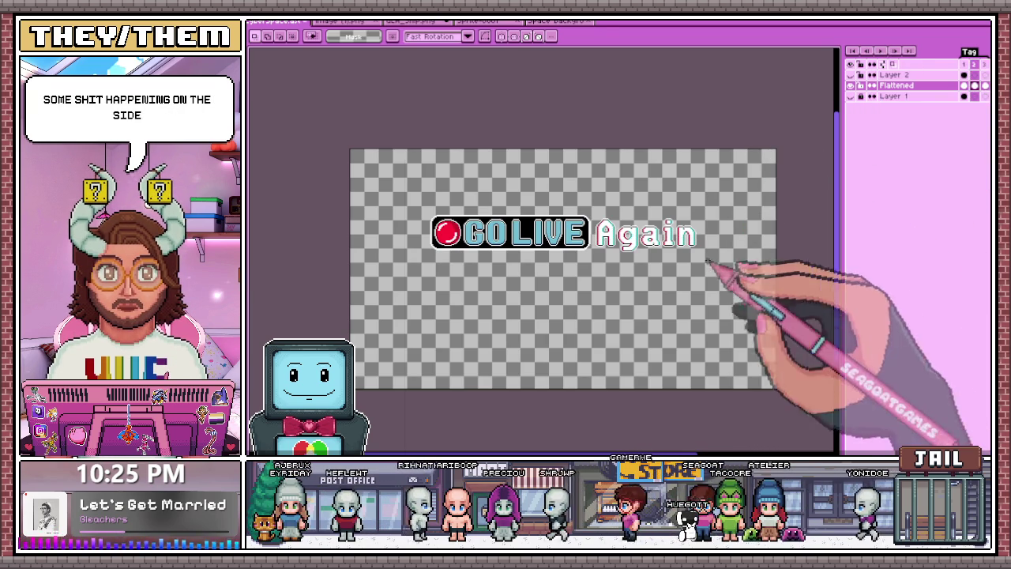
pyautogui.scroll(1, 715, 264)
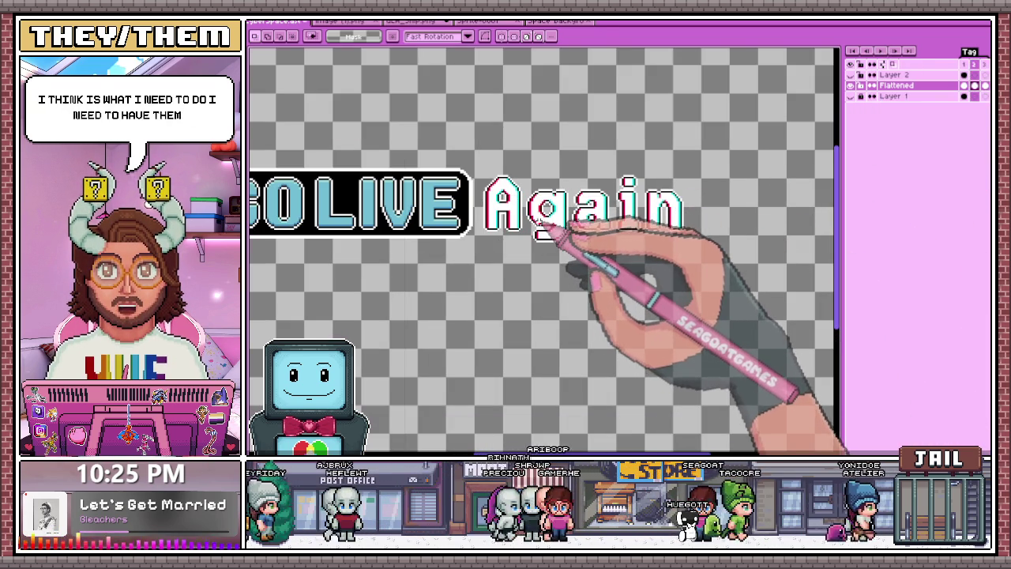
pyautogui.click(881, 50)
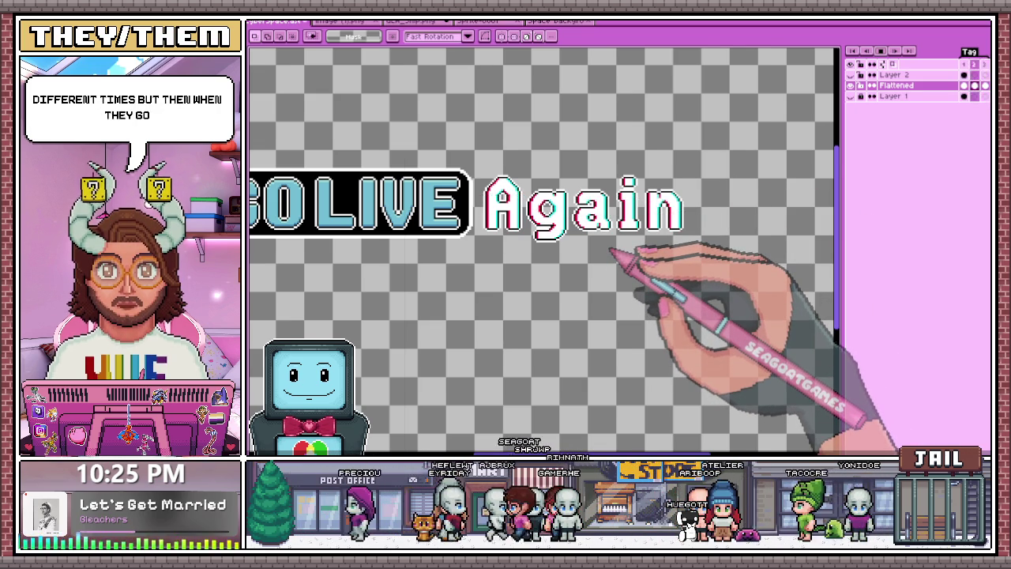
pyautogui.scroll(1, 610, 251)
pyautogui.scroll(1, 610, 251)
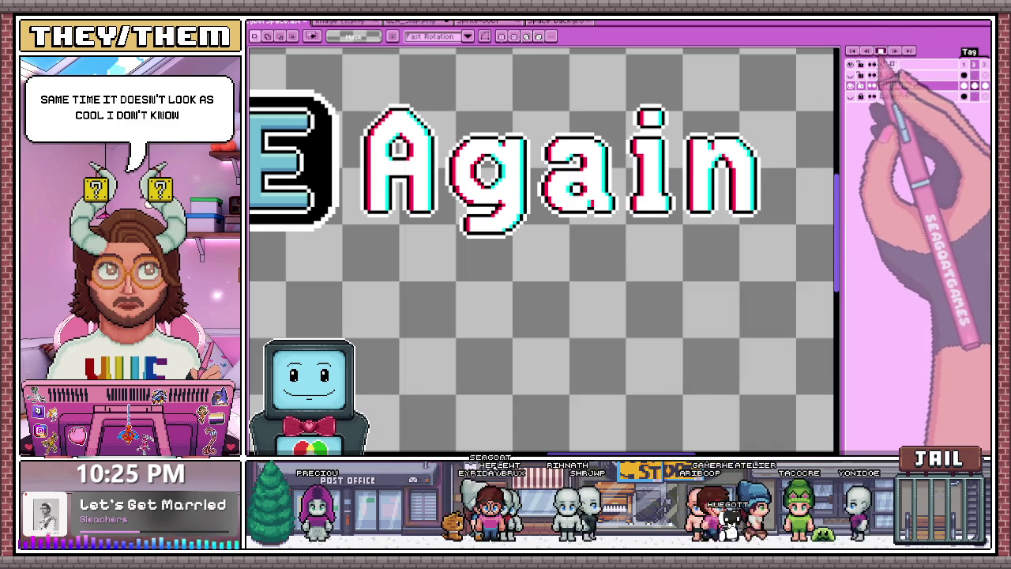
pyautogui.scroll(-2, 624, 186)
# Fill the red record circle with dark red using the eyedropper and Paint Bucket
pyautogui.scroll(1, 401, 165)
pyautogui.scroll(1, 431, 183)
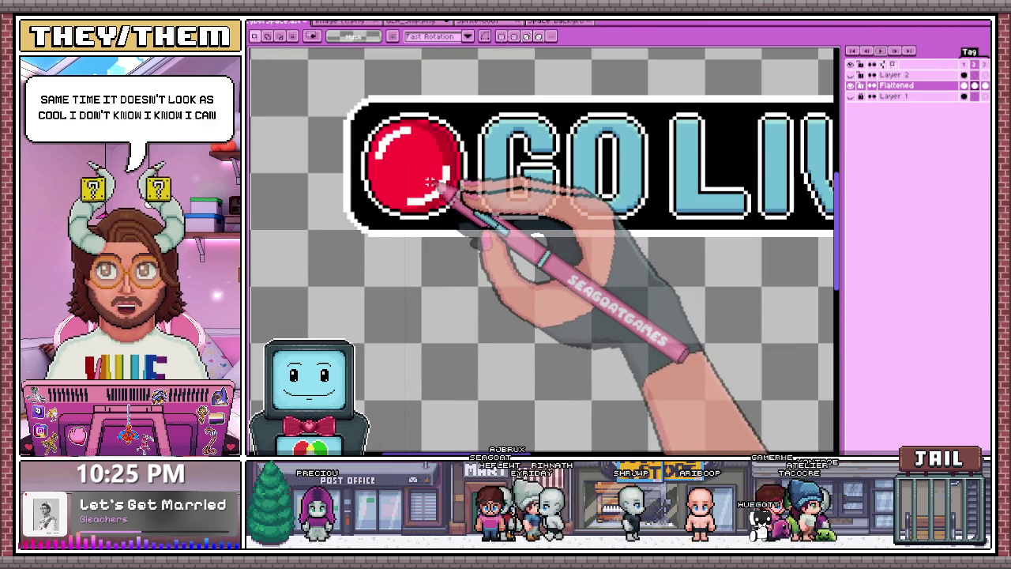
pyautogui.scroll(-1, 426, 205)
pyautogui.scroll(2, 435, 214)
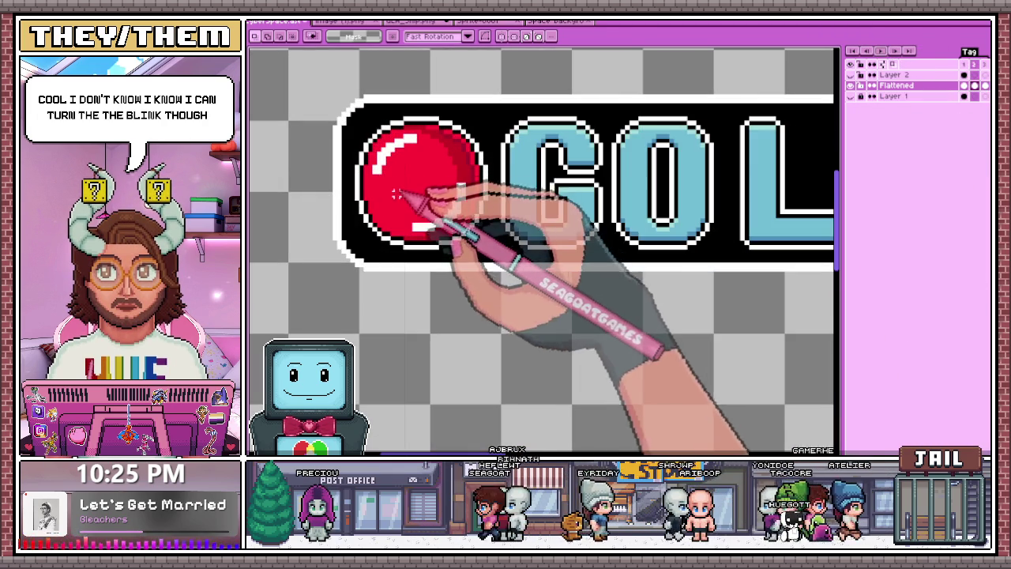
pyautogui.press('i')
pyautogui.press('m')
pyautogui.press('g')
pyautogui.click(439, 190)
pyautogui.scroll(-1, 451, 186)
pyautogui.scroll(1, 474, 190)
pyautogui.scroll(1, 486, 196)
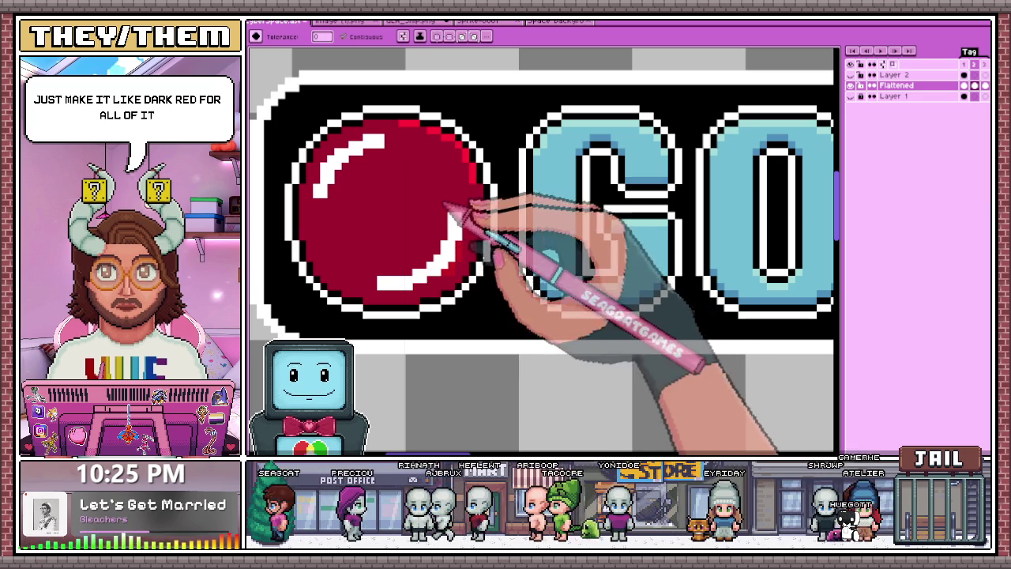
pyautogui.scroll(1, 474, 237)
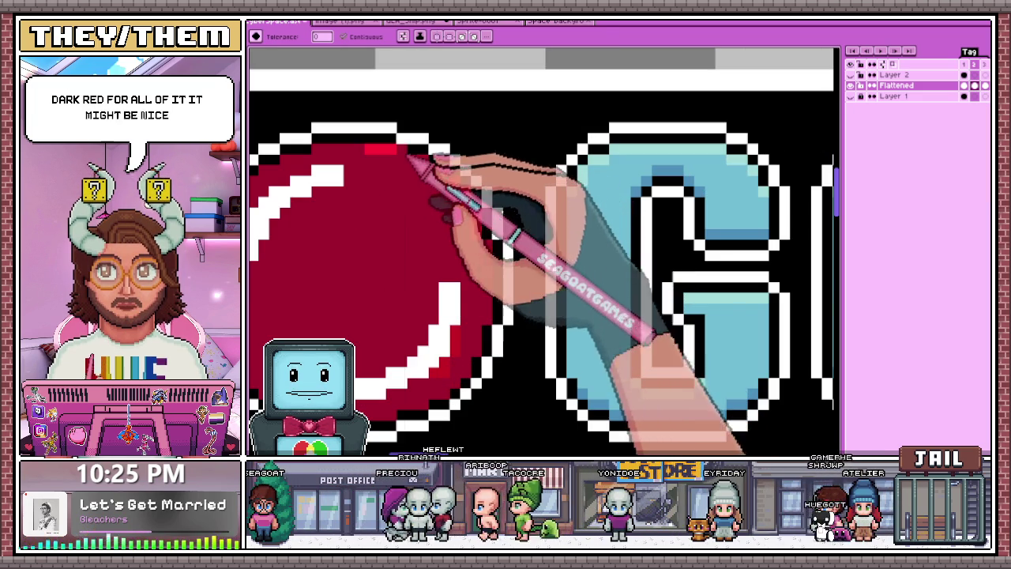
pyautogui.scroll(-2, 486, 225)
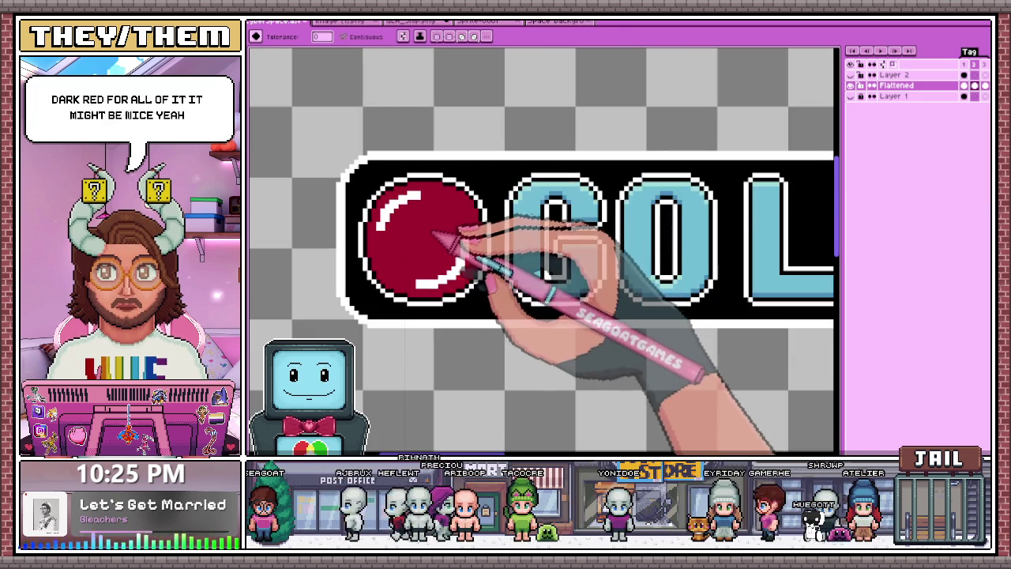
pyautogui.click(426, 237)
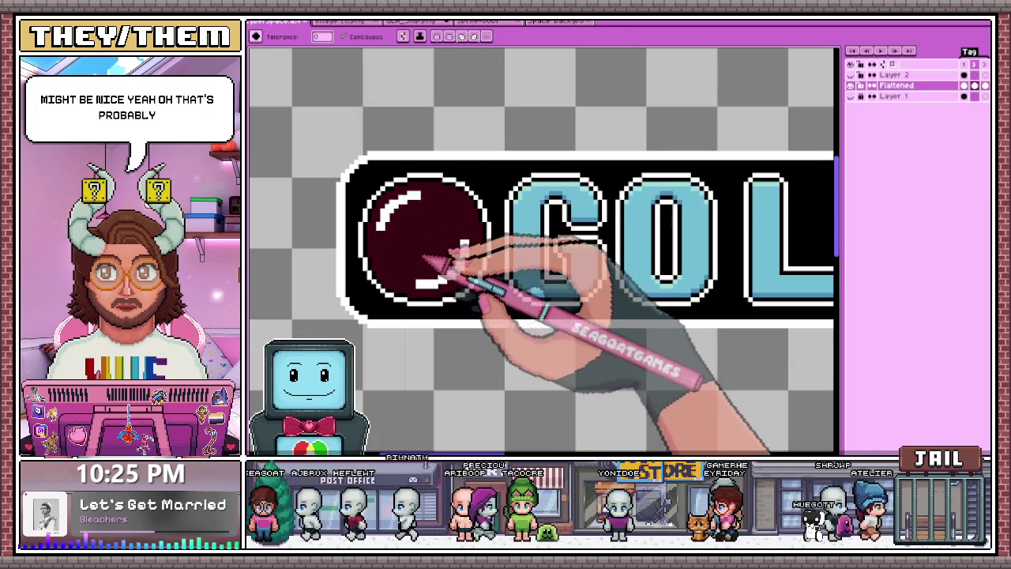
# Play the animation to preview the record dot blinking between bright and dark red
pyautogui.scroll(-1, 469, 284)
pyautogui.scroll(2, 466, 288)
pyautogui.scroll(-3, 453, 273)
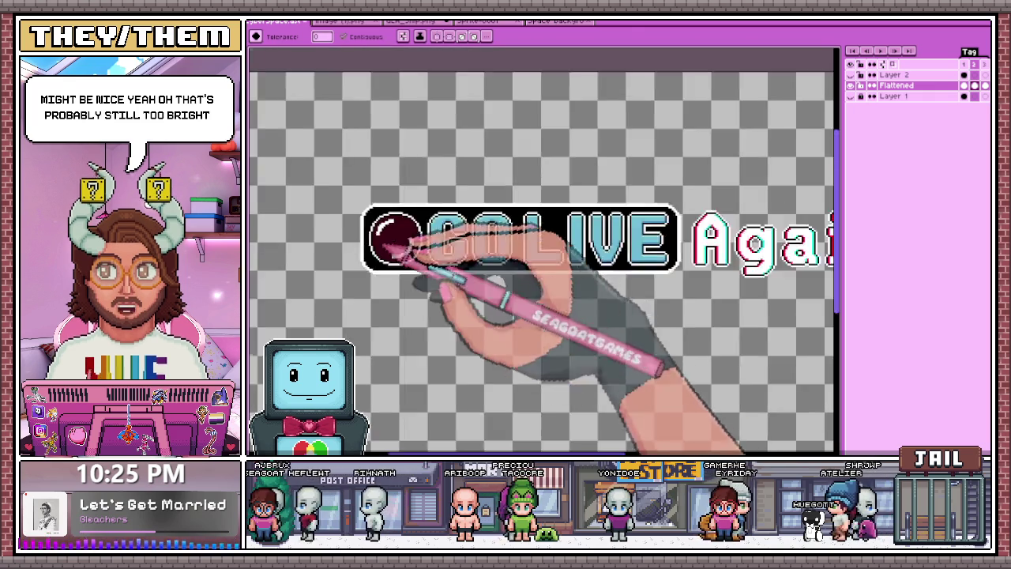
pyautogui.scroll(-2, 361, 214)
pyautogui.scroll(2, 672, 198)
pyautogui.scroll(-4, 462, 246)
pyautogui.scroll(2, 395, 266)
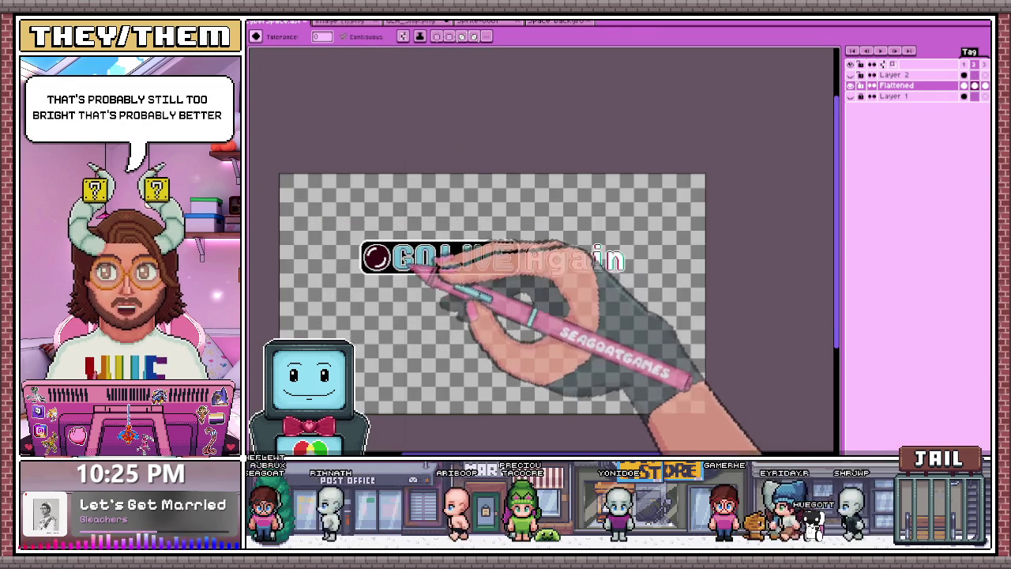
pyautogui.scroll(2, 381, 254)
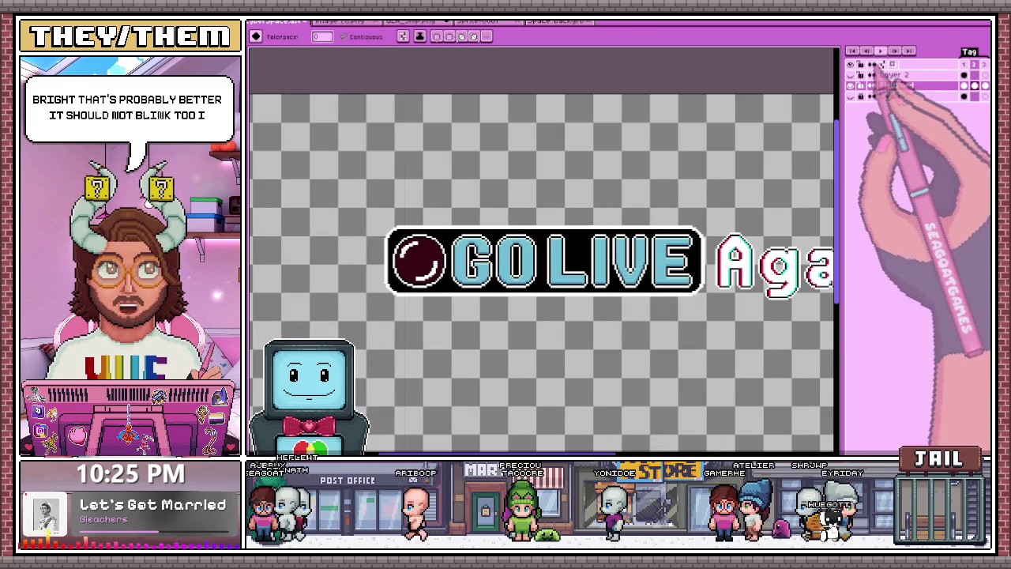
pyautogui.click(881, 49)
pyautogui.scroll(-2, 515, 348)
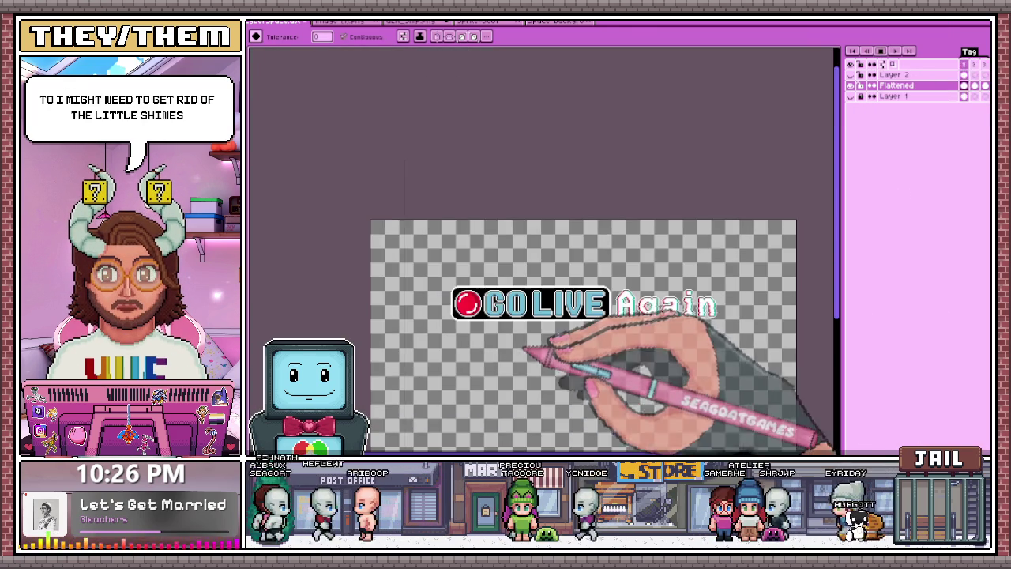
# Play the animation to preview the blinking title
pyautogui.scroll(2, 600, 387)
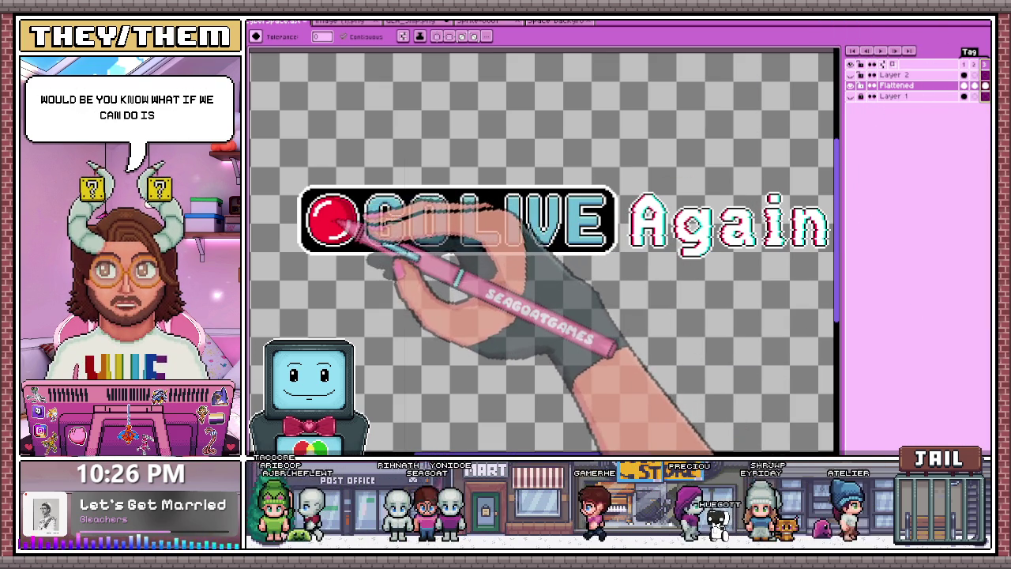
pyautogui.scroll(2, 362, 230)
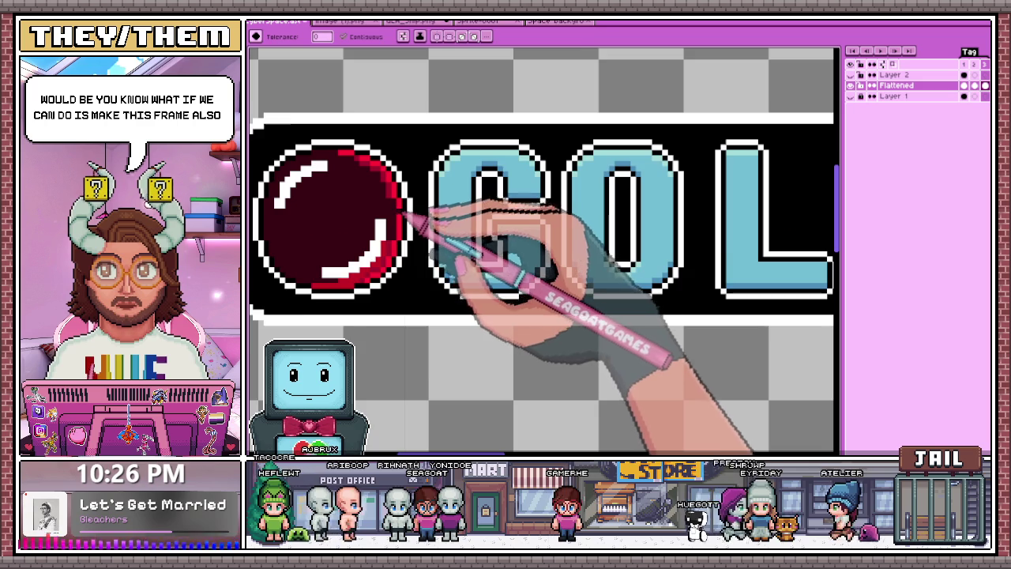
pyautogui.scroll(1, 406, 214)
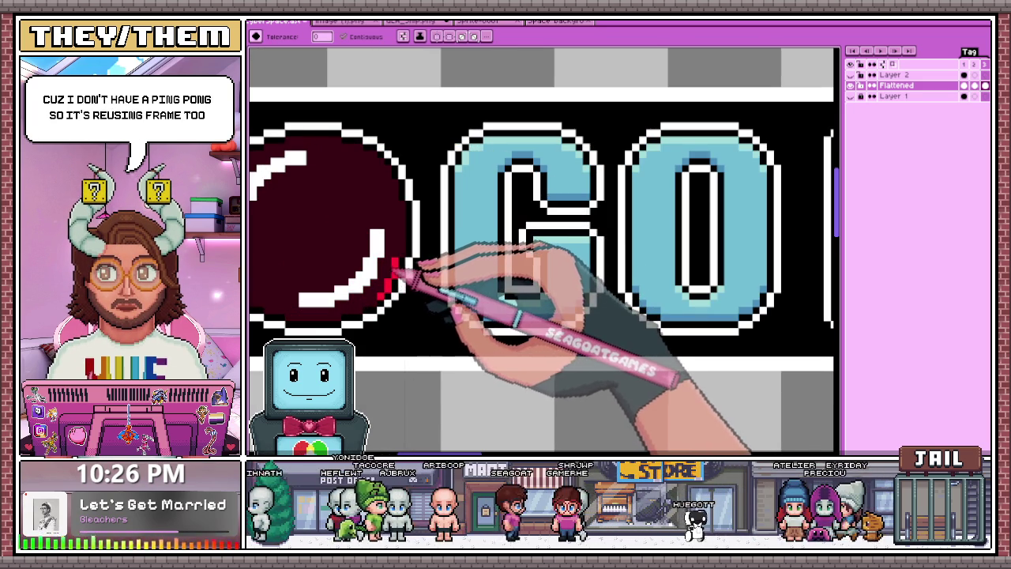
pyautogui.scroll(-2, 419, 253)
pyautogui.scroll(-2, 553, 229)
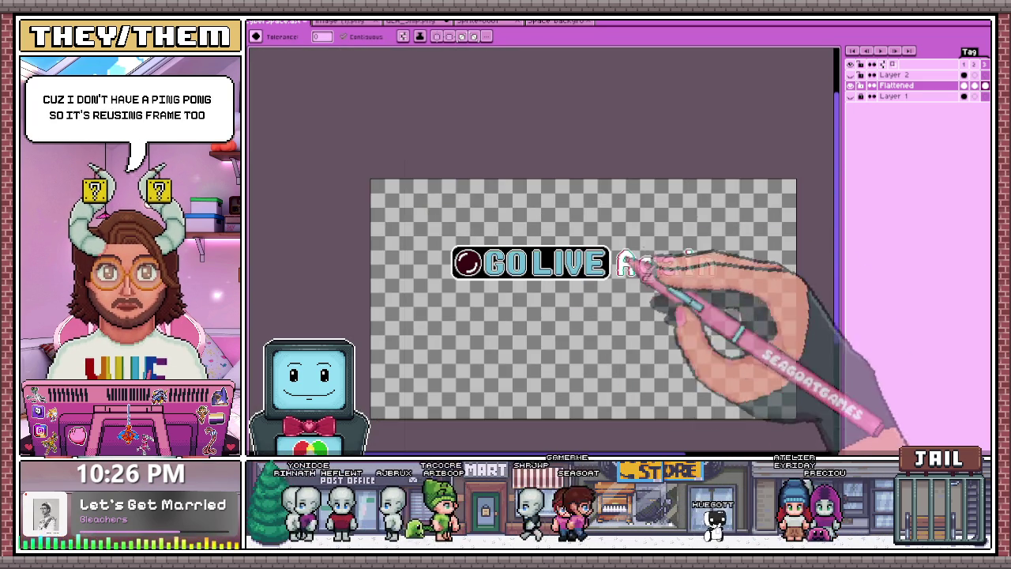
pyautogui.click(880, 51)
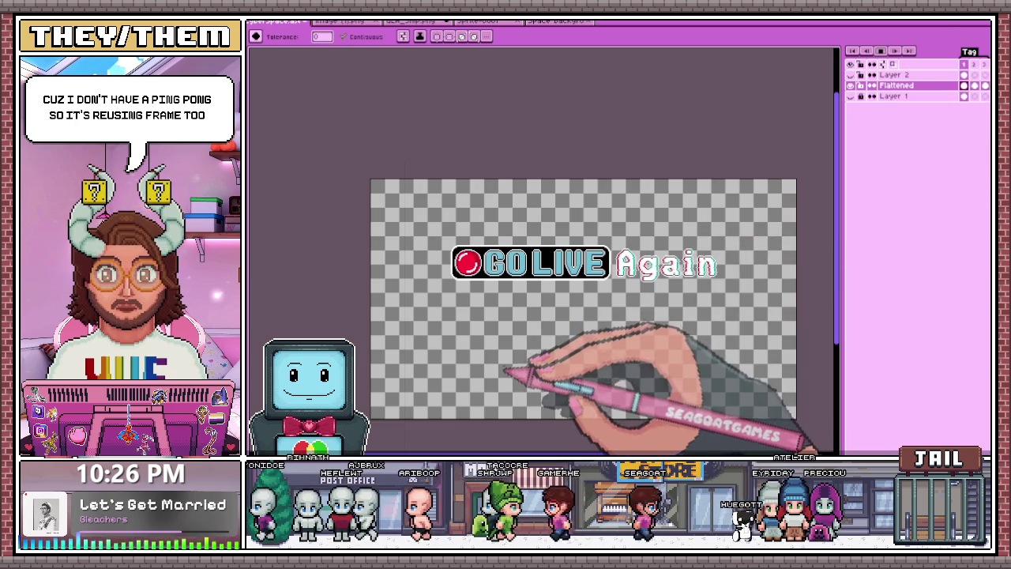
# Toggle the space background on and off, then show the In CYBERSPACE text layer
pyautogui.scroll(2, 502, 332)
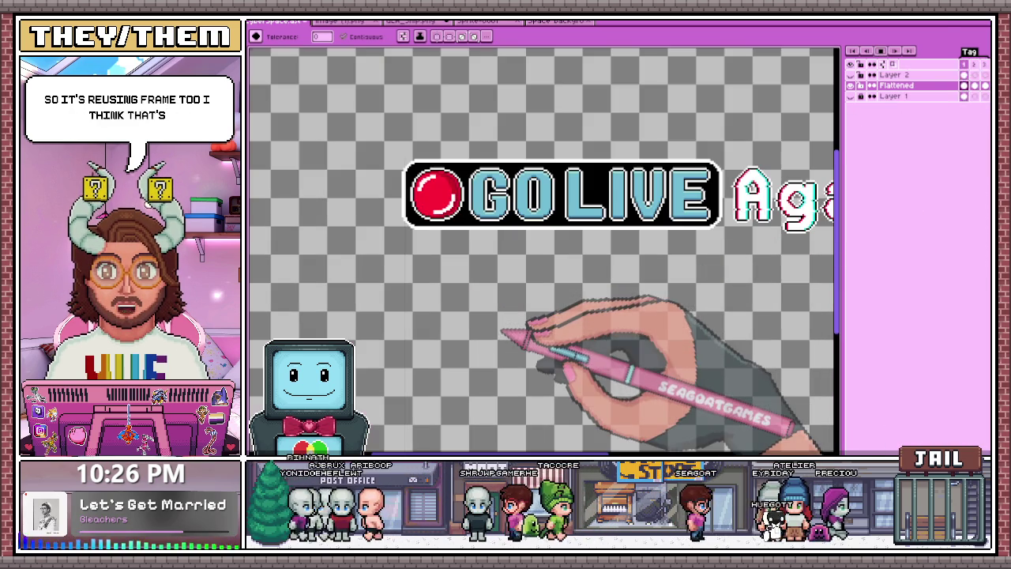
pyautogui.scroll(-2, 492, 256)
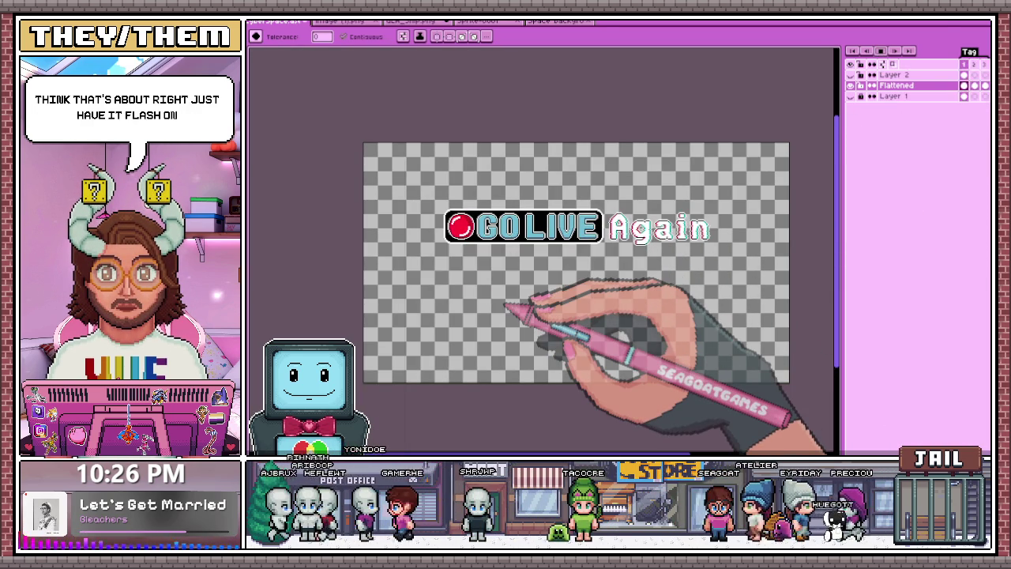
pyautogui.scroll(2, 506, 257)
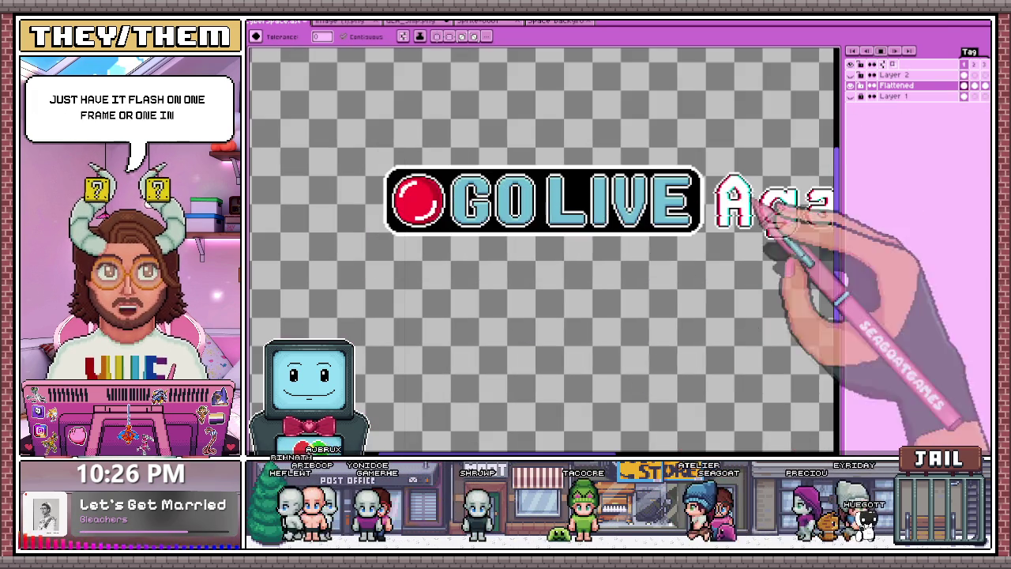
pyautogui.scroll(-4, 648, 234)
pyautogui.scroll(2, 485, 203)
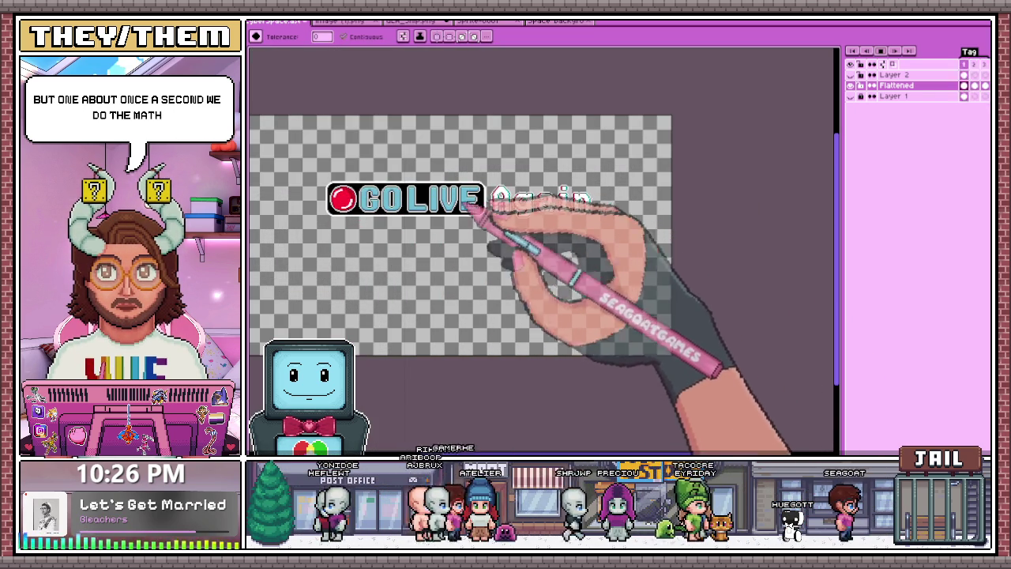
pyautogui.scroll(1, 359, 215)
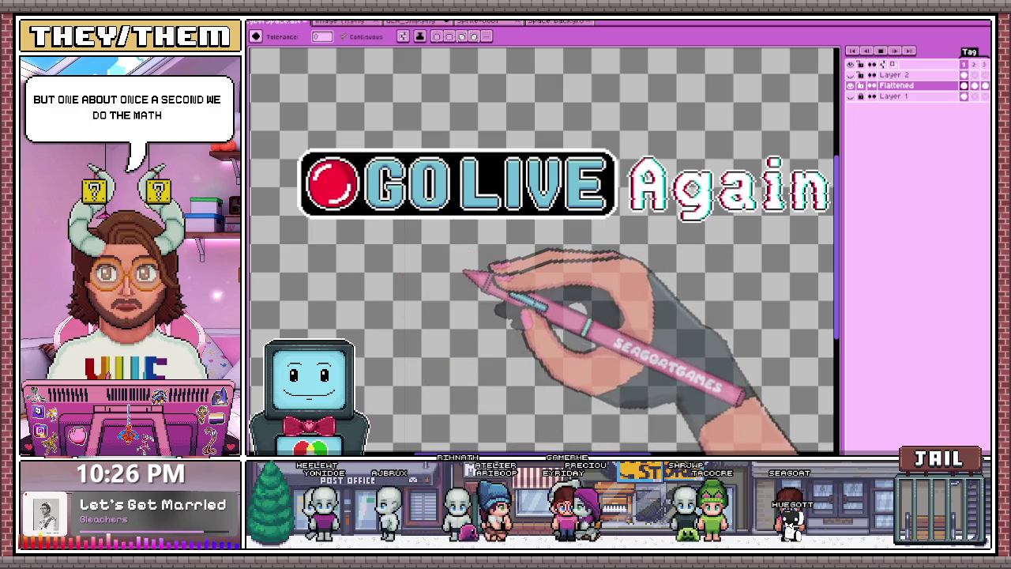
pyautogui.scroll(-1, 463, 287)
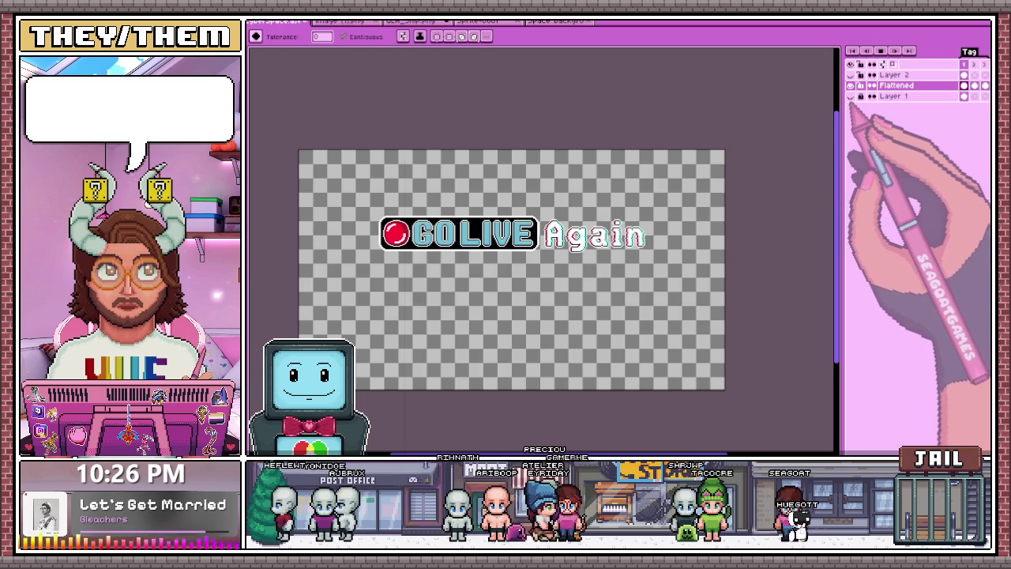
pyautogui.click(850, 95)
pyautogui.click(850, 95)
pyautogui.click(850, 75)
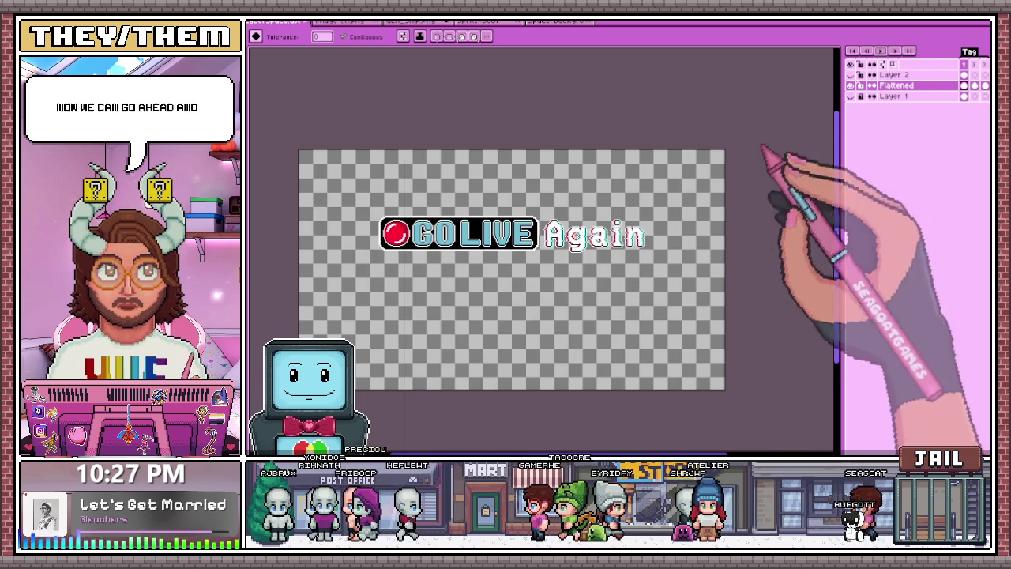
pyautogui.click(851, 95)
# Switch to Layer 2 and transform then release the selected top part of the art
pyautogui.press('m')
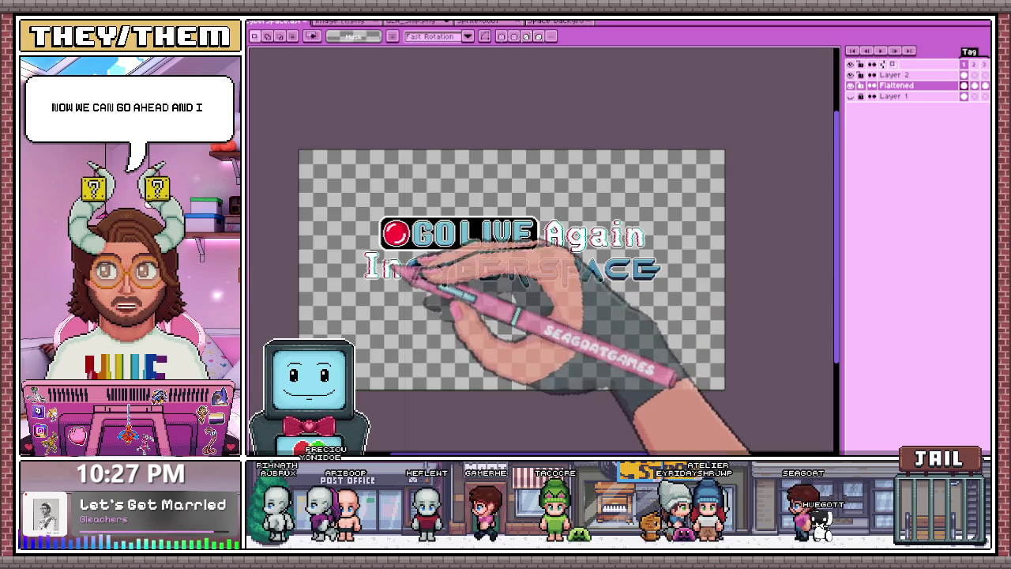
pyautogui.scroll(2, 357, 251)
pyautogui.click(894, 75)
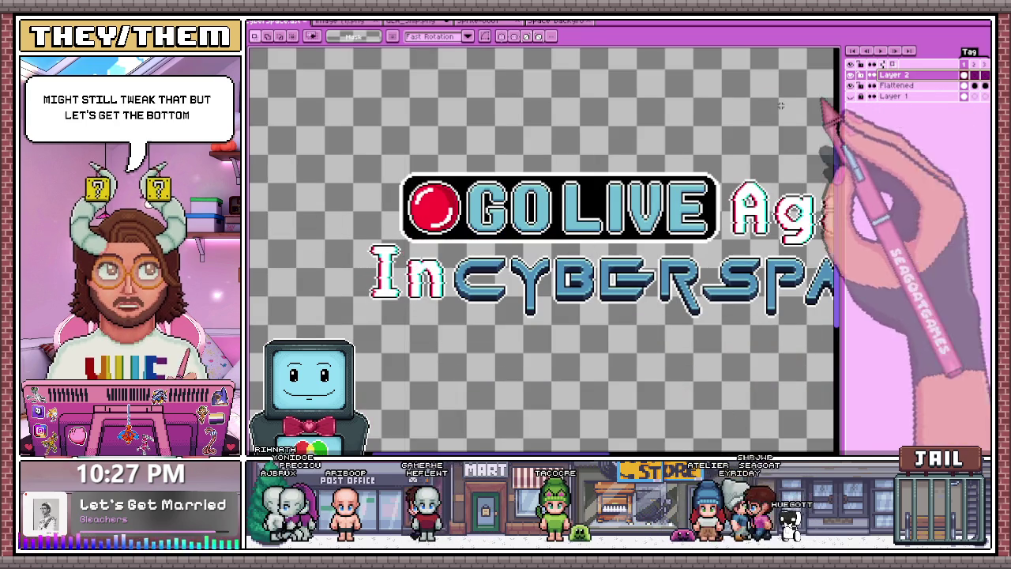
pyautogui.scroll(-2, 772, 109)
pyautogui.scroll(-4, 474, 229)
pyautogui.scroll(1, 481, 285)
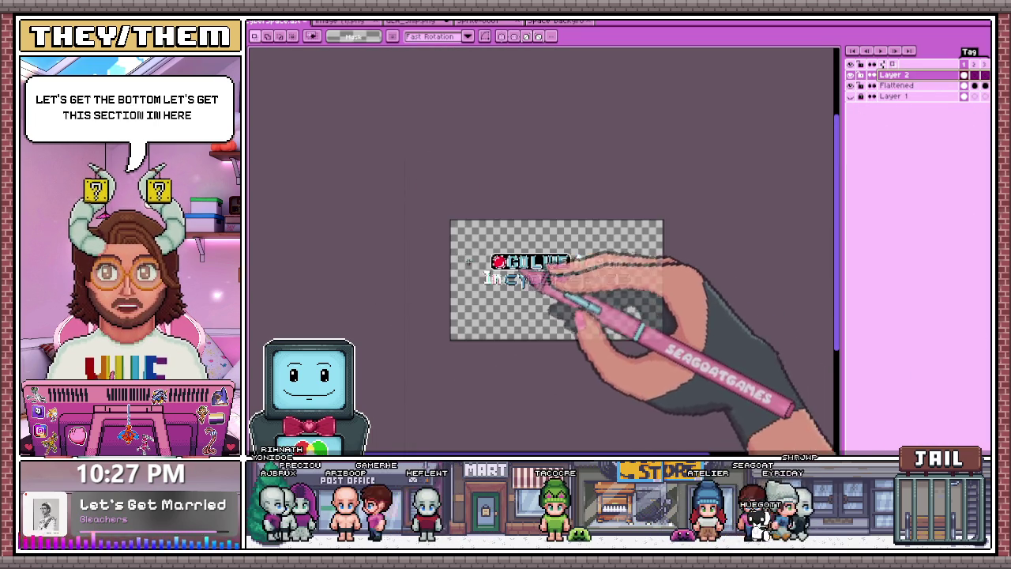
pyautogui.scroll(2, 600, 316)
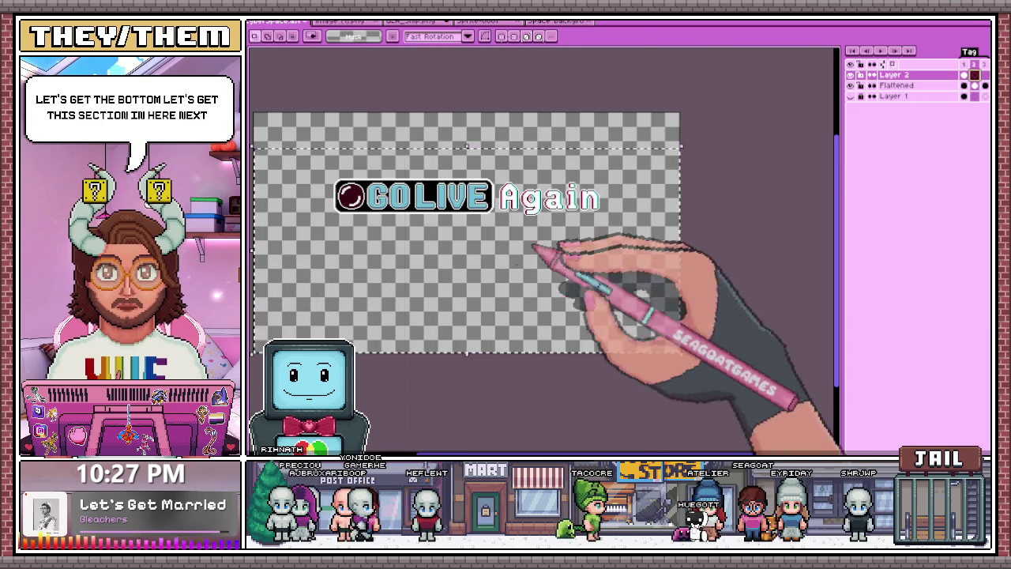
pyautogui.click(442, 345)
pyautogui.press('Return')
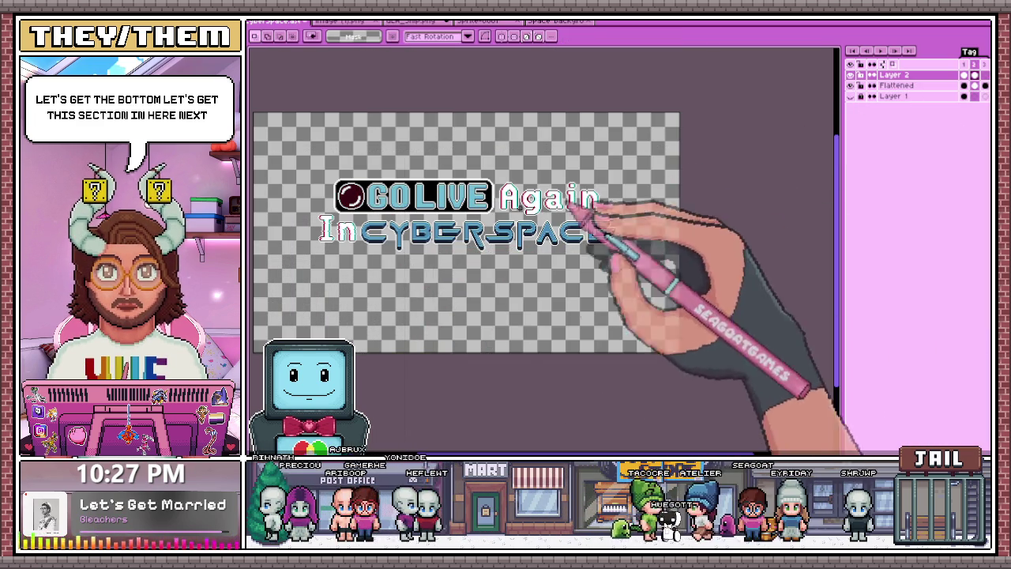
# Undo the stray black line on the I and marquee a thin slice across it
pyautogui.scroll(3, 316, 233)
pyautogui.scroll(2, 312, 233)
pyautogui.scroll(2, 339, 169)
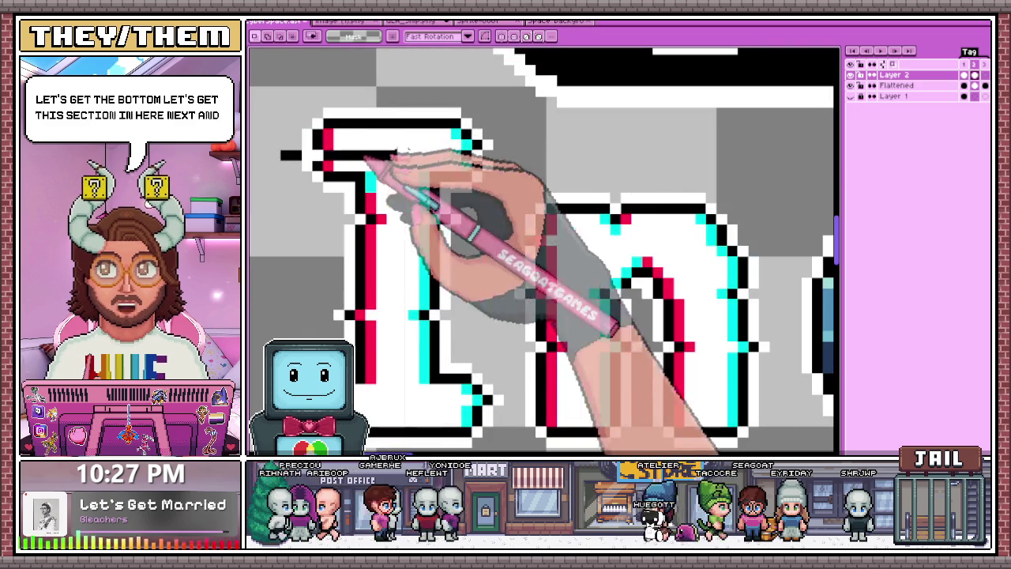
pyautogui.hotkey('ctrl', 'z')
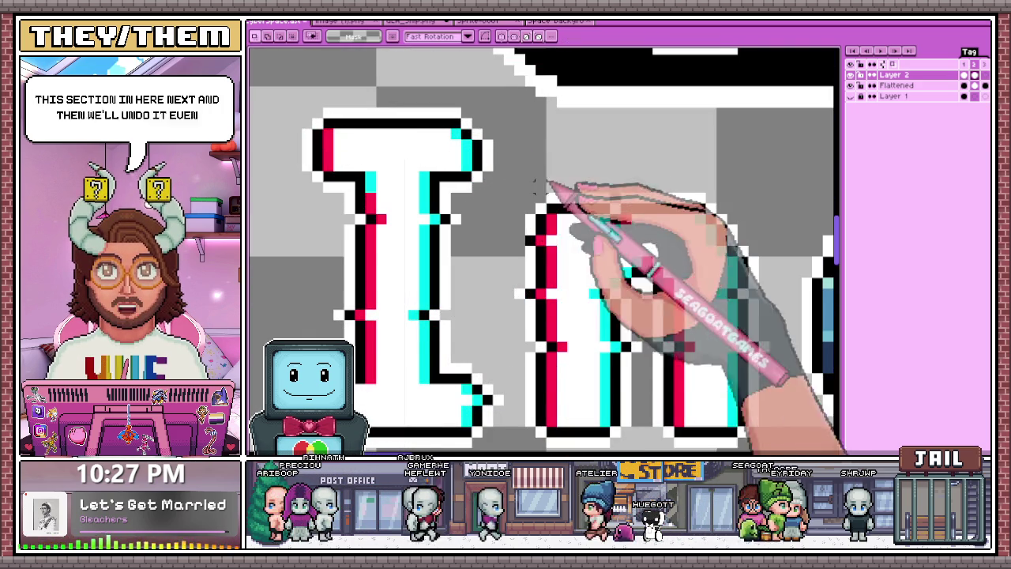
pyautogui.moveTo(322, 219); pyautogui.dragTo(455, 219)
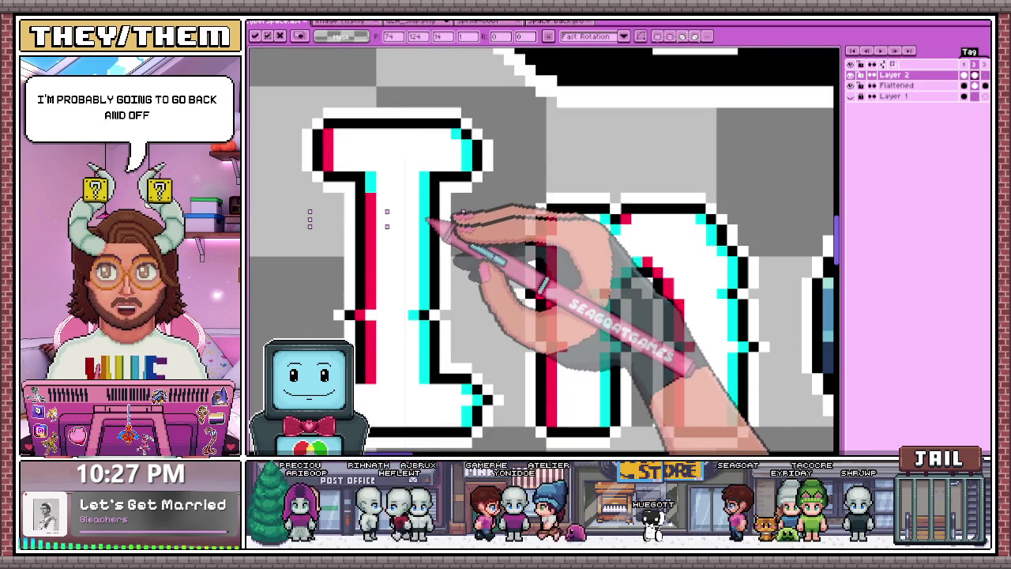
pyautogui.scroll(-2, 431, 221)
pyautogui.scroll(2, 417, 231)
pyautogui.press('alt')
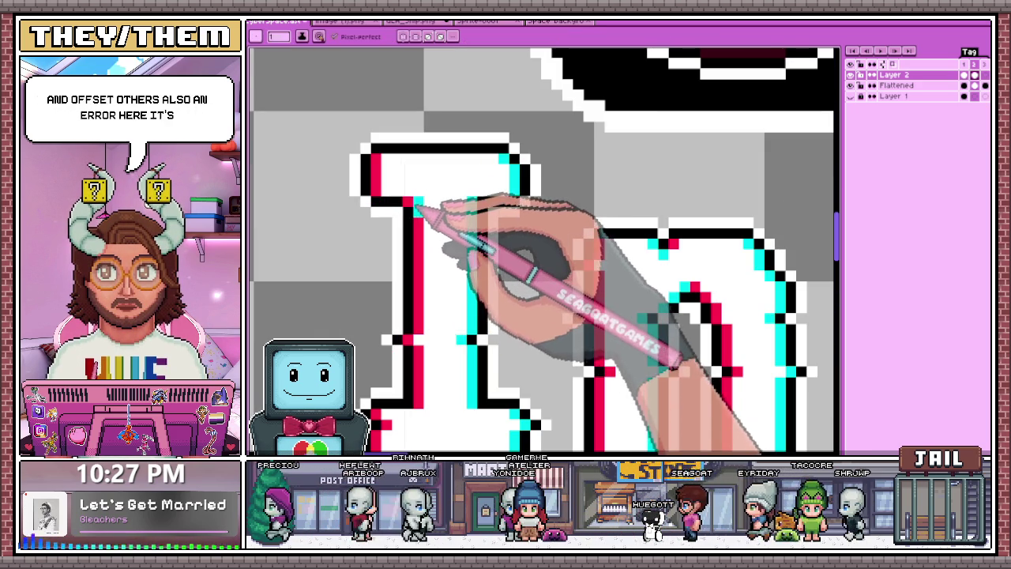
# Check frame 1 of the animation, then return to frame 2
pyautogui.click(964, 64)
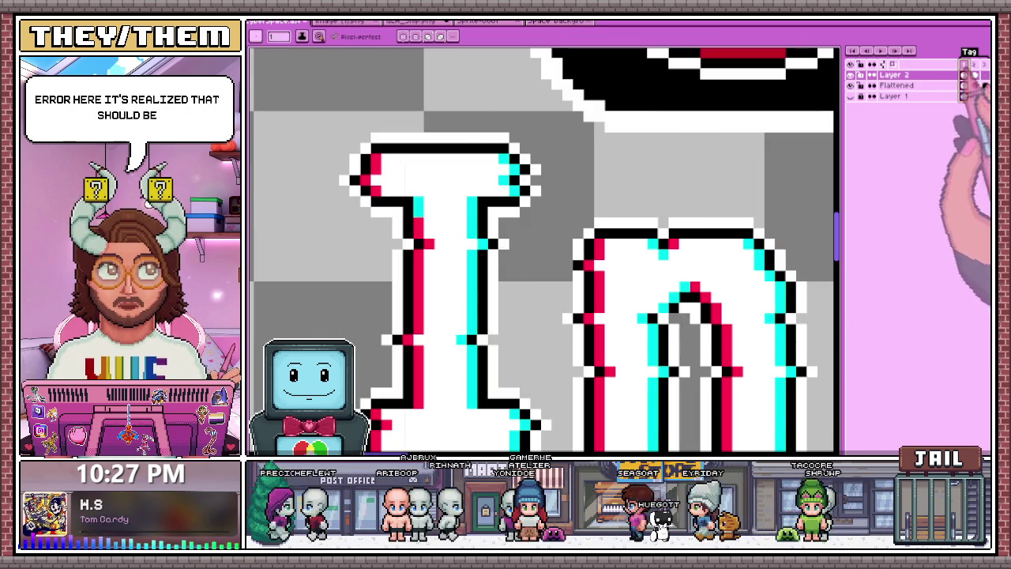
pyautogui.scroll(-1, 561, 172)
pyautogui.scroll(-1, 561, 172)
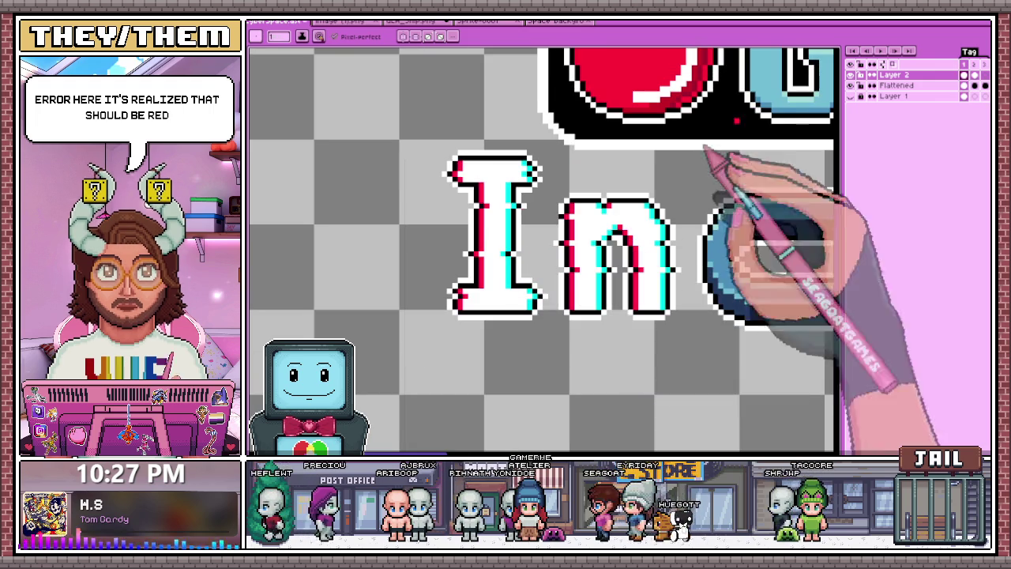
pyautogui.click(974, 63)
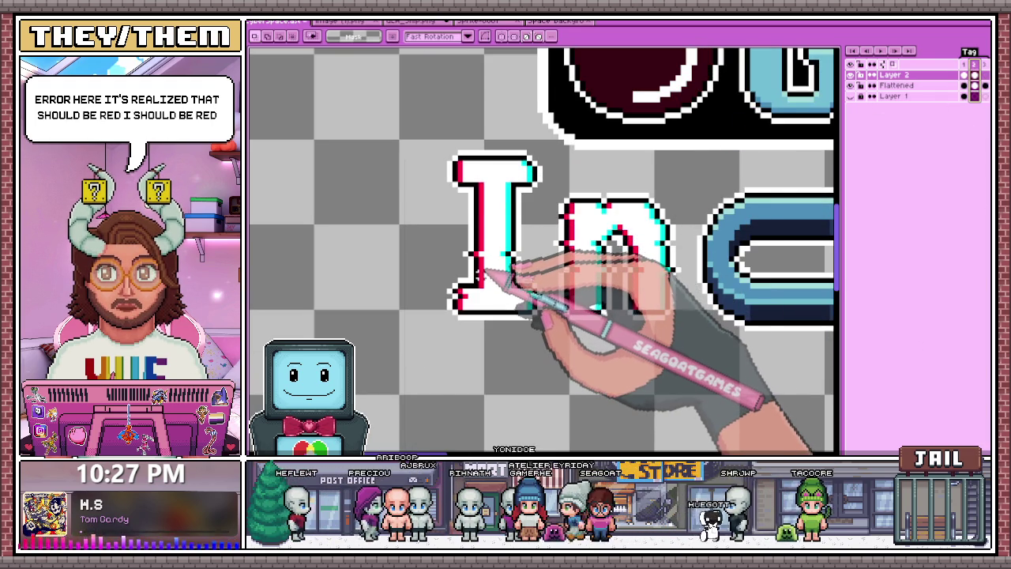
# Extend the I's black outline at its top-right corner with the pencil
pyautogui.scroll(1, 452, 251)
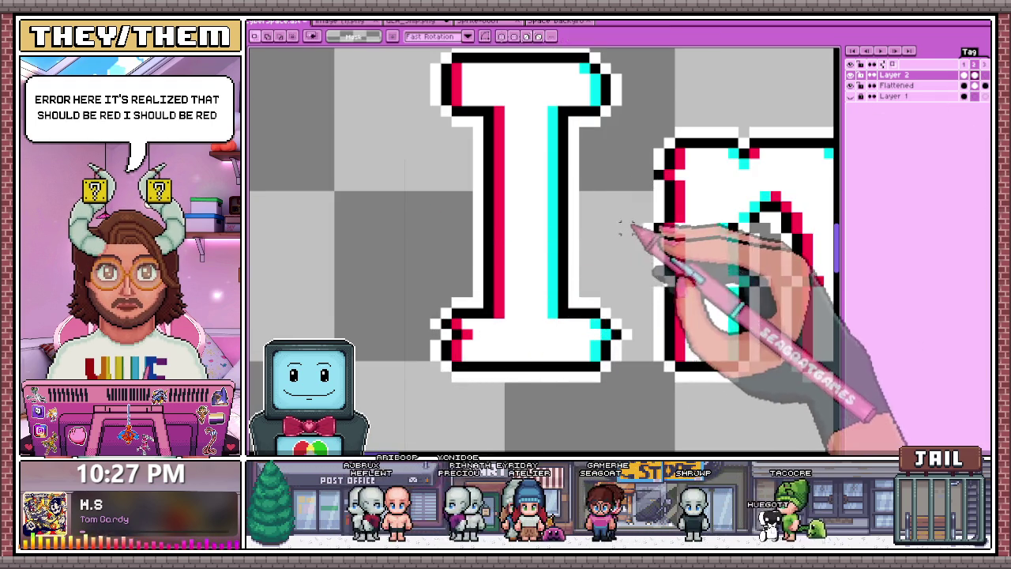
pyautogui.scroll(-2, 624, 206)
pyautogui.scroll(1, 597, 150)
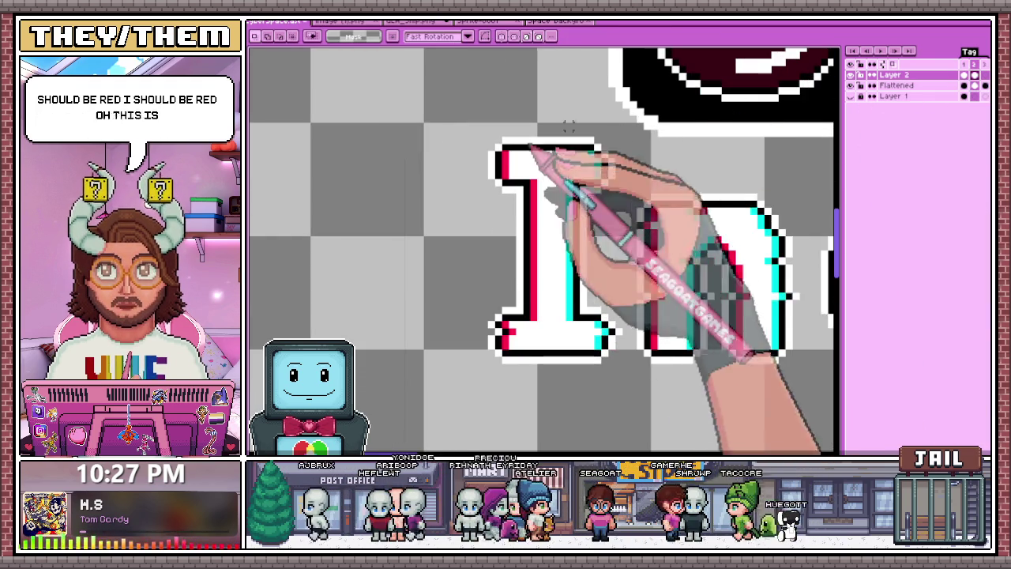
pyautogui.scroll(1, 589, 154)
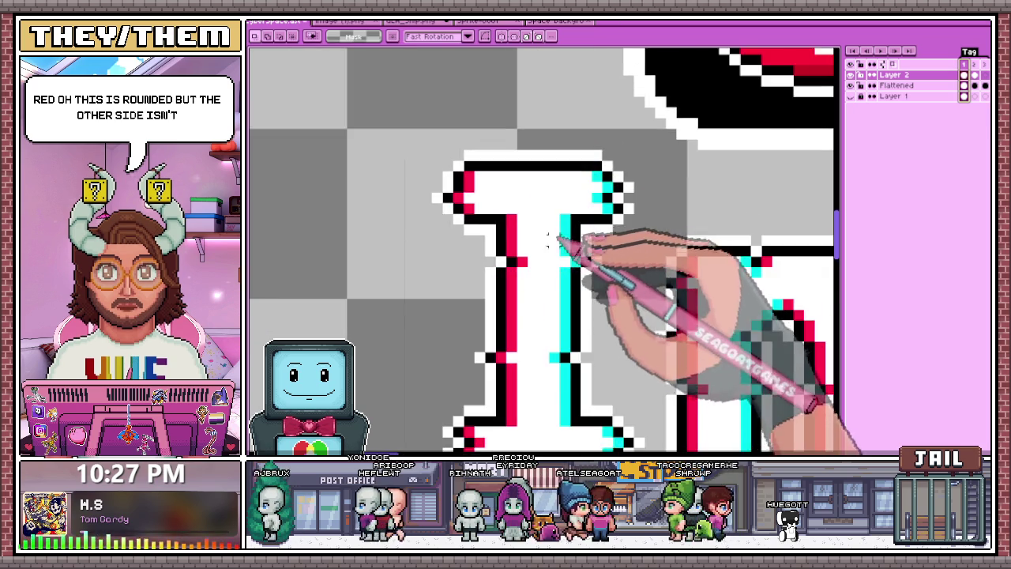
pyautogui.scroll(-2, 561, 231)
pyautogui.scroll(2, 585, 225)
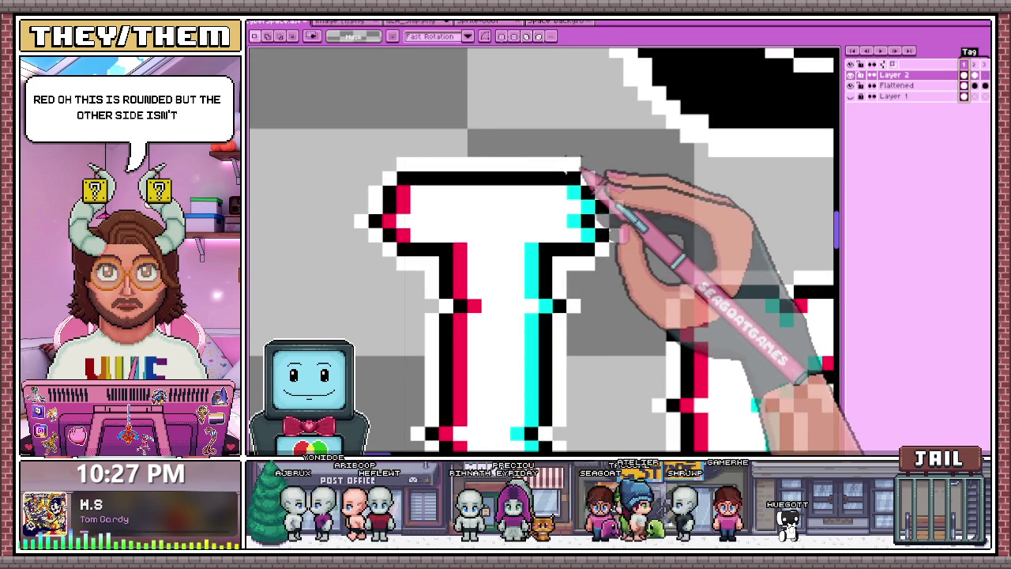
pyautogui.click(591, 178)
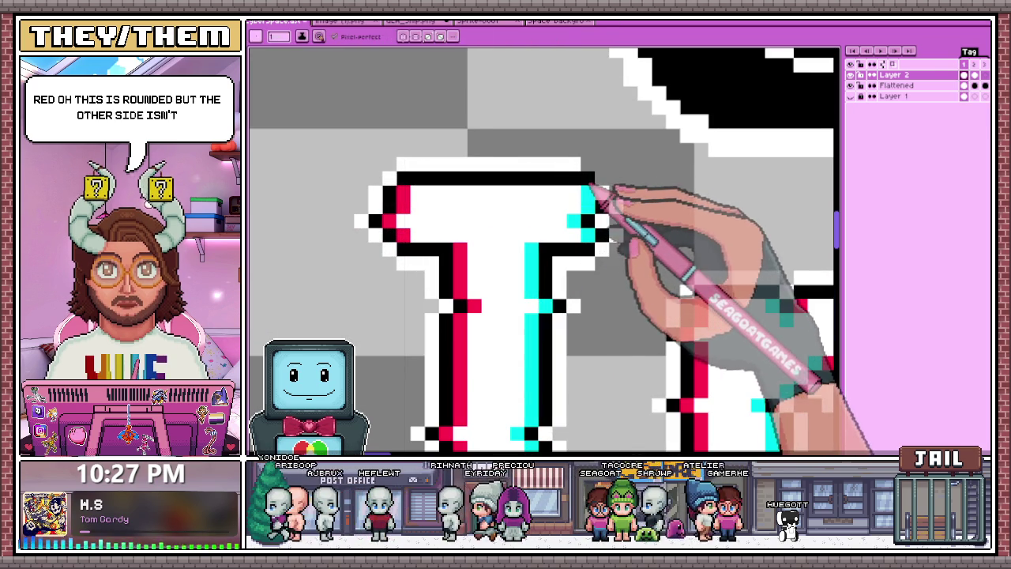
pyautogui.scroll(-1, 603, 184)
pyautogui.scroll(-2, 568, 198)
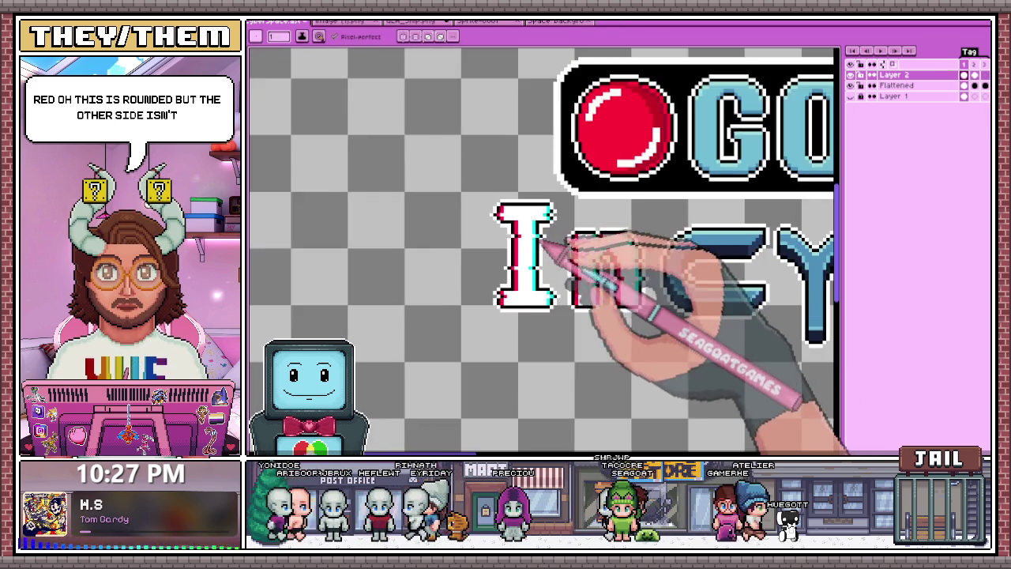
pyautogui.scroll(1, 564, 248)
pyautogui.scroll(2, 564, 221)
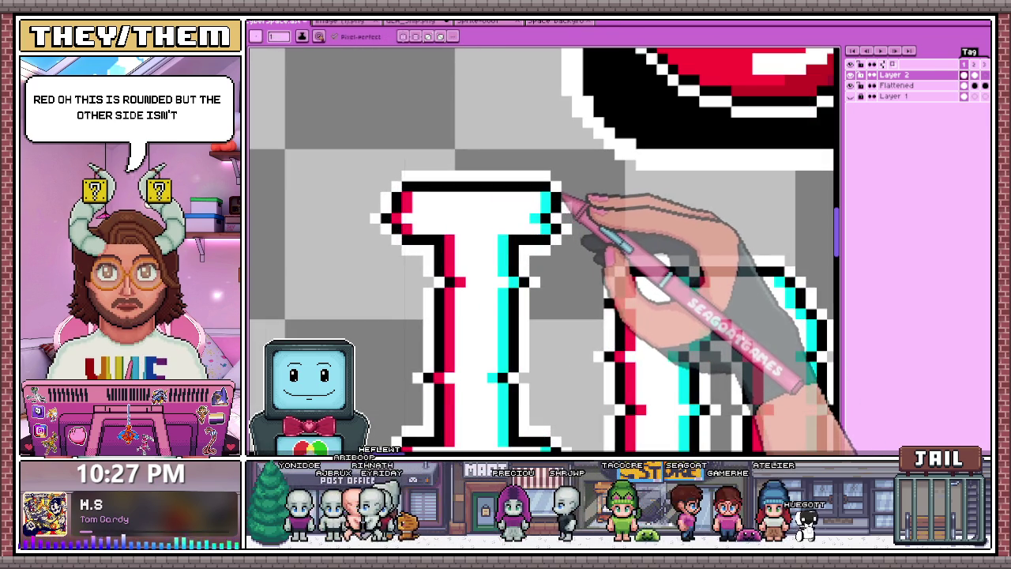
pyautogui.scroll(-1, 560, 190)
pyautogui.scroll(-1, 637, 253)
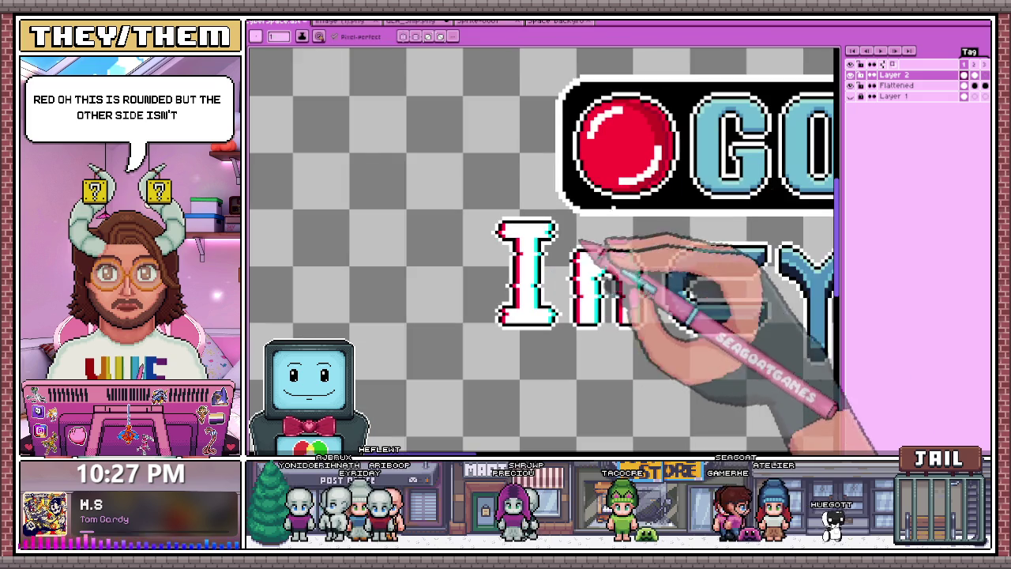
# Select the top slice of the 'n' in 'In'
pyautogui.scroll(2, 557, 237)
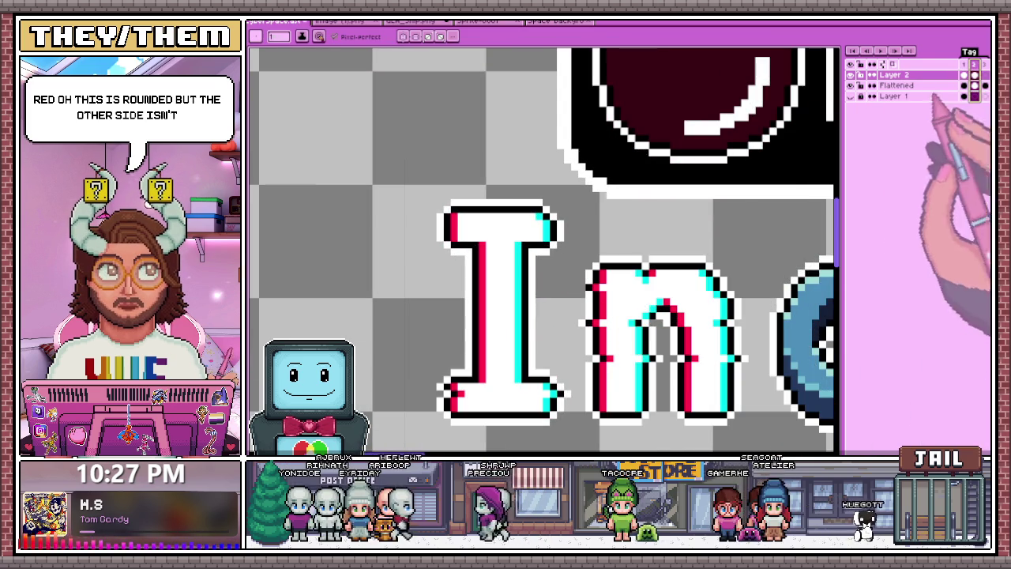
pyautogui.scroll(2, 572, 225)
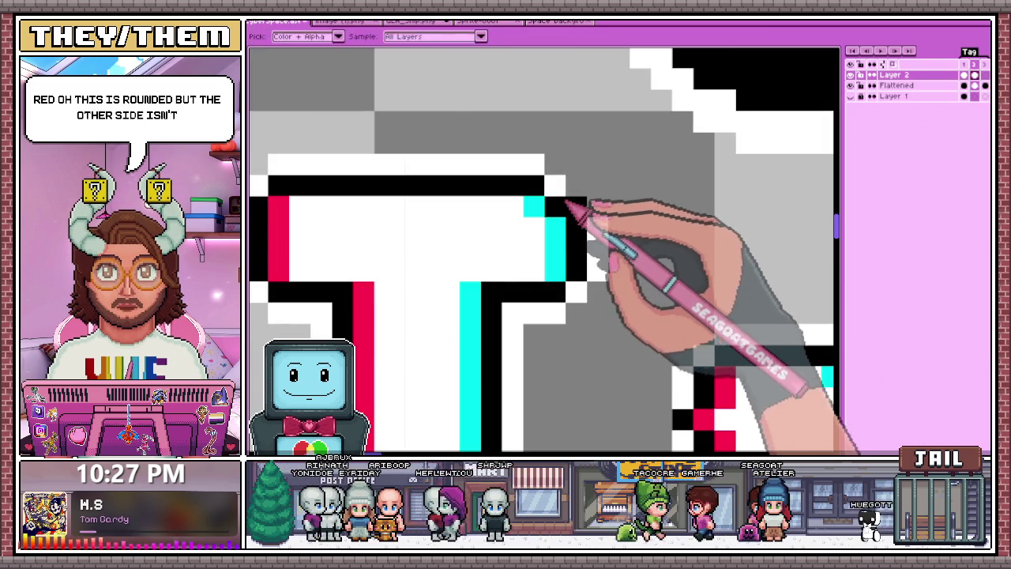
pyautogui.scroll(-2, 543, 209)
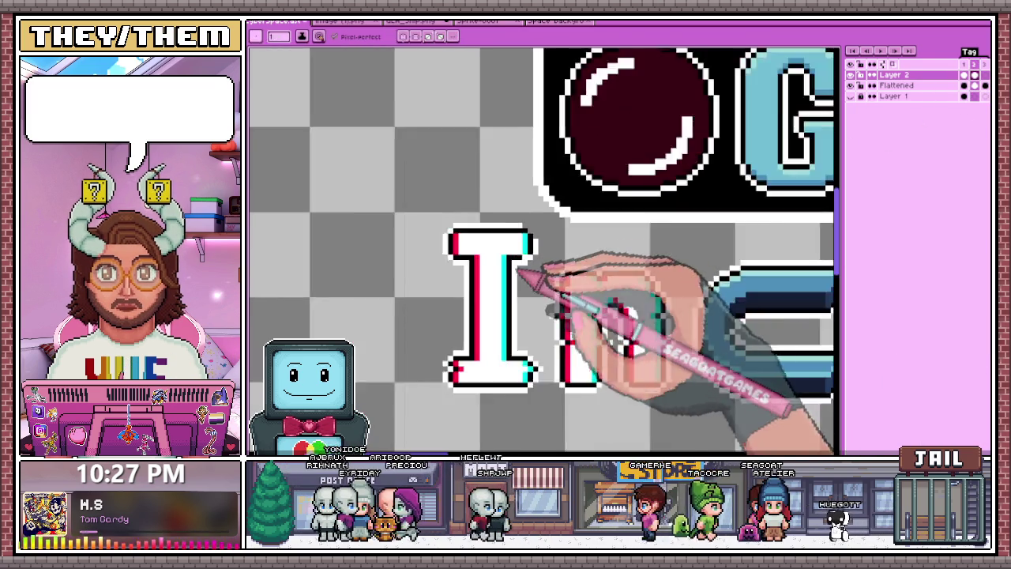
pyautogui.scroll(2, 523, 272)
pyautogui.scroll(-2, 506, 213)
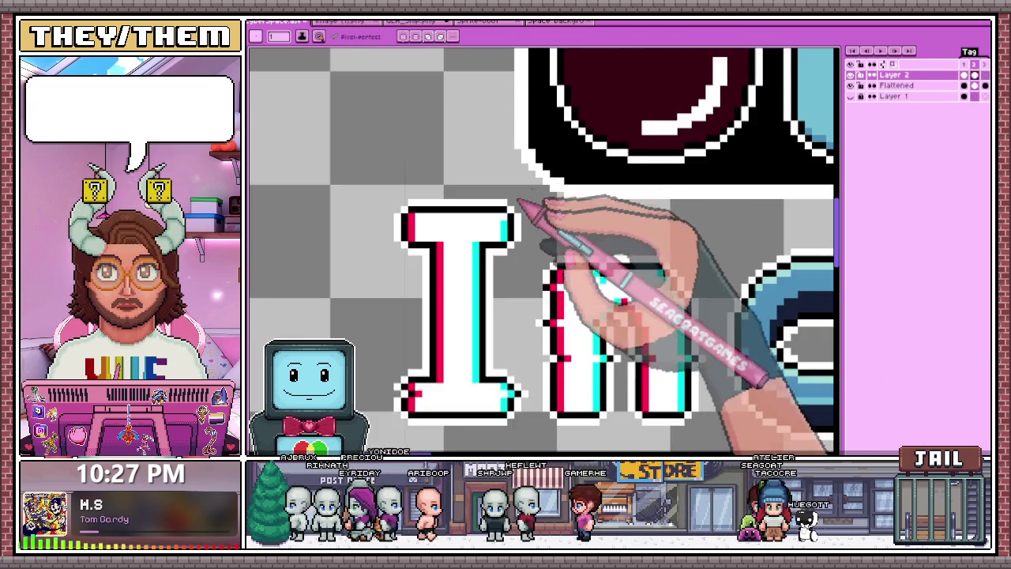
pyautogui.scroll(-2, 524, 203)
pyautogui.scroll(2, 451, 267)
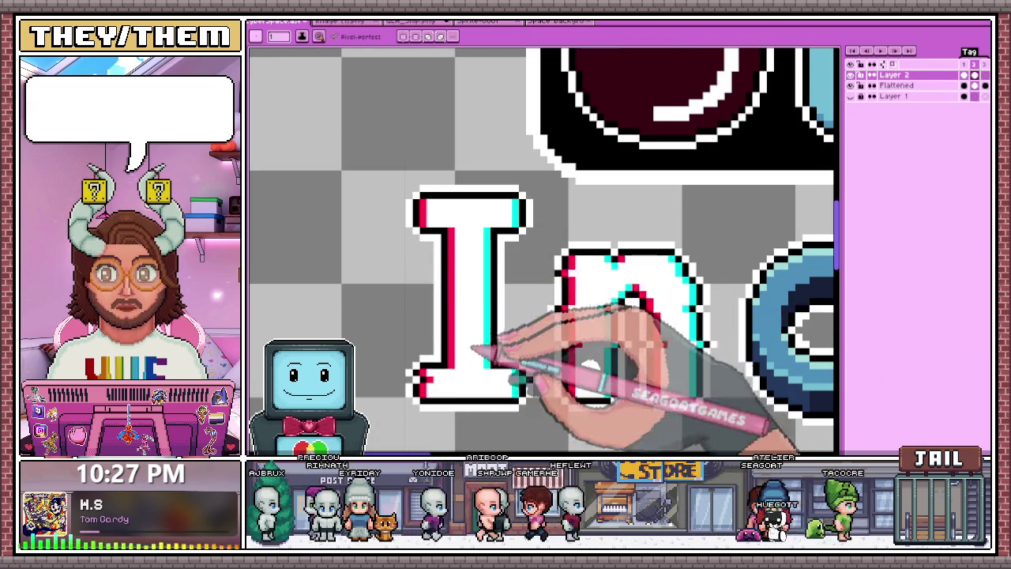
pyautogui.scroll(-2, 474, 350)
pyautogui.scroll(2, 463, 282)
pyautogui.scroll(1, 463, 334)
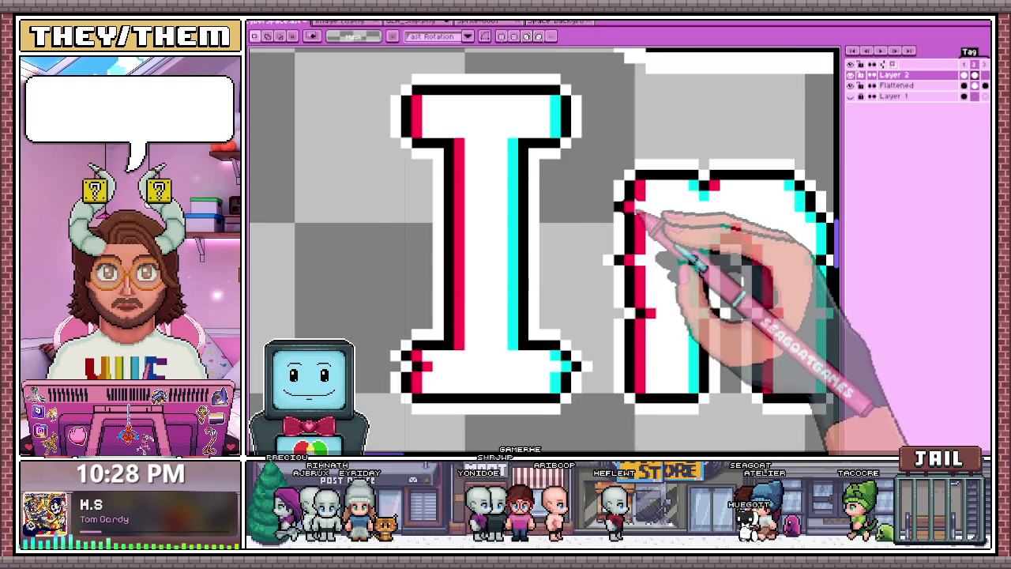
pyautogui.scroll(-2, 508, 334)
pyautogui.scroll(3, 485, 293)
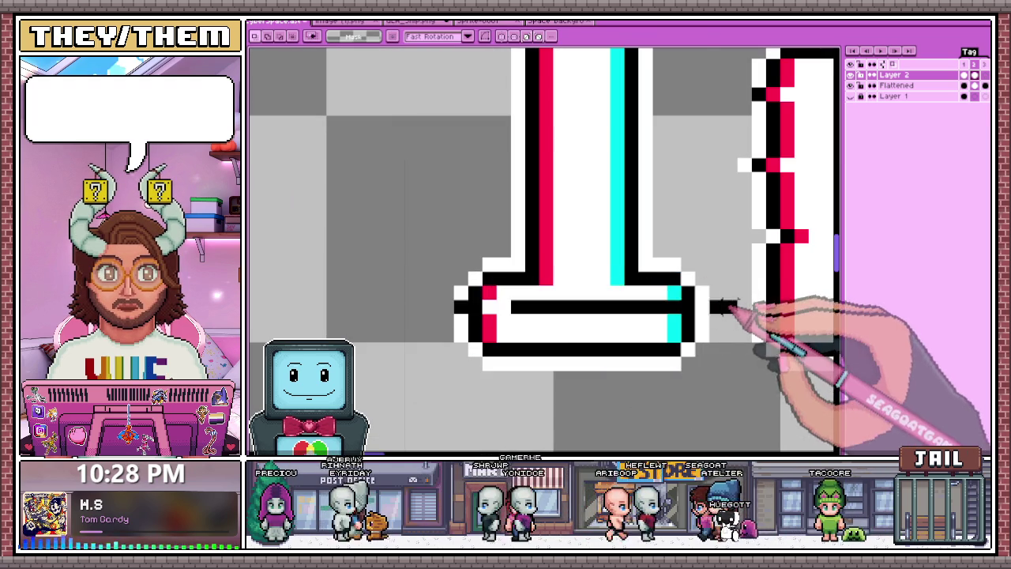
pyautogui.scroll(-2, 535, 300)
pyautogui.scroll(-1, 454, 307)
pyautogui.scroll(2, 591, 269)
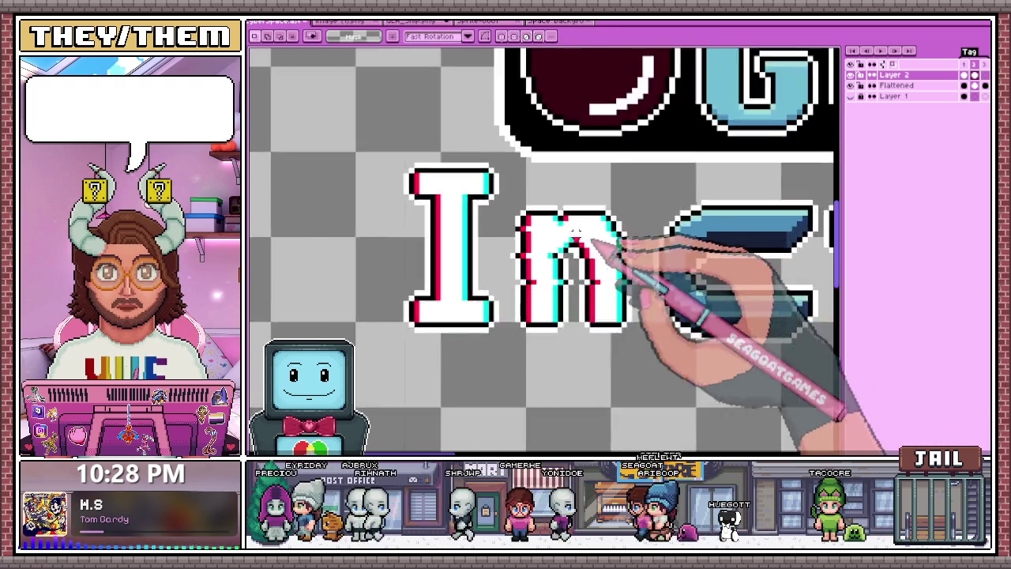
pyautogui.scroll(2, 582, 205)
pyautogui.moveTo(480, 221); pyautogui.dragTo(722, 231)
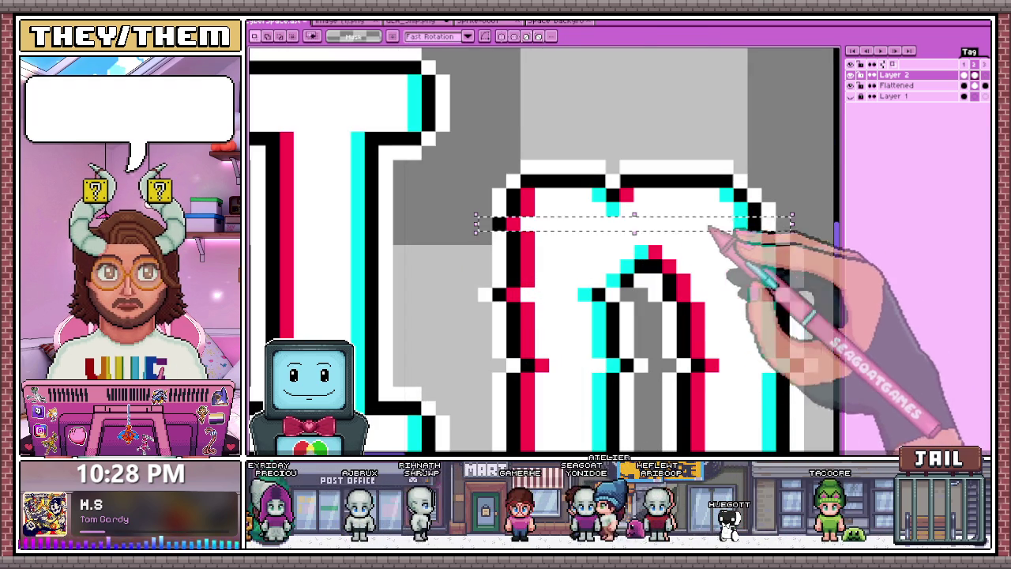
# With the Rectangular Marquee, select thin strips across 'In' and a longer one across the 'n'
pyautogui.scroll(-3, 655, 229)
pyautogui.scroll(2, 585, 261)
pyautogui.scroll(-2, 584, 261)
pyautogui.scroll(2, 539, 386)
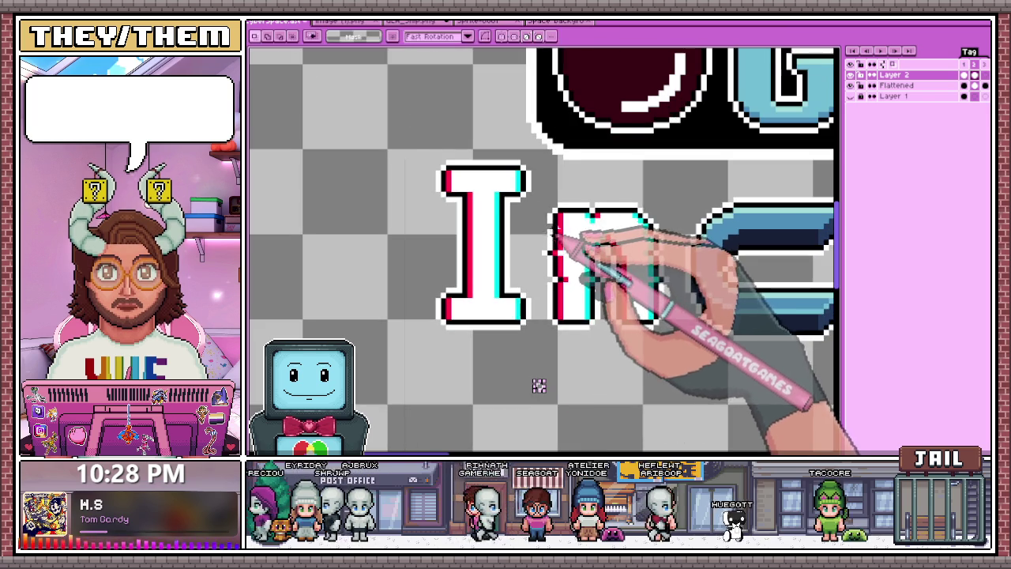
pyautogui.scroll(1, 539, 386)
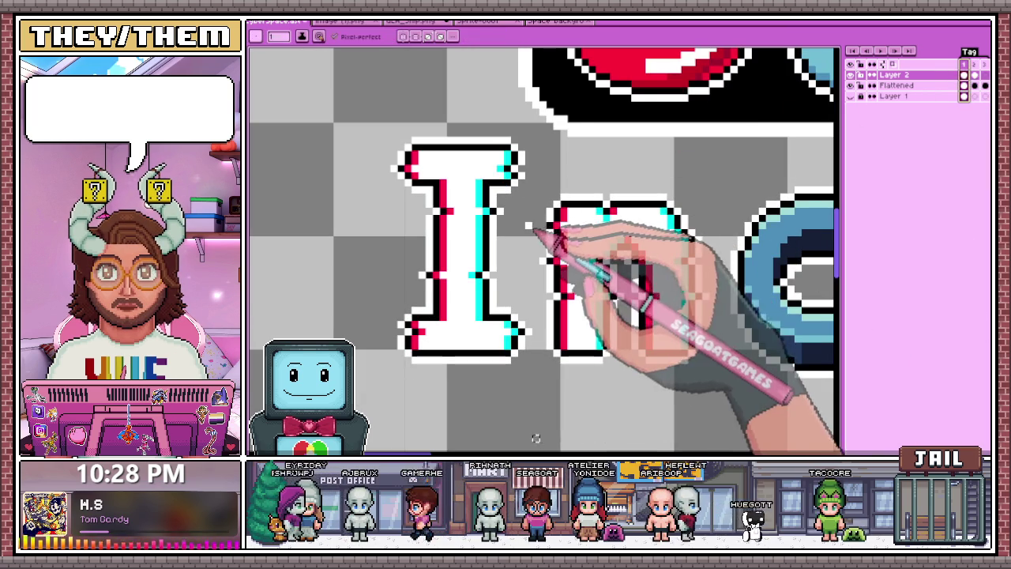
pyautogui.scroll(-1, 536, 437)
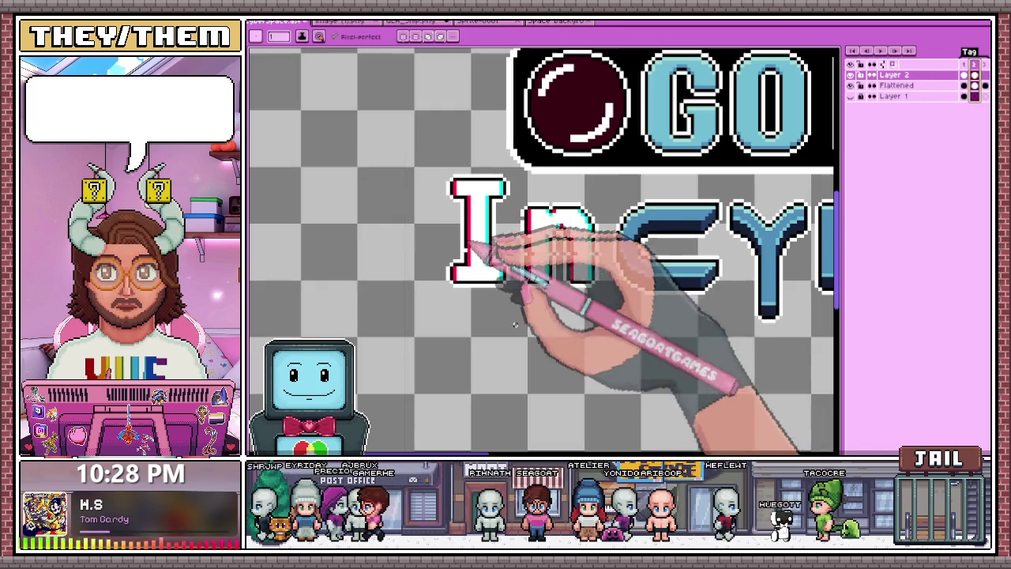
pyautogui.press('m')
pyautogui.scroll(1, 515, 324)
pyautogui.scroll(1, 499, 222)
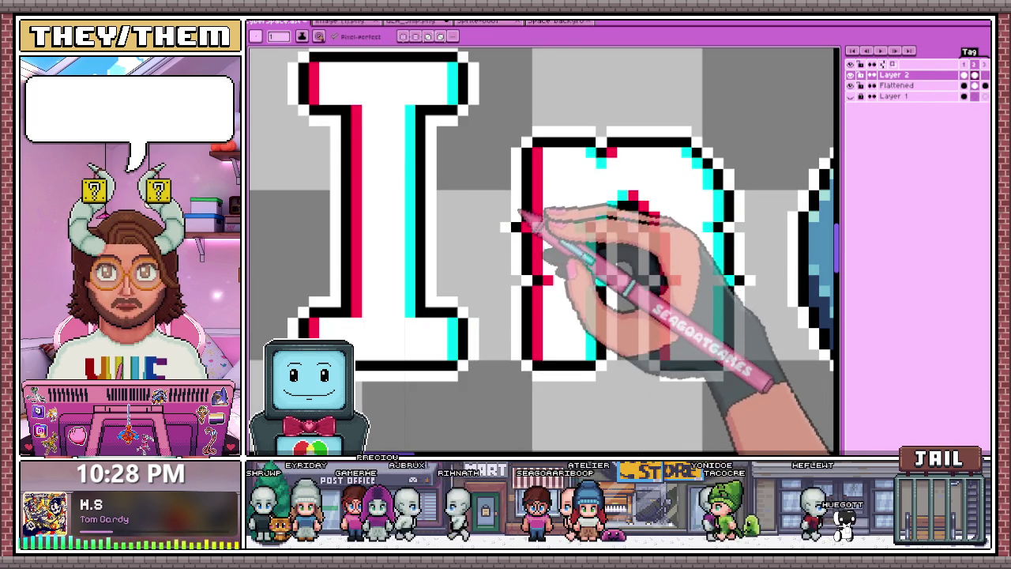
pyautogui.moveTo(476, 222); pyautogui.dragTo(747, 233)
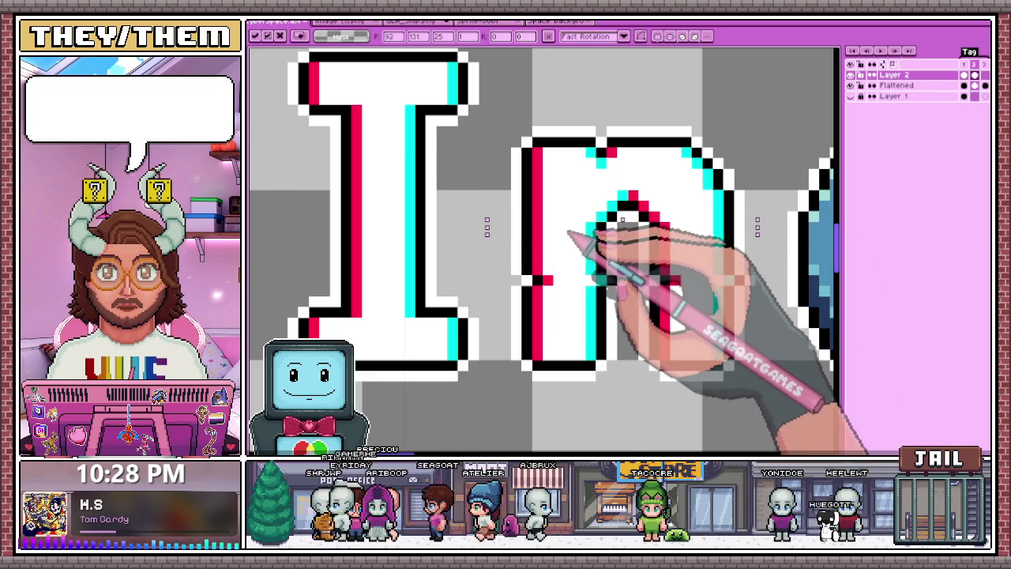
pyautogui.scroll(-1, 567, 234)
pyautogui.scroll(1, 560, 240)
pyautogui.moveTo(675, 241); pyautogui.dragTo(393, 251)
# Marquee the whole CYBERSPACE word
pyautogui.scroll(-3, 524, 240)
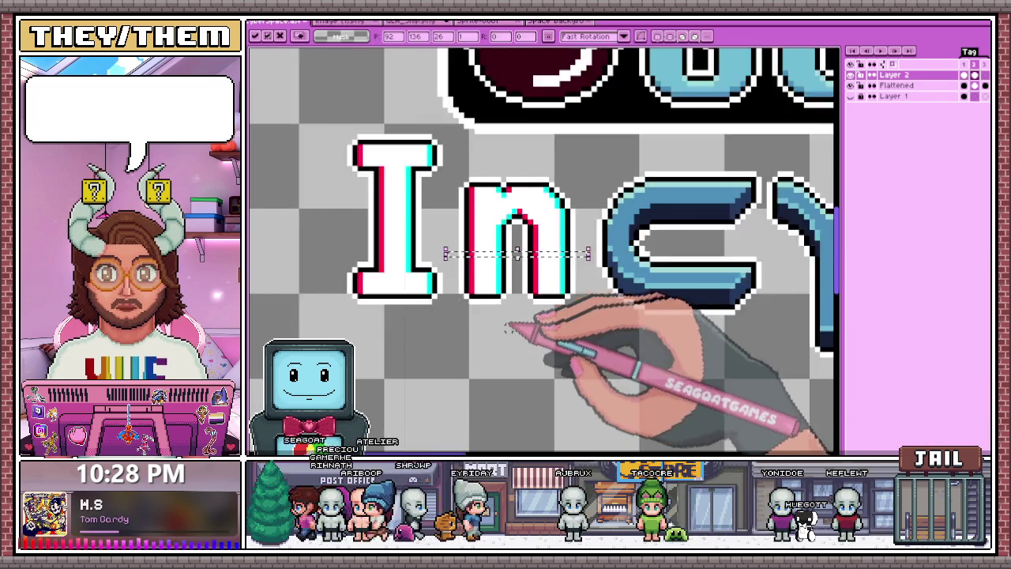
pyautogui.scroll(-1, 522, 316)
pyautogui.scroll(-2, 526, 323)
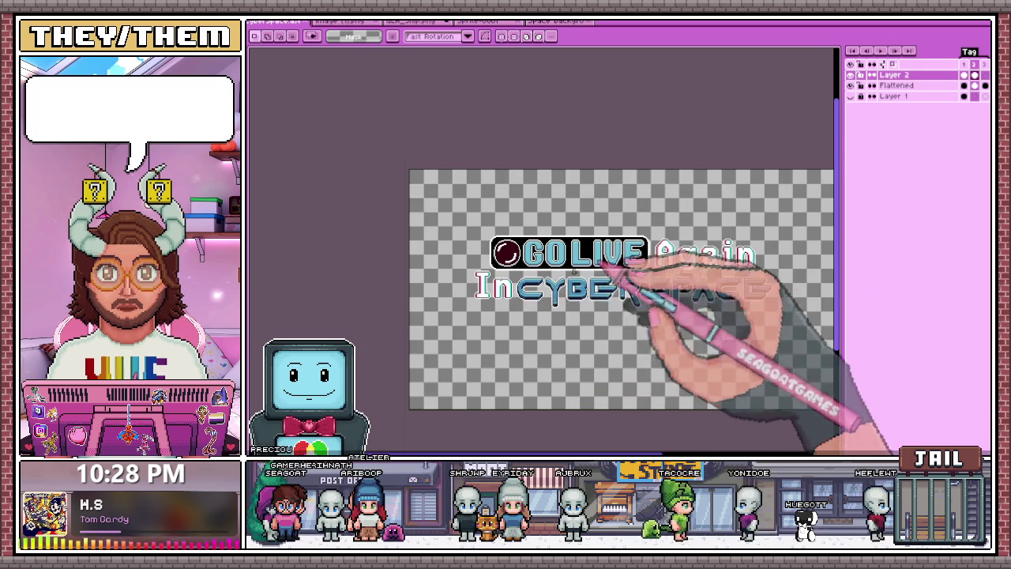
pyautogui.scroll(1, 606, 258)
pyautogui.scroll(-1, 542, 237)
pyautogui.moveTo(512, 261); pyautogui.dragTo(782, 311)
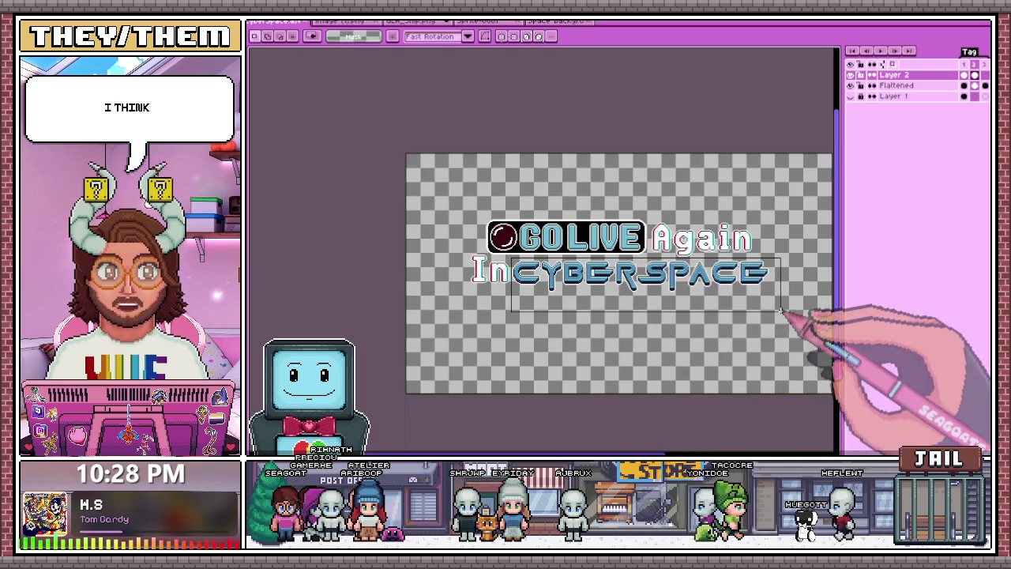
# Clear the CYBERSPACE selection and switch to the frame showing only 'GO LIVE Again'
pyautogui.hotkey('ctrl', 'd')
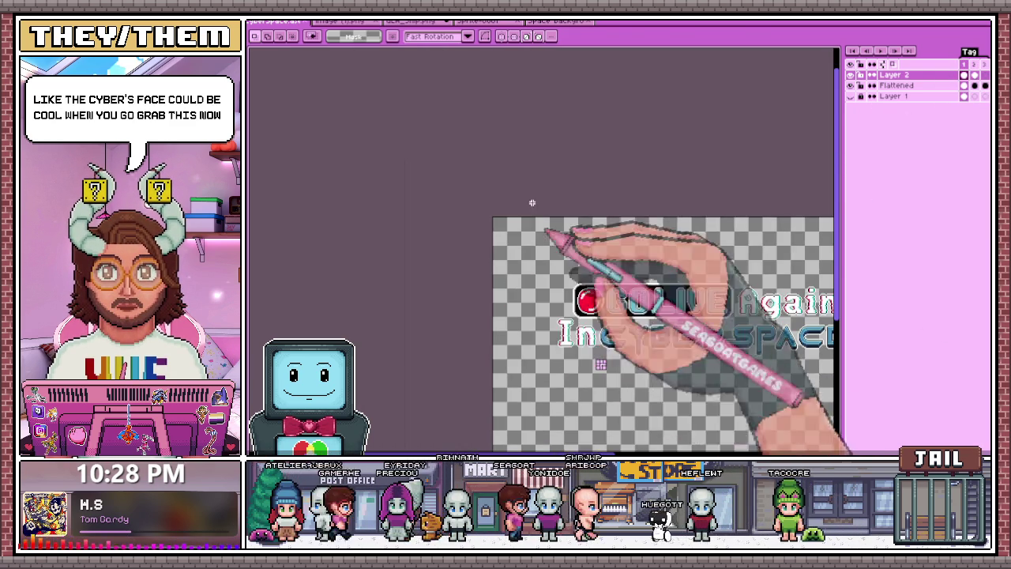
pyautogui.scroll(-2, 532, 203)
pyautogui.scroll(1, 589, 298)
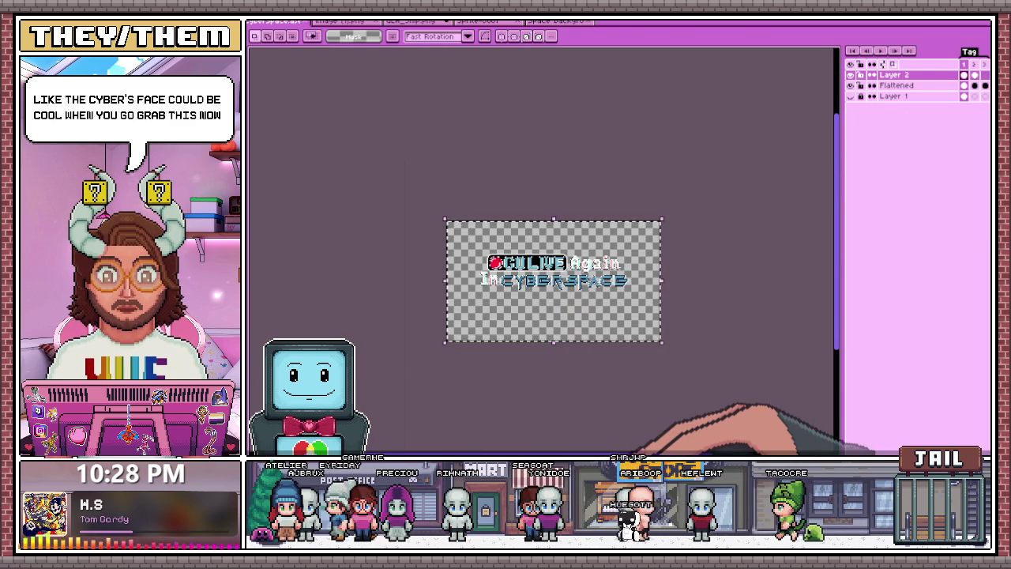
pyautogui.click(985, 74)
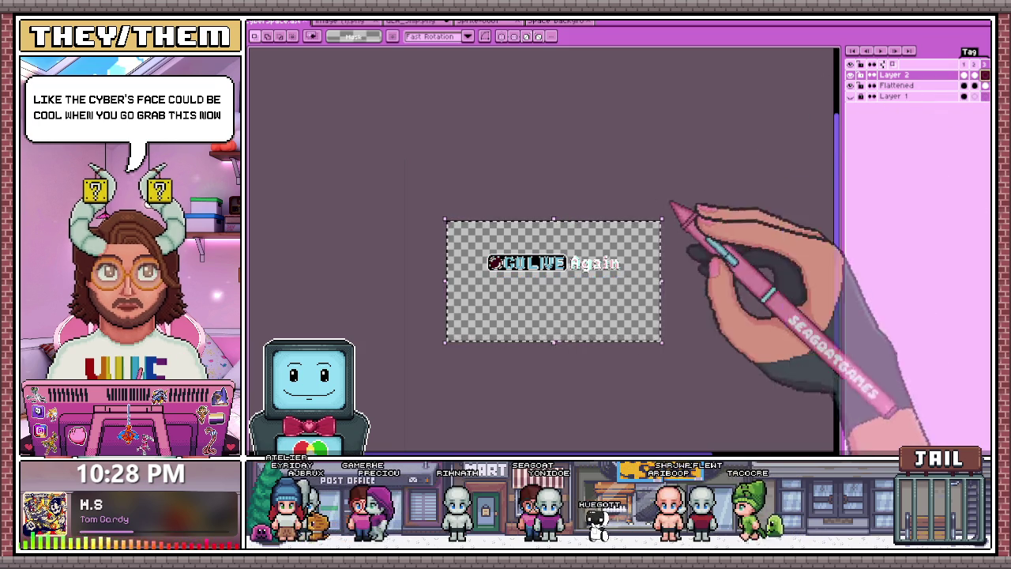
# Shift a strip across the I's top bar one pixel right, then deselect
pyautogui.scroll(3, 482, 339)
pyautogui.scroll(2, 395, 218)
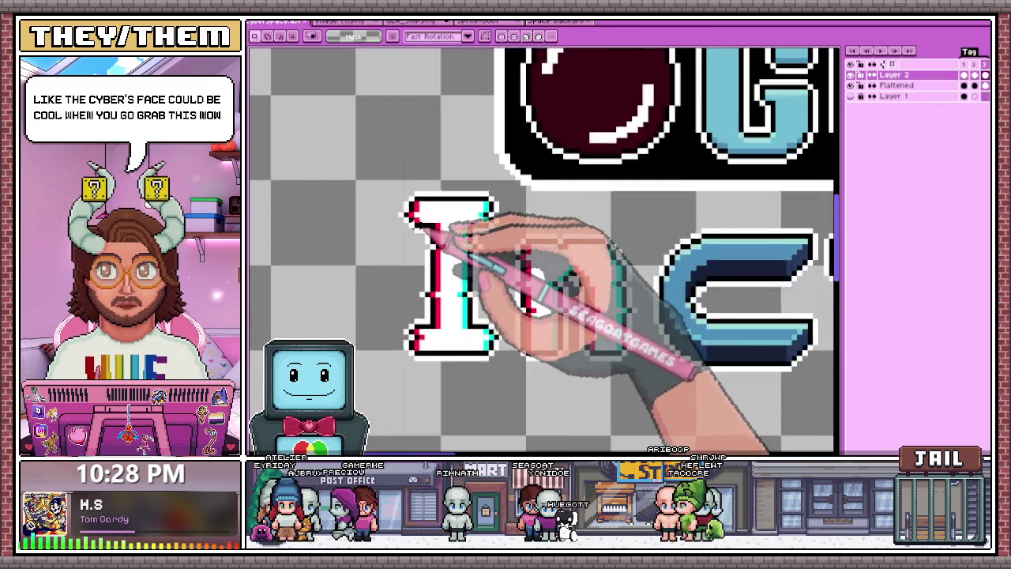
pyautogui.scroll(2, 395, 211)
pyautogui.moveTo(261, 207); pyautogui.dragTo(582, 224)
pyautogui.scroll(-1, 489, 224)
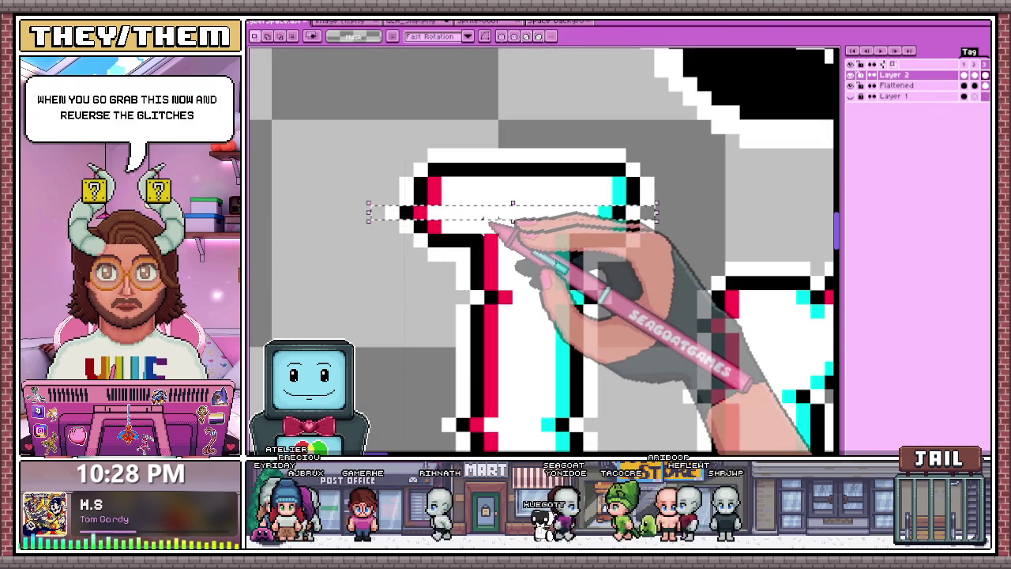
pyautogui.moveTo(494, 220); pyautogui.dragTo(508, 218)
pyautogui.scroll(-2, 511, 217)
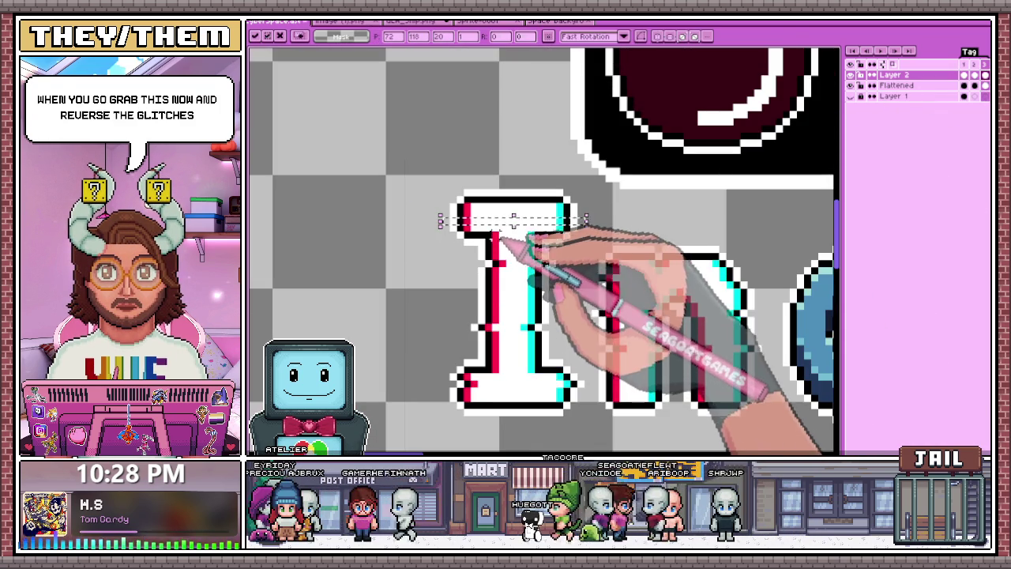
pyautogui.scroll(2, 578, 271)
pyautogui.scroll(-1, 553, 274)
pyautogui.scroll(1, 541, 285)
pyautogui.moveTo(341, 254); pyautogui.dragTo(436, 270)
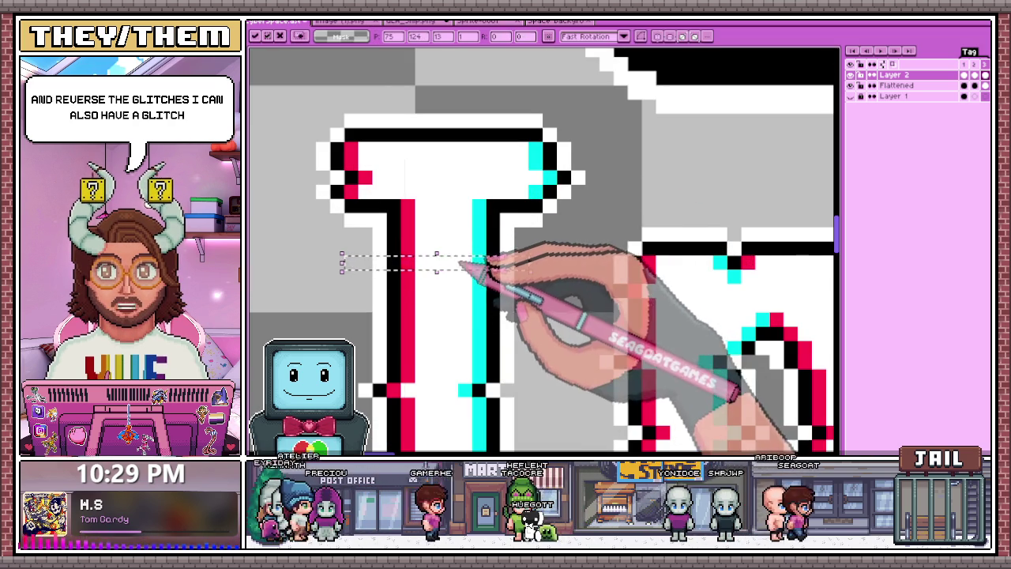
pyautogui.scroll(-3, 553, 269)
pyautogui.hotkey('ctrl', 'd')
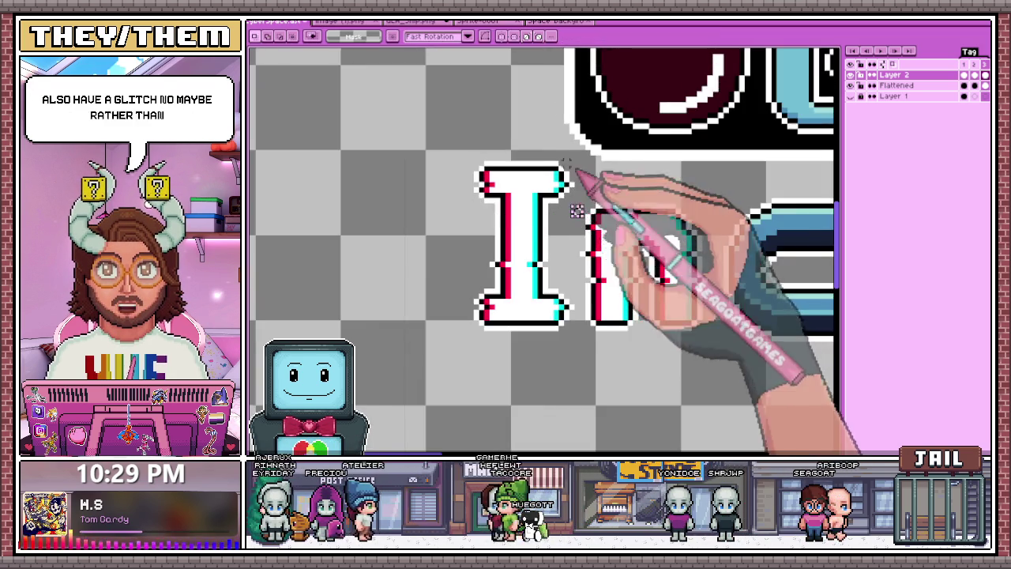
# Nudge the pixel row just below the I's top one pixel right
pyautogui.scroll(3, 576, 265)
pyautogui.moveTo(571, 187); pyautogui.dragTo(269, 204)
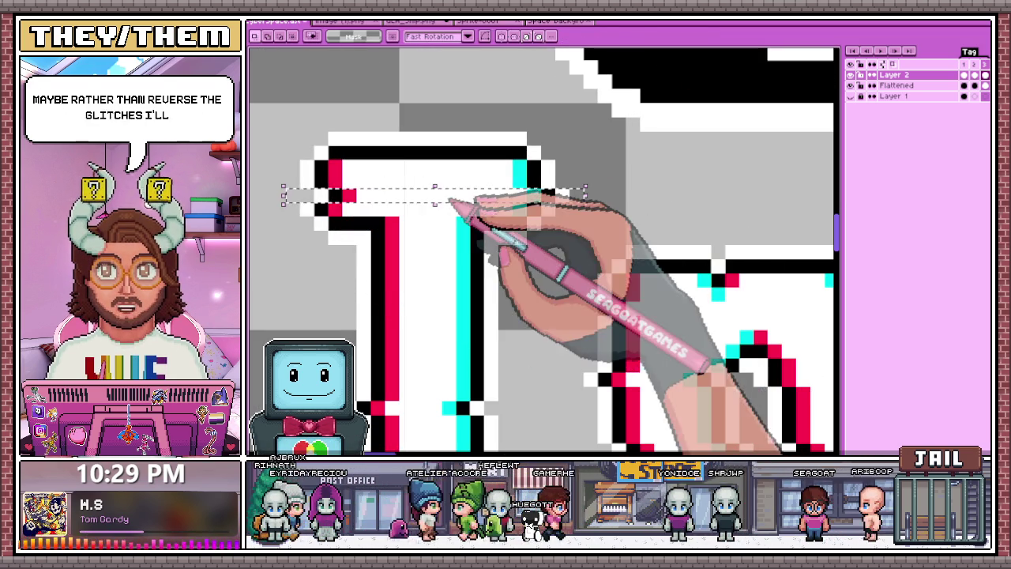
pyautogui.moveTo(283, 199); pyautogui.dragTo(584, 217)
pyautogui.scroll(-3, 485, 214)
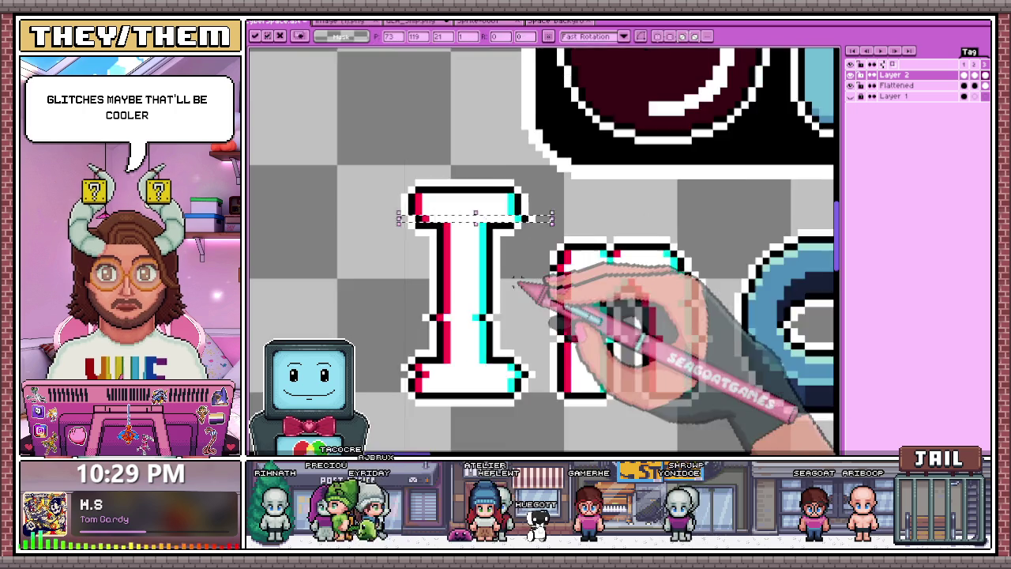
pyautogui.scroll(3, 513, 267)
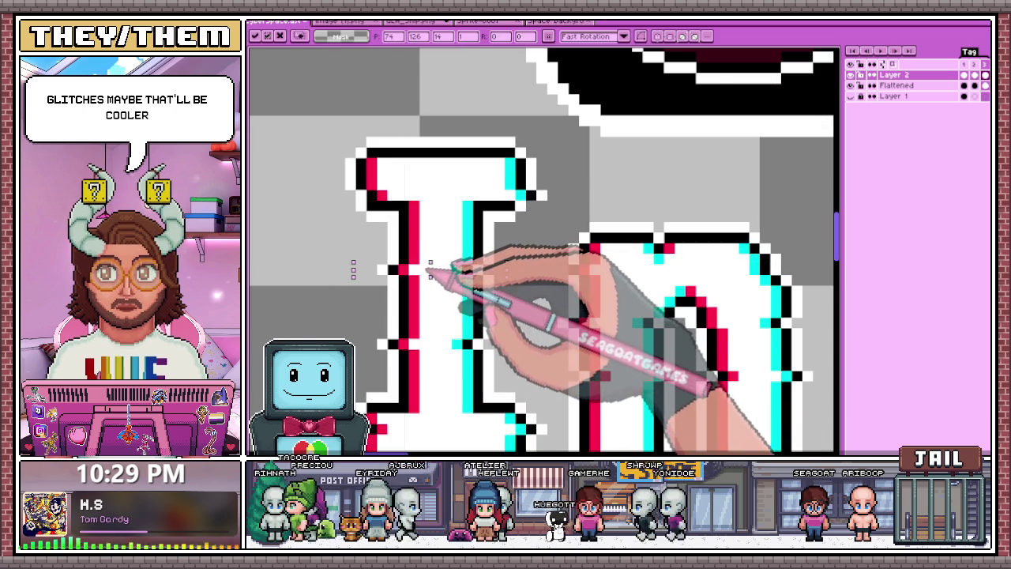
pyautogui.scroll(-3, 431, 268)
pyautogui.scroll(3, 601, 284)
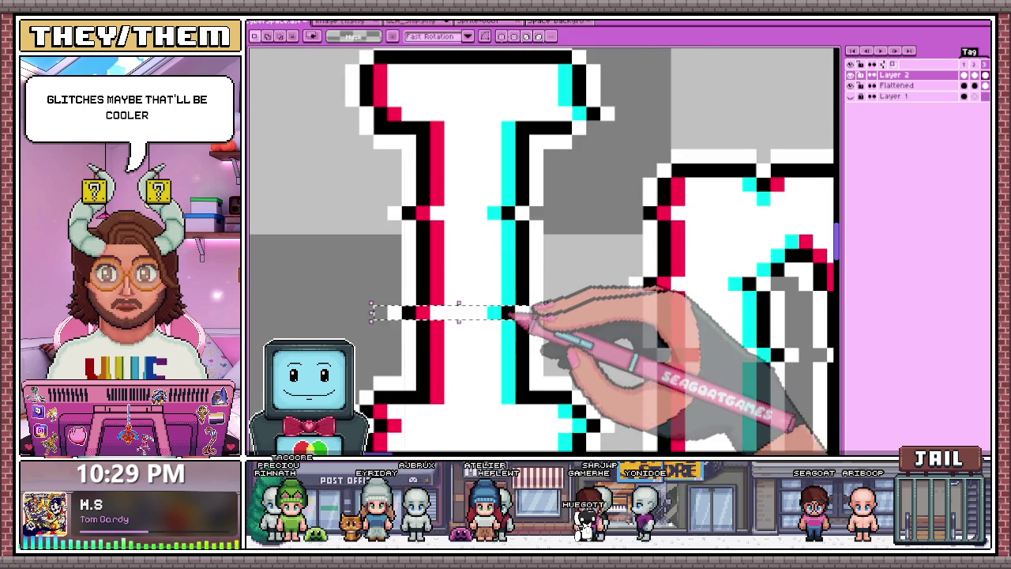
pyautogui.press('Right')
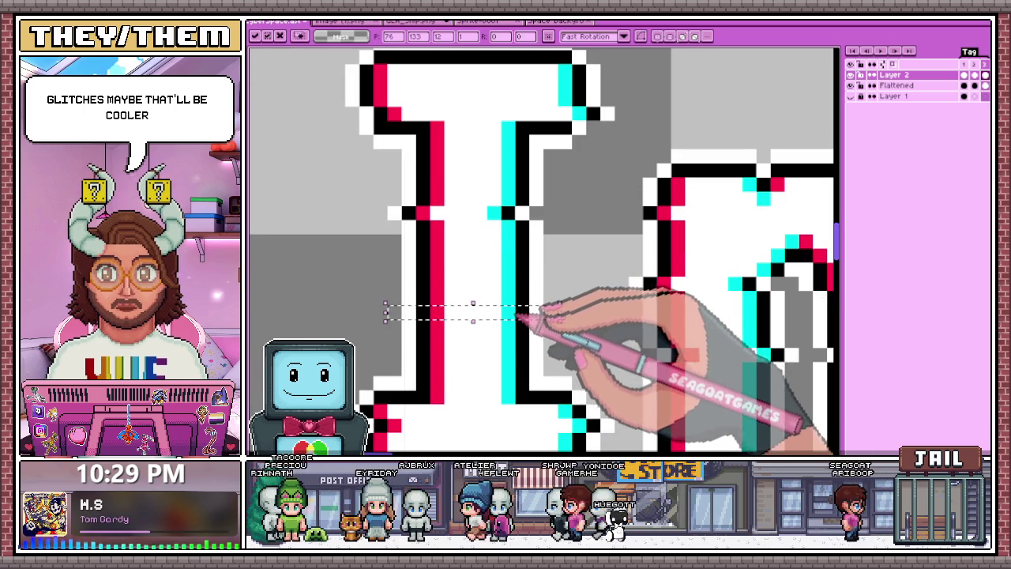
# Select a pixel row lower on the I, then the lower part of the letter
pyautogui.moveTo(384, 346); pyautogui.dragTo(574, 364)
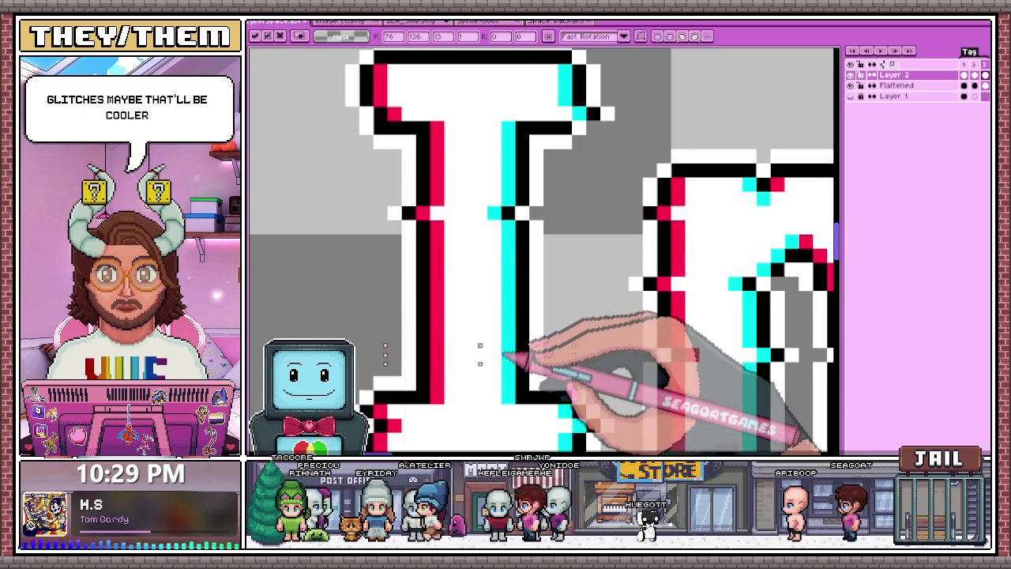
pyautogui.scroll(-2, 480, 354)
pyautogui.scroll(-1, 480, 354)
pyautogui.scroll(3, 513, 318)
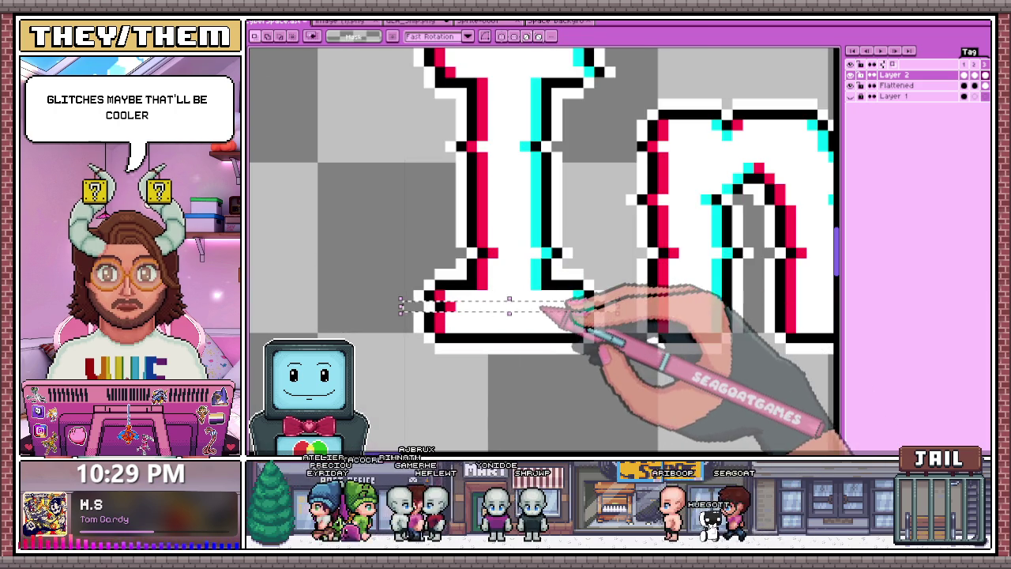
pyautogui.click(398, 369)
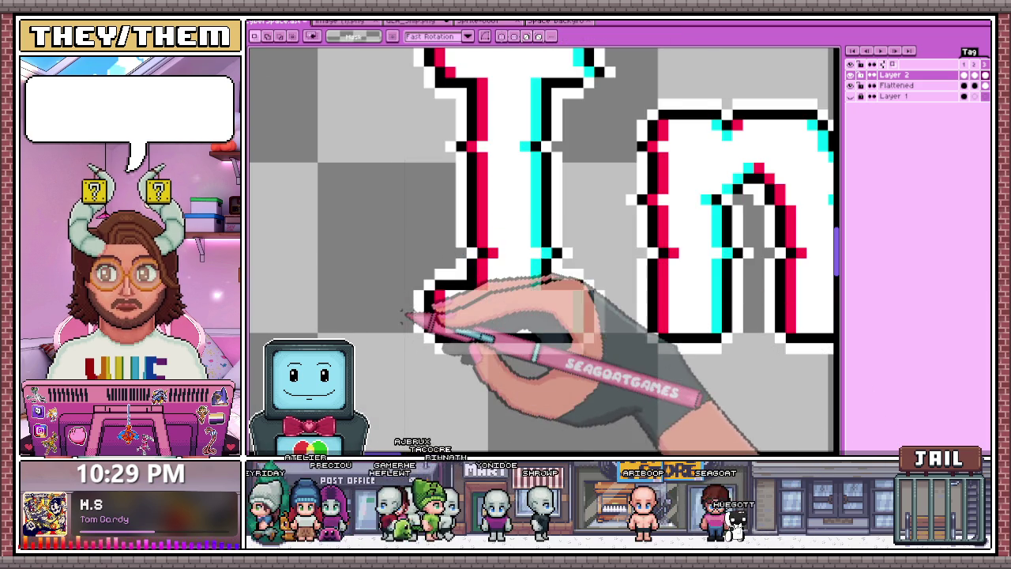
pyautogui.moveTo(372, 208); pyautogui.dragTo(604, 372)
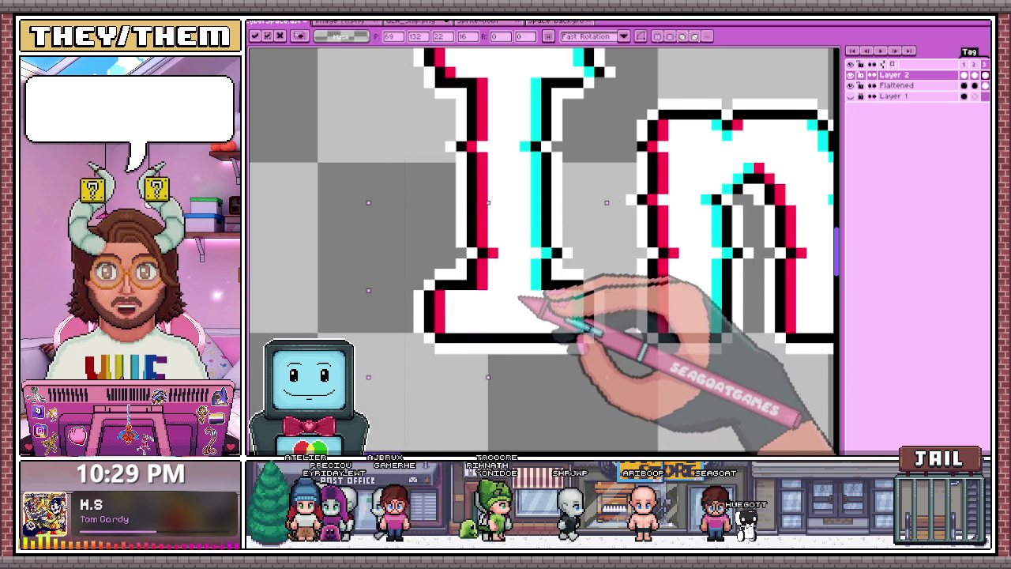
pyautogui.scroll(-3, 474, 344)
pyautogui.scroll(-2, 490, 357)
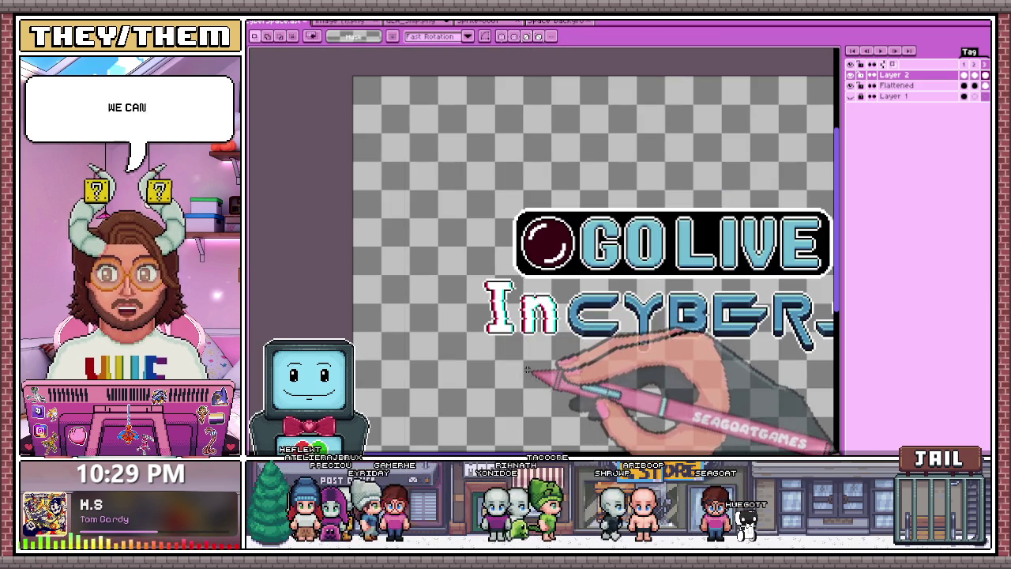
# Clear the selection and marquee thin strips along the base and arch of the n
pyautogui.scroll(2, 528, 370)
pyautogui.scroll(2, 501, 306)
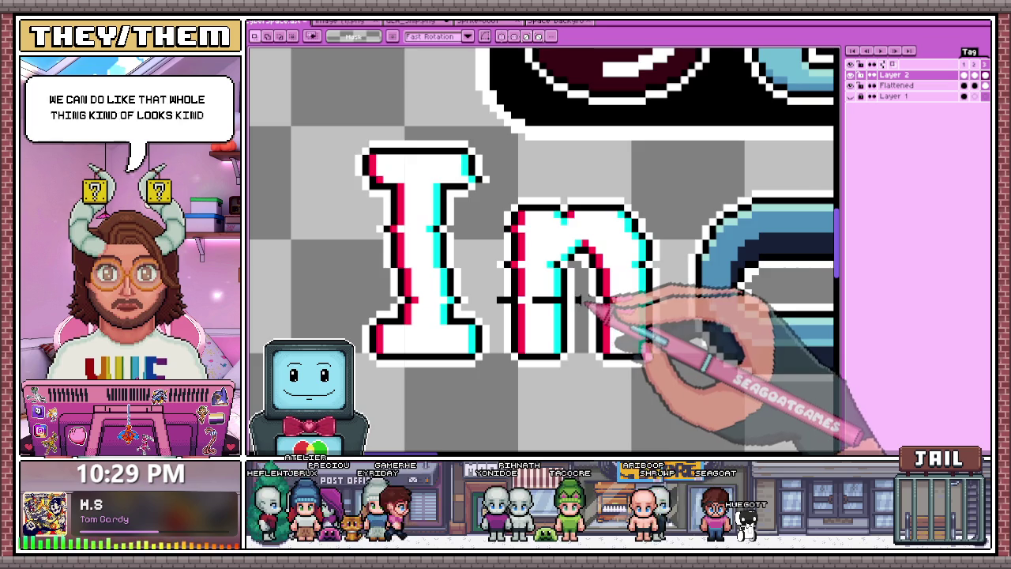
pyautogui.scroll(1, 581, 300)
pyautogui.click(472, 334)
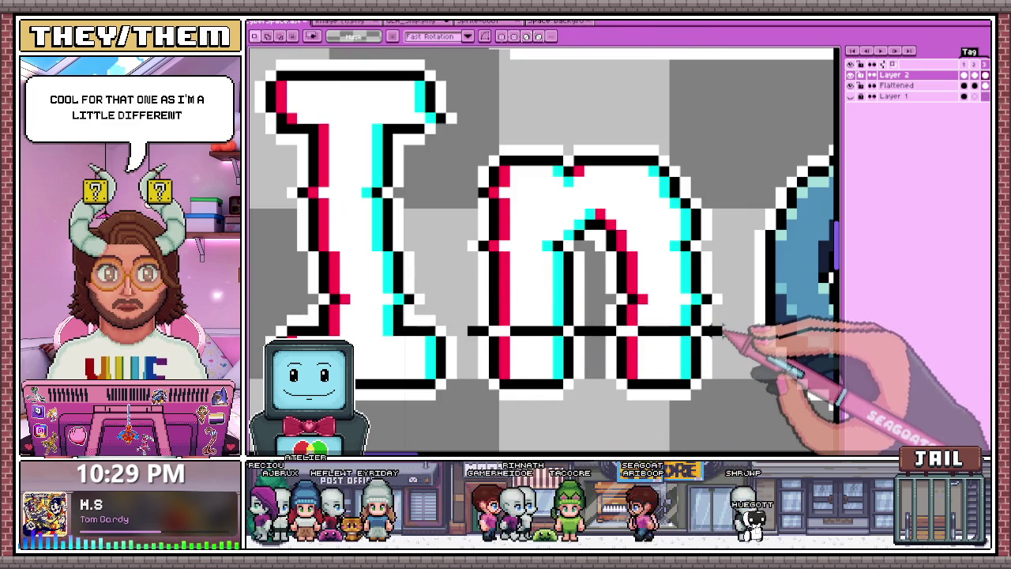
pyautogui.moveTo(465, 325); pyautogui.dragTo(676, 337)
pyautogui.moveTo(592, 292); pyautogui.dragTo(735, 316)
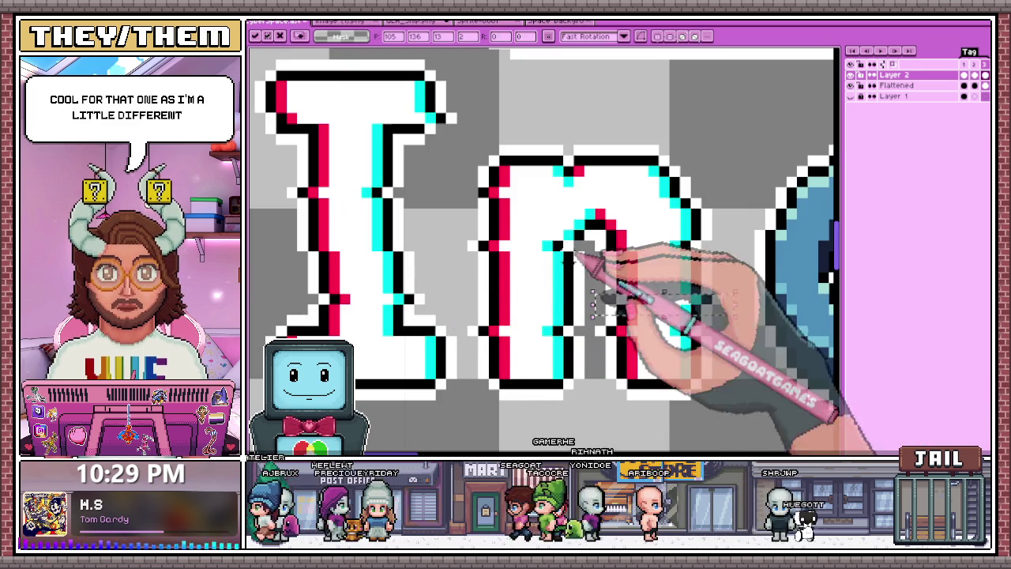
pyautogui.scroll(-2, 602, 294)
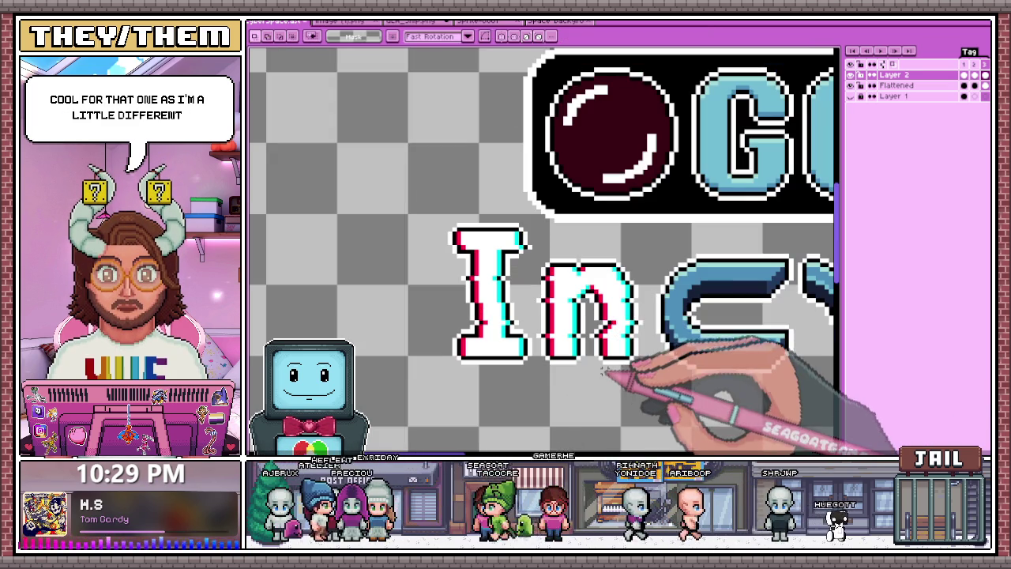
pyautogui.scroll(1, 640, 371)
pyautogui.scroll(2, 638, 339)
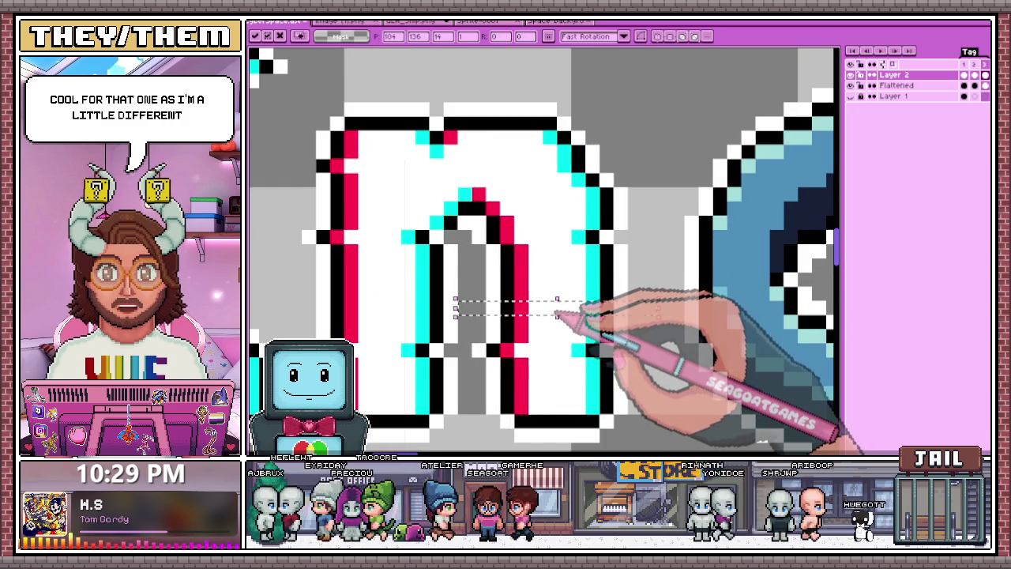
pyautogui.scroll(-2, 584, 300)
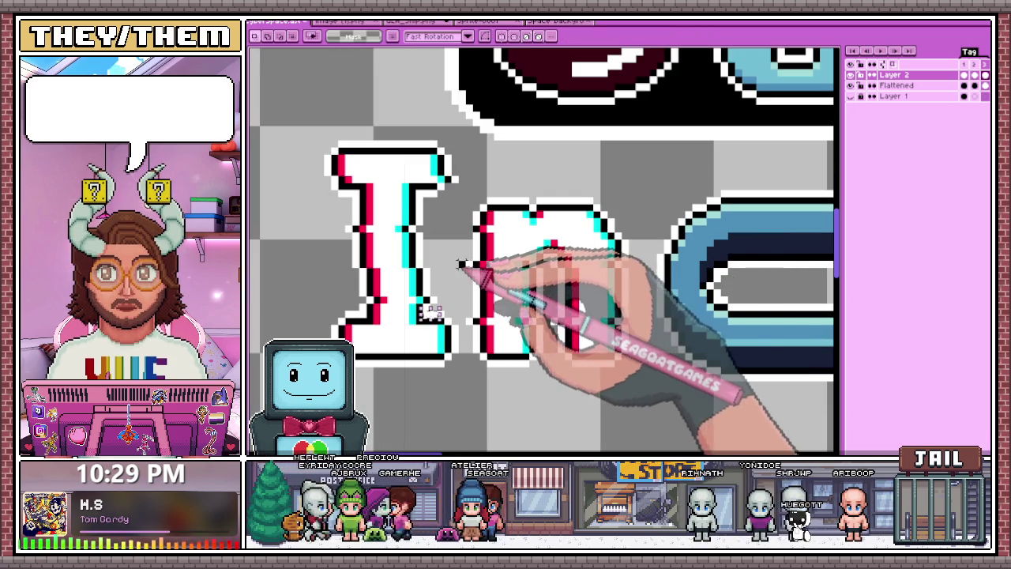
# Shift several thin horizontal strips of the n sideways as glitch offsets
pyautogui.moveTo(467, 265); pyautogui.dragTo(628, 267)
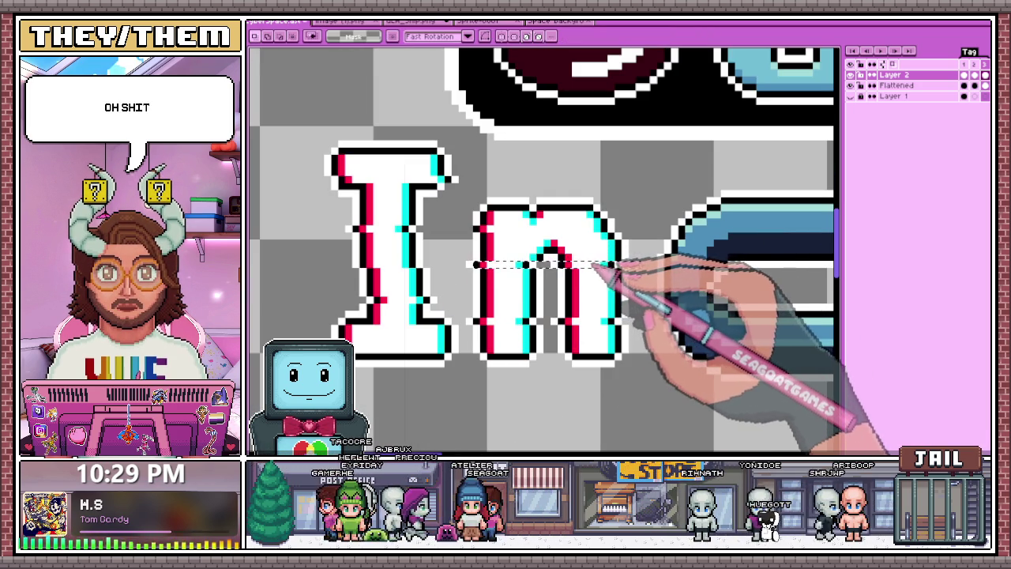
pyautogui.scroll(1, 503, 262)
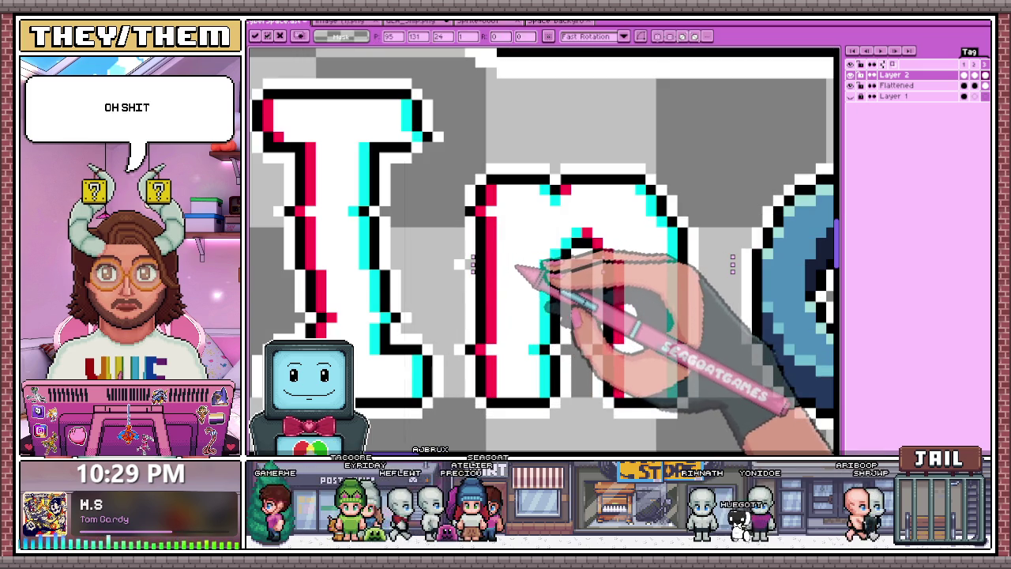
pyautogui.scroll(-2, 471, 265)
pyautogui.scroll(3, 466, 253)
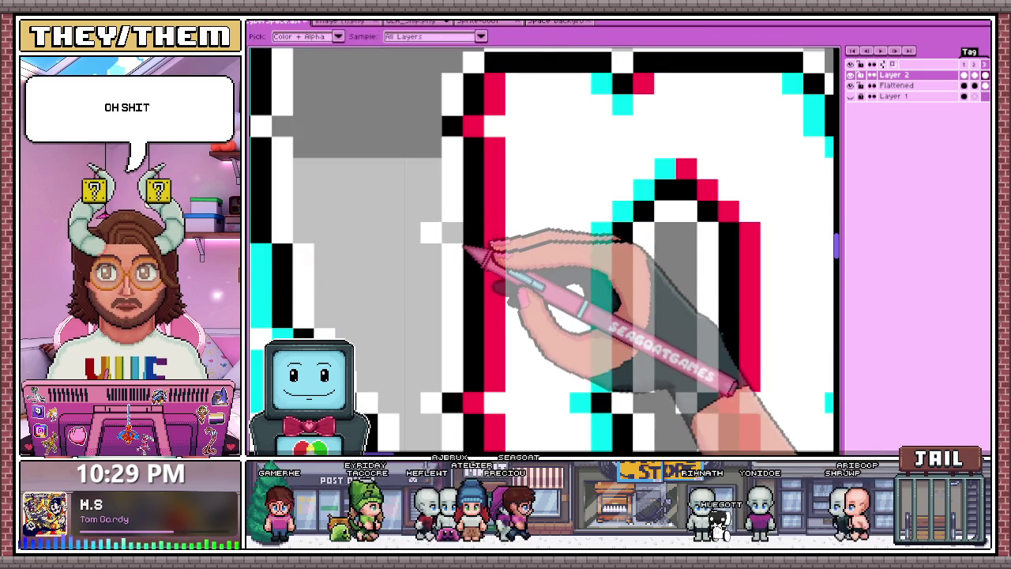
pyautogui.scroll(-1, 458, 237)
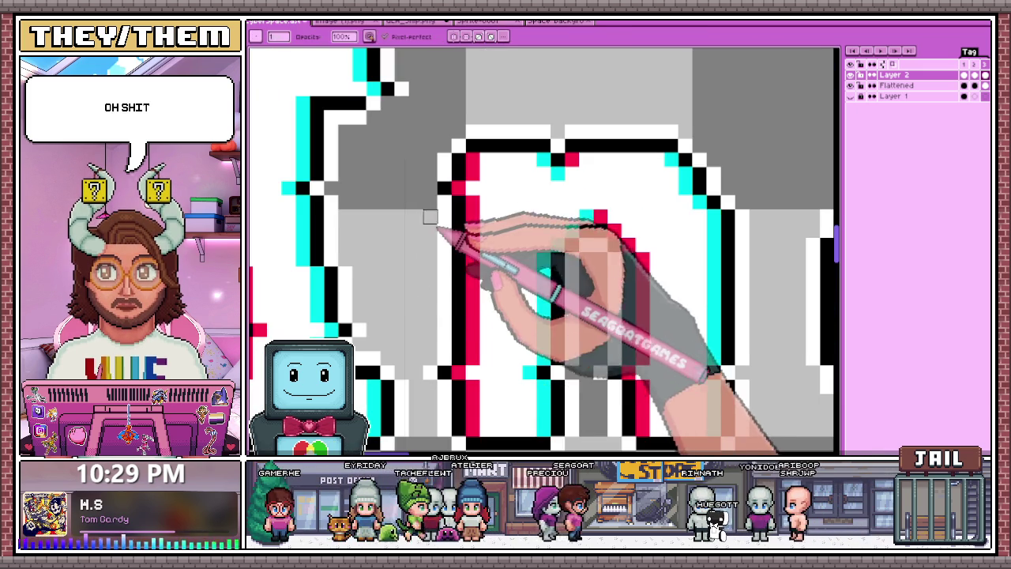
pyautogui.scroll(-1, 446, 235)
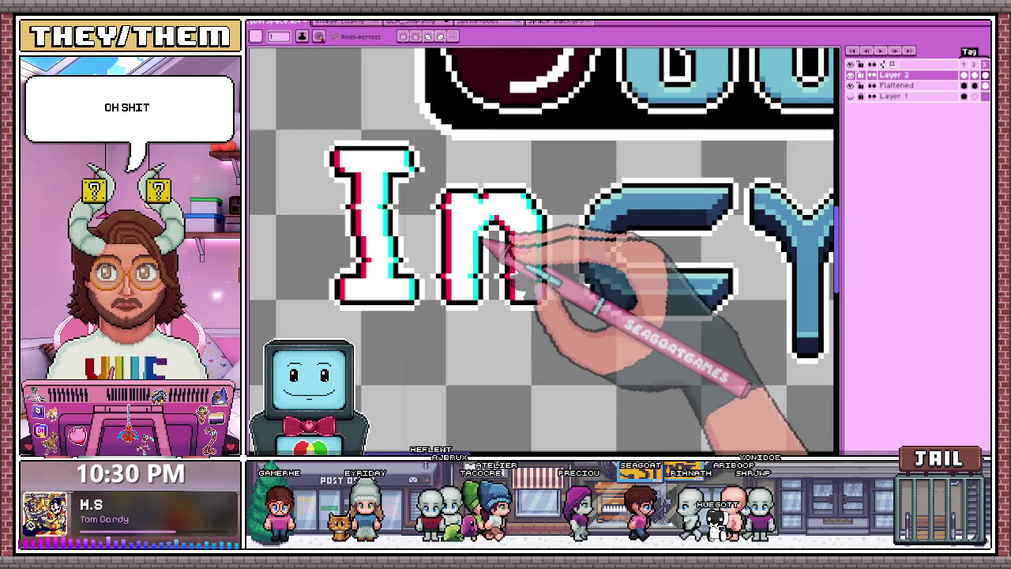
pyautogui.scroll(2, 469, 221)
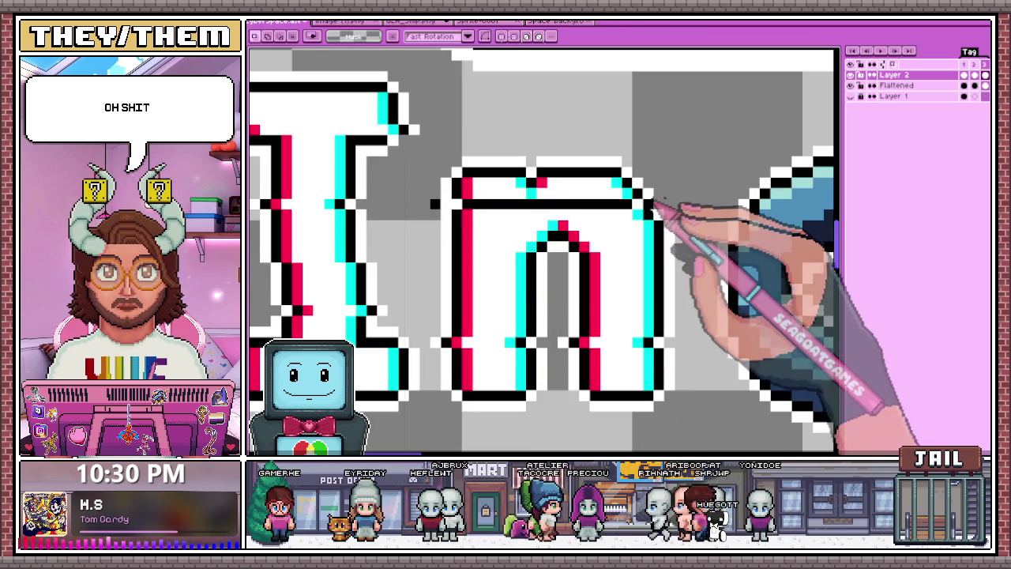
pyautogui.moveTo(676, 197); pyautogui.dragTo(439, 211)
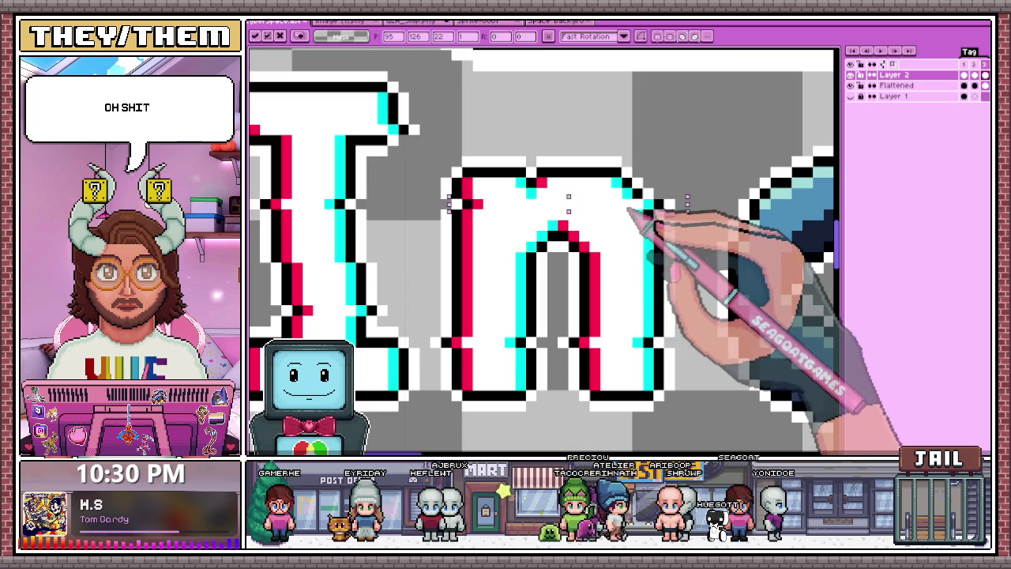
pyautogui.scroll(-2, 582, 260)
pyautogui.scroll(1, 569, 253)
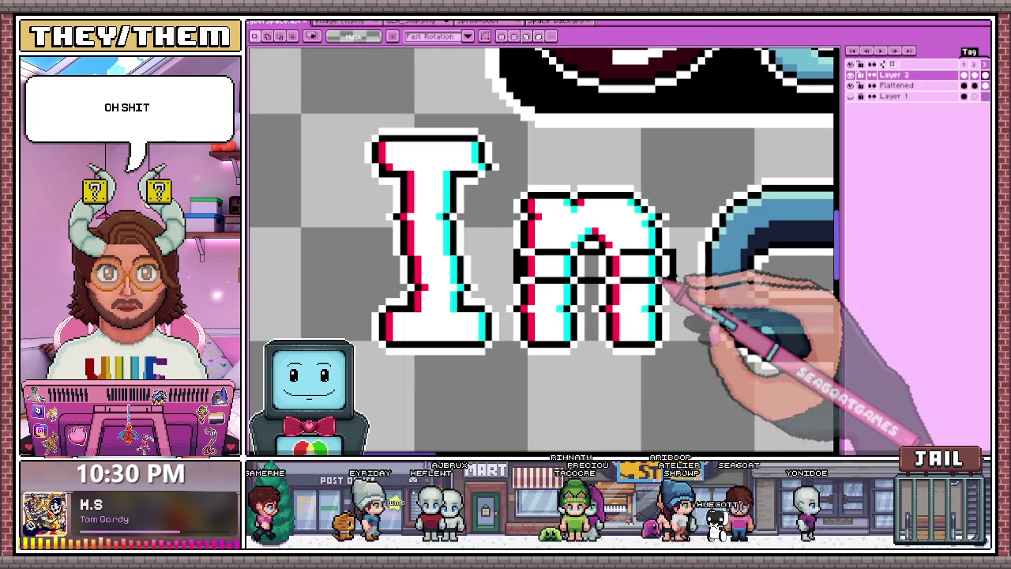
pyautogui.moveTo(677, 246); pyautogui.dragTo(504, 271)
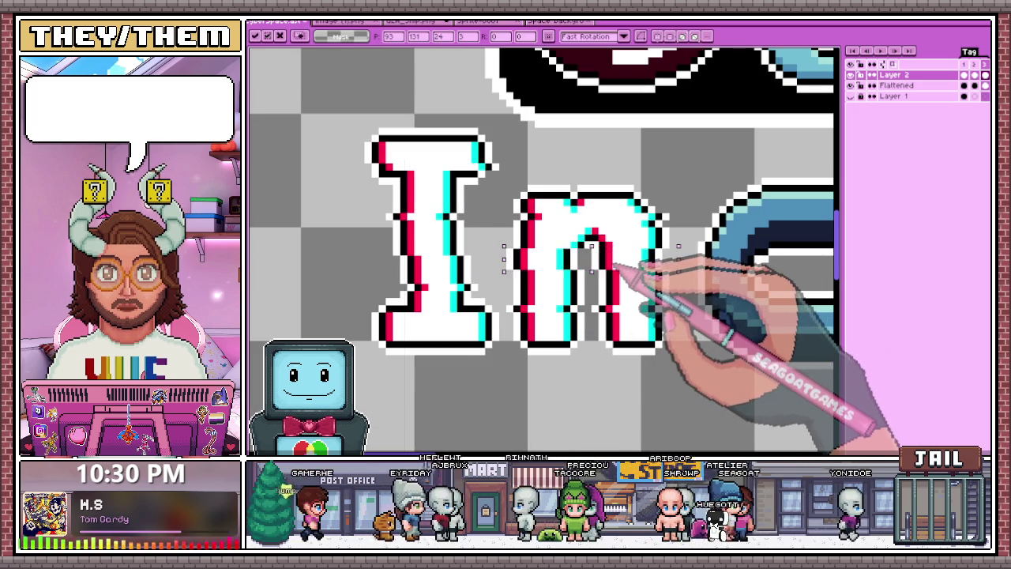
pyautogui.scroll(-2, 614, 262)
pyautogui.scroll(-1, 591, 357)
pyautogui.scroll(-1, 587, 339)
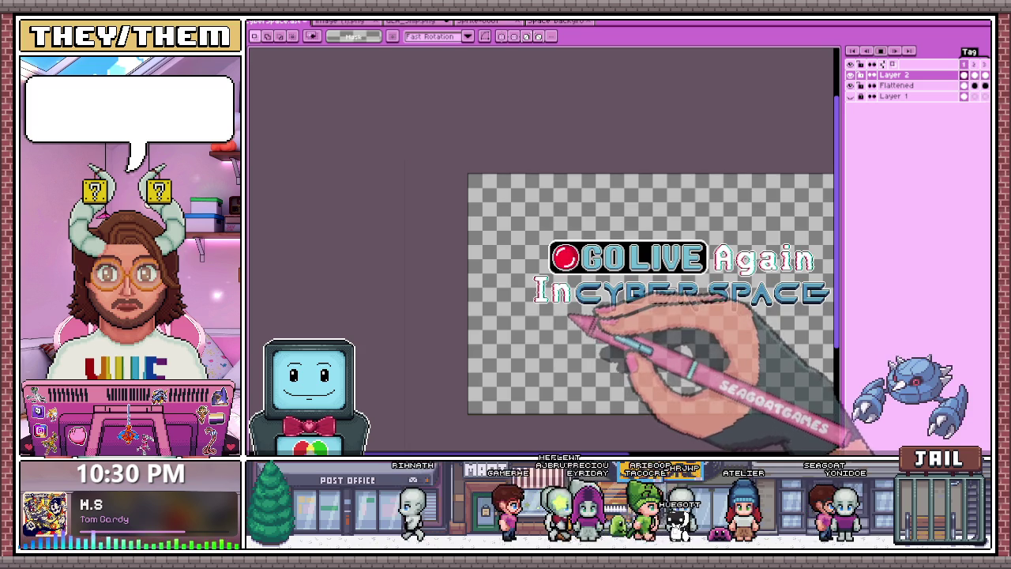
pyautogui.scroll(2, 568, 316)
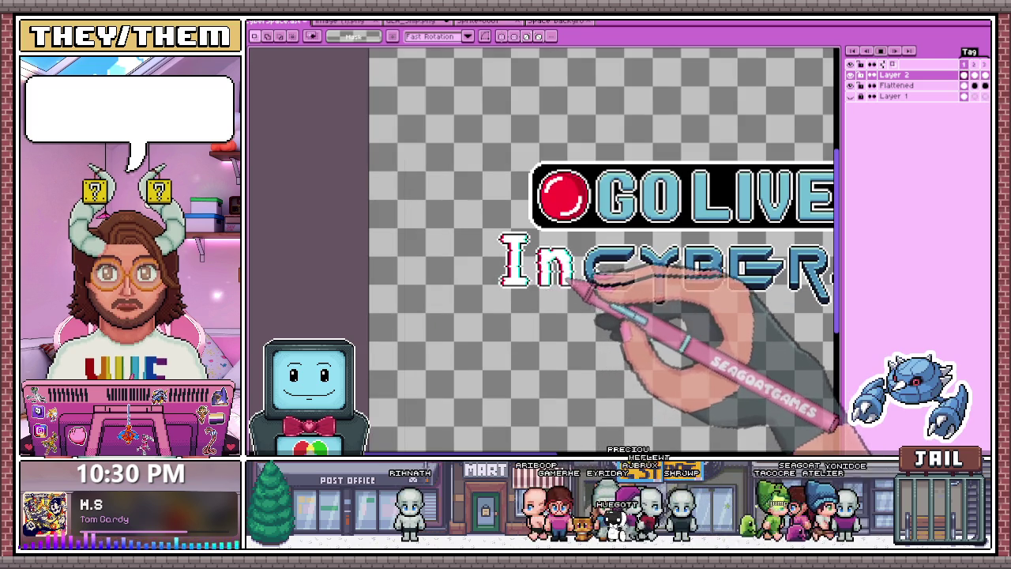
pyautogui.scroll(-2, 490, 269)
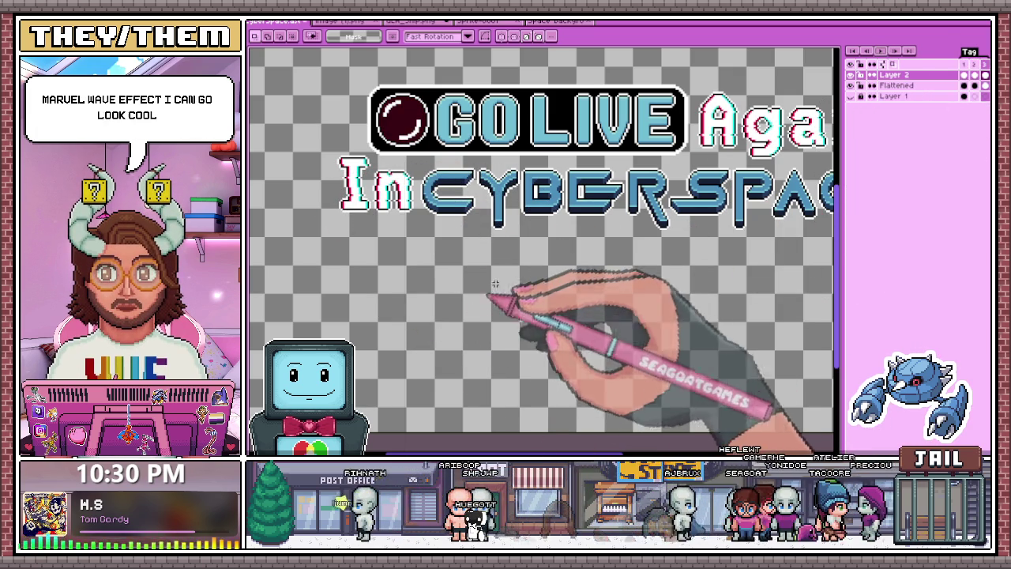
pyautogui.scroll(-2, 603, 248)
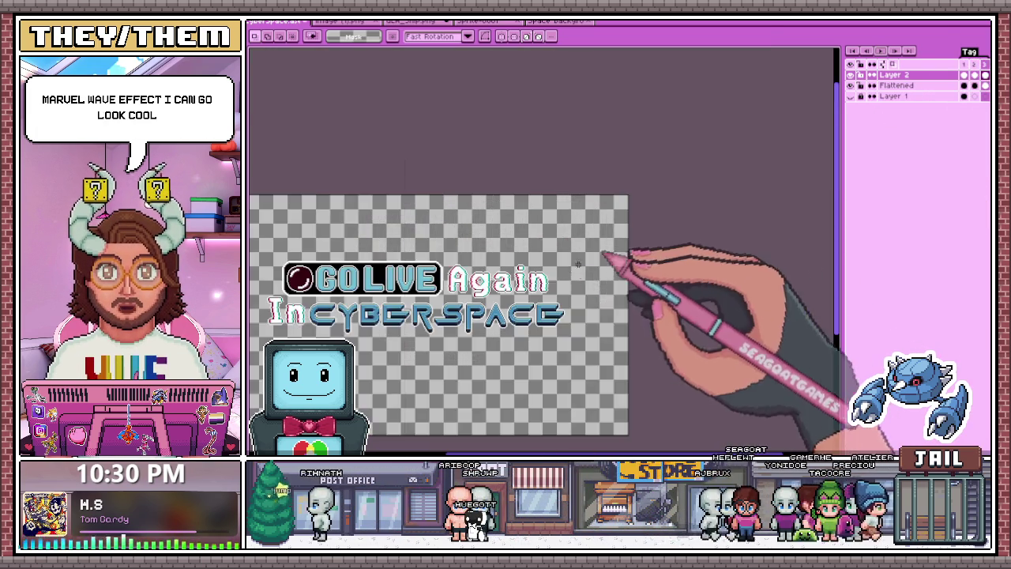
# On the Flattened layer, shift the lower slice of the A left and down
pyautogui.scroll(2, 474, 281)
pyautogui.scroll(1, 506, 268)
pyautogui.scroll(1, 545, 261)
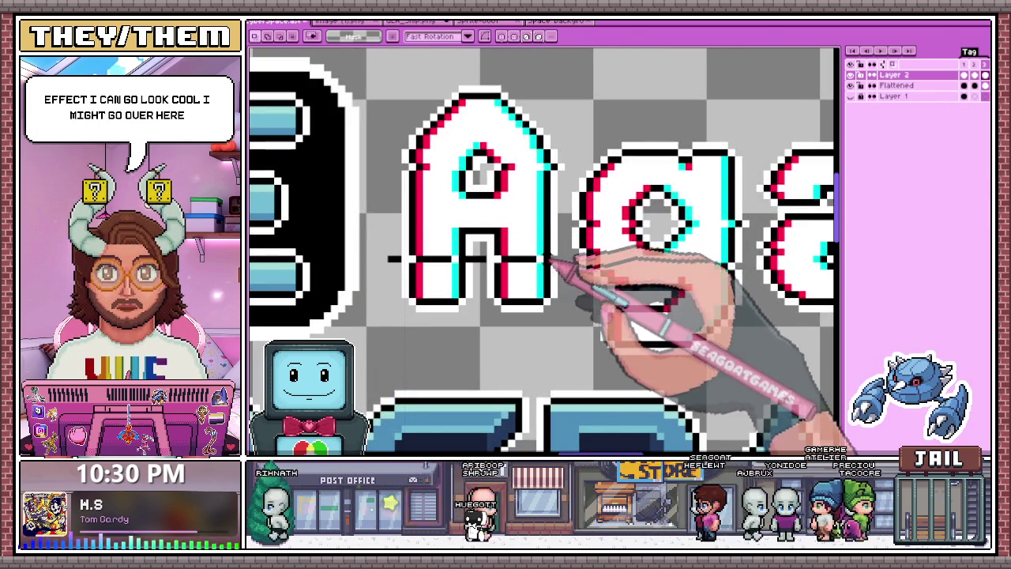
pyautogui.moveTo(548, 260); pyautogui.dragTo(543, 262)
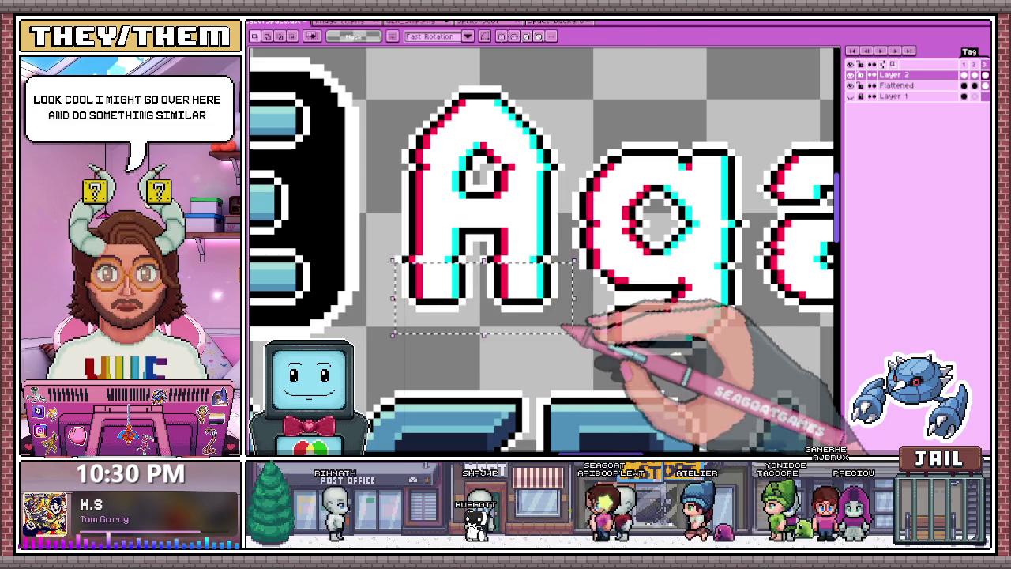
pyautogui.click(896, 84)
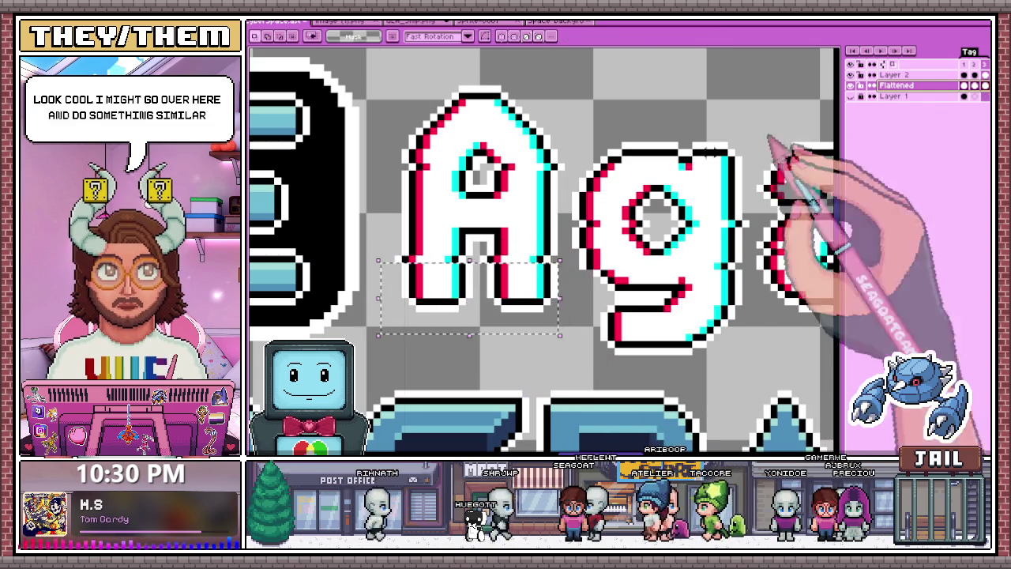
pyautogui.moveTo(522, 290)
pyautogui.mouseDown()
pyautogui.moveTo(505, 297)
pyautogui.moveTo(520, 278)
pyautogui.moveTo(554, 302)
pyautogui.mouseUp()
pyautogui.hotkey('ctrl', 'd')
pyautogui.hotkey('ctrl', 'd')
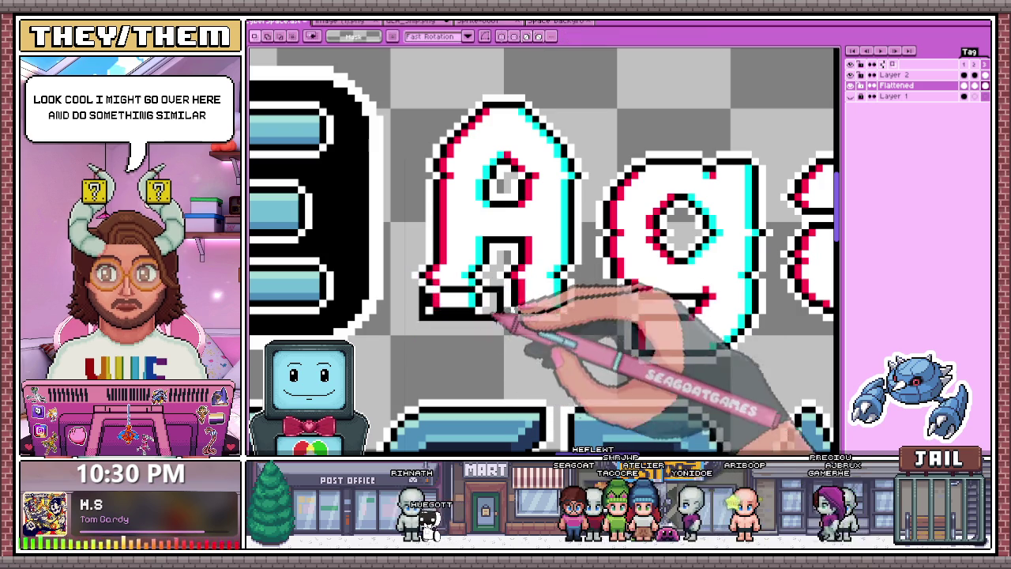
# Shift another thin slice of the A down by one pixel
pyautogui.scroll(-2, 548, 348)
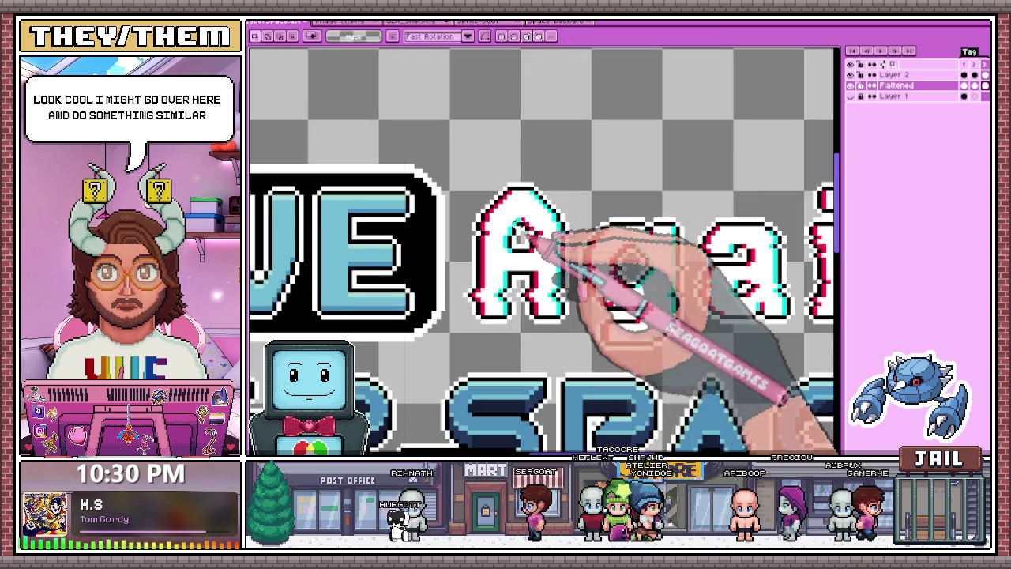
pyautogui.scroll(3, 472, 239)
pyautogui.moveTo(437, 233)
pyautogui.mouseDown()
pyautogui.moveTo(778, 262)
pyautogui.moveTo(746, 259)
pyautogui.mouseUp()
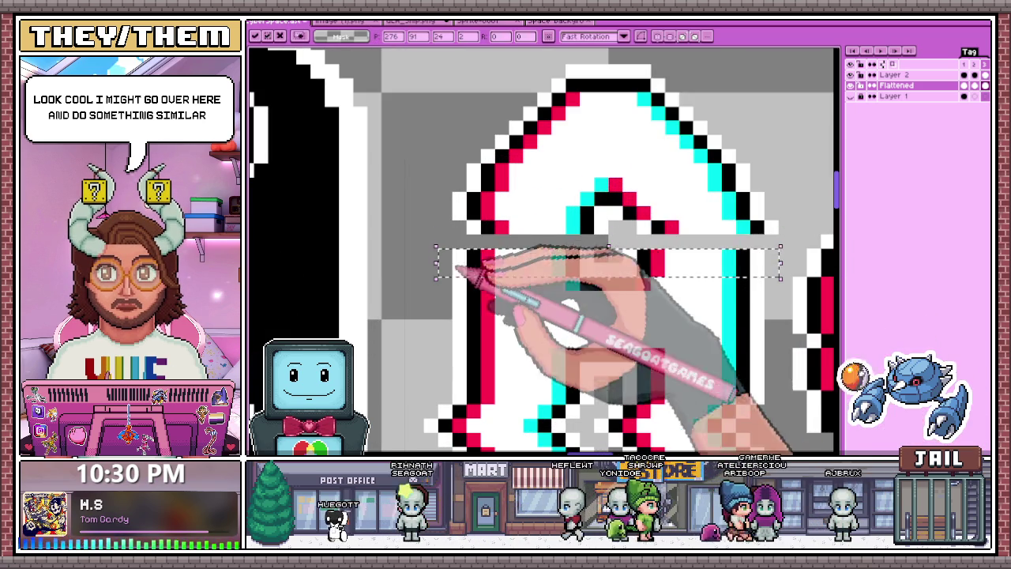
pyautogui.scroll(-2, 550, 291)
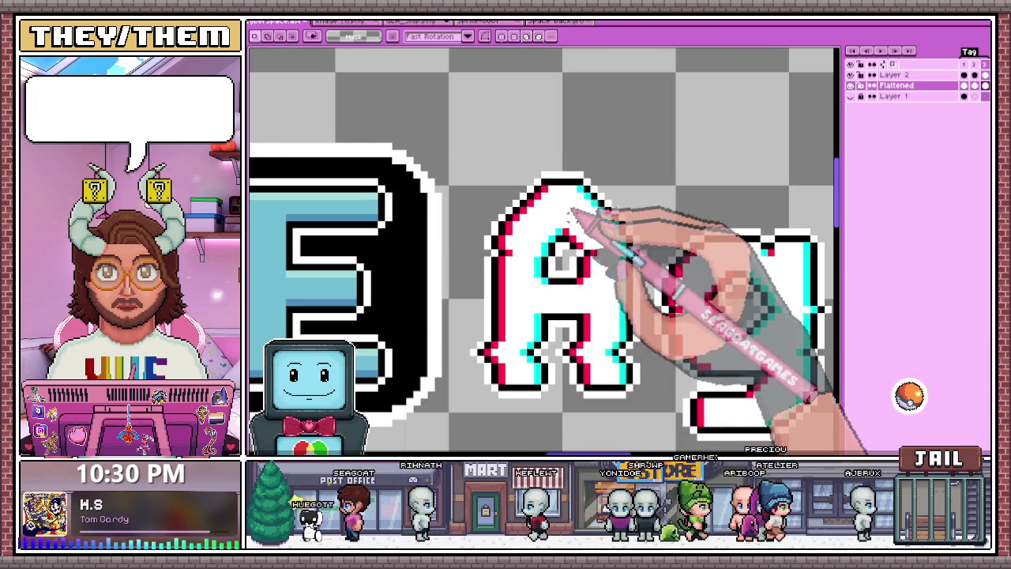
pyautogui.scroll(1, 660, 242)
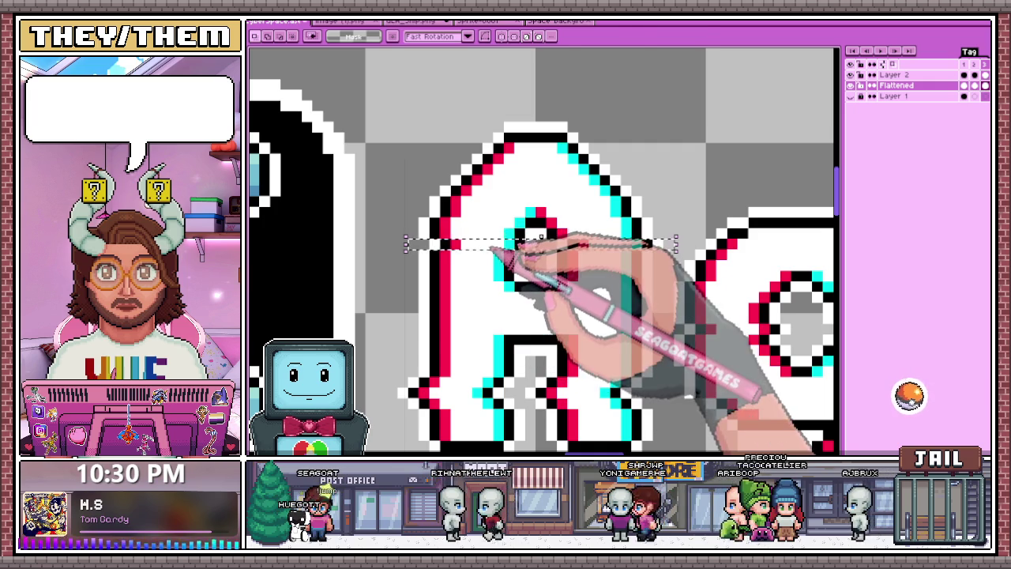
pyautogui.moveTo(409, 264); pyautogui.dragTo(687, 265)
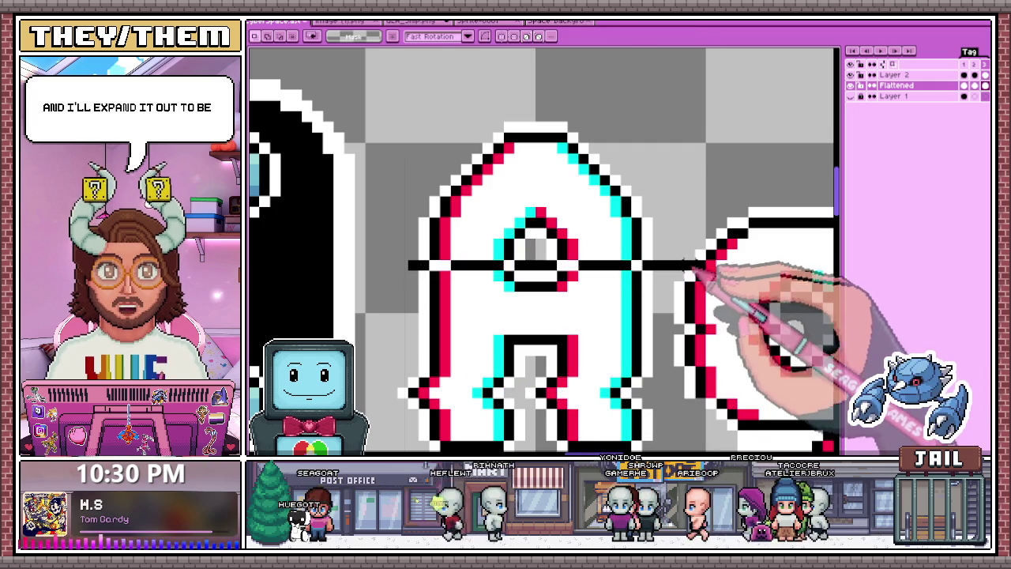
pyautogui.hotkey('ctrl', 'z')
# Offset a thin horizontal slice near the top of the g in Again
pyautogui.scroll(-2, 540, 270)
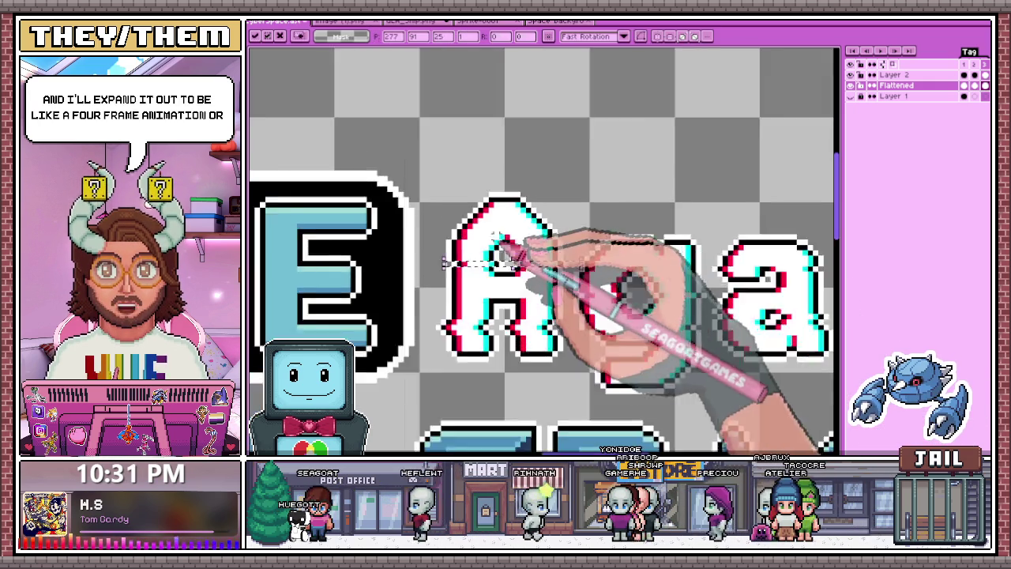
pyautogui.scroll(1, 528, 273)
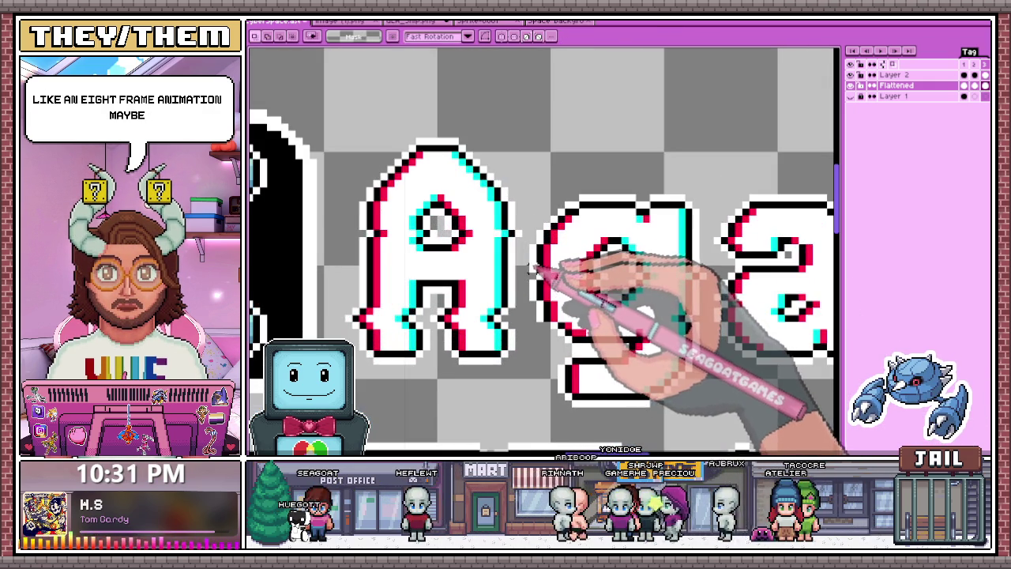
pyautogui.scroll(2, 531, 268)
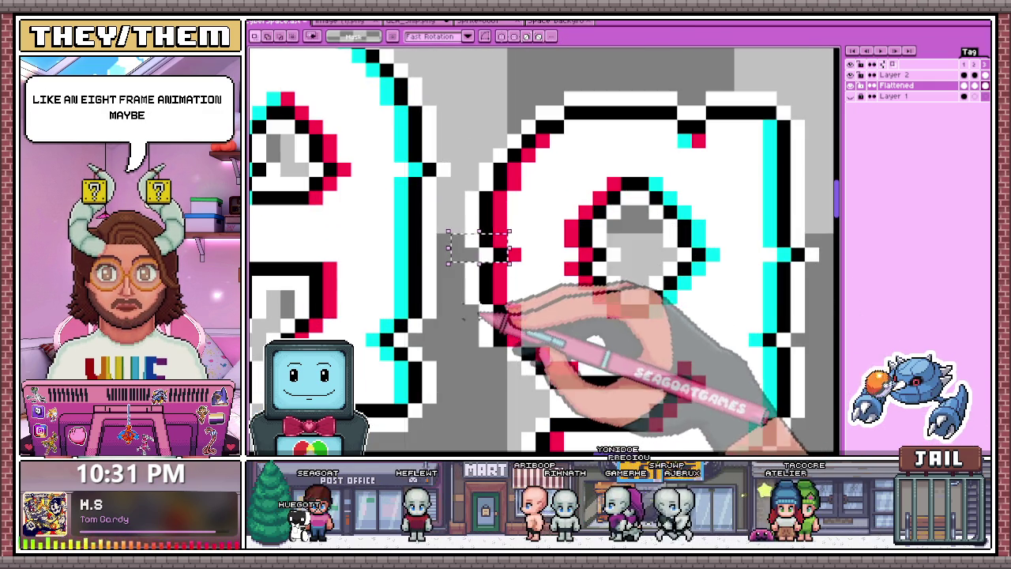
pyautogui.scroll(-2, 531, 268)
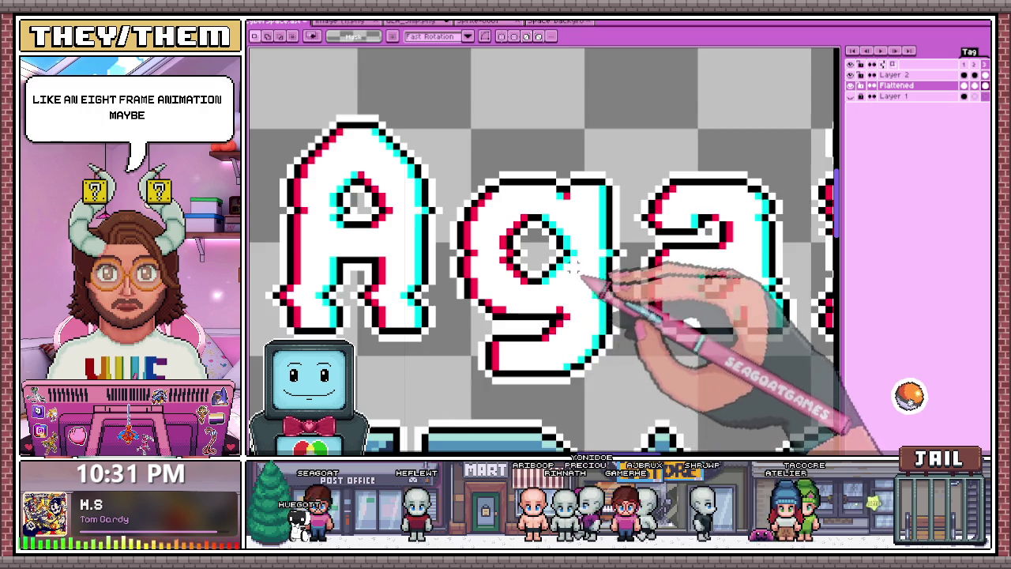
pyautogui.scroll(2, 578, 269)
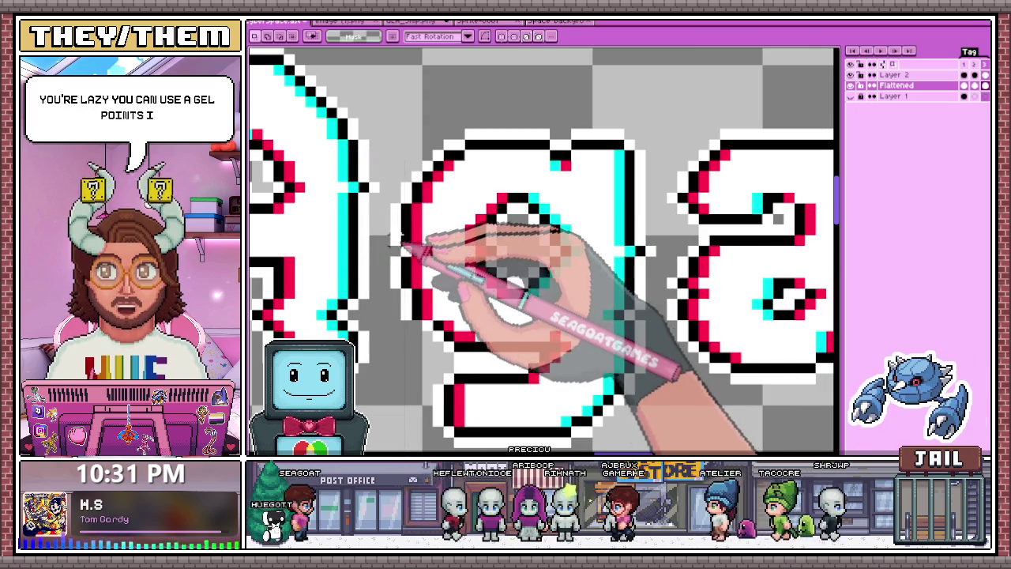
pyautogui.moveTo(366, 251); pyautogui.dragTo(512, 250)
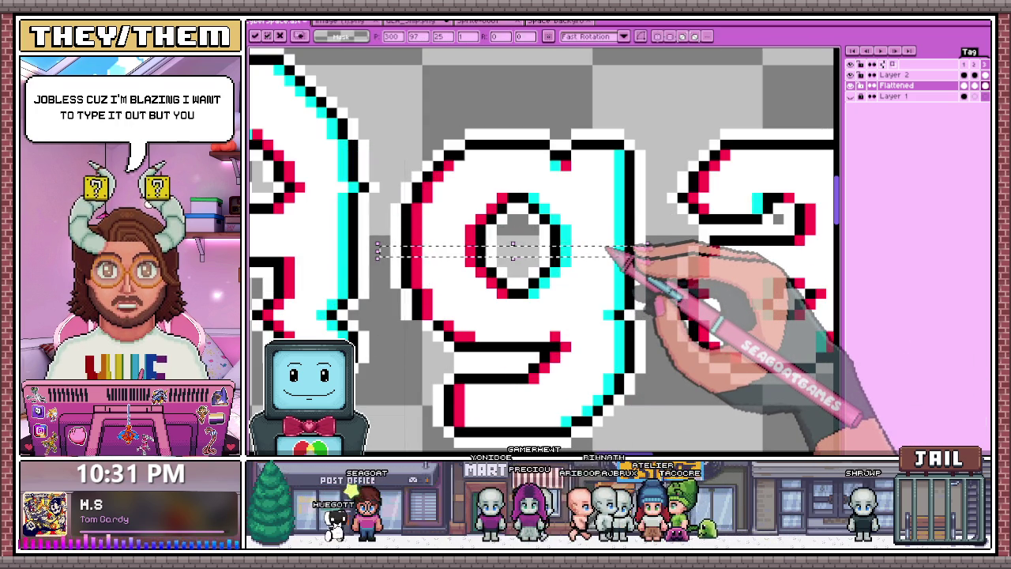
pyautogui.click(399, 247)
pyautogui.moveTo(470, 249); pyautogui.dragTo(656, 241)
pyautogui.click(393, 187)
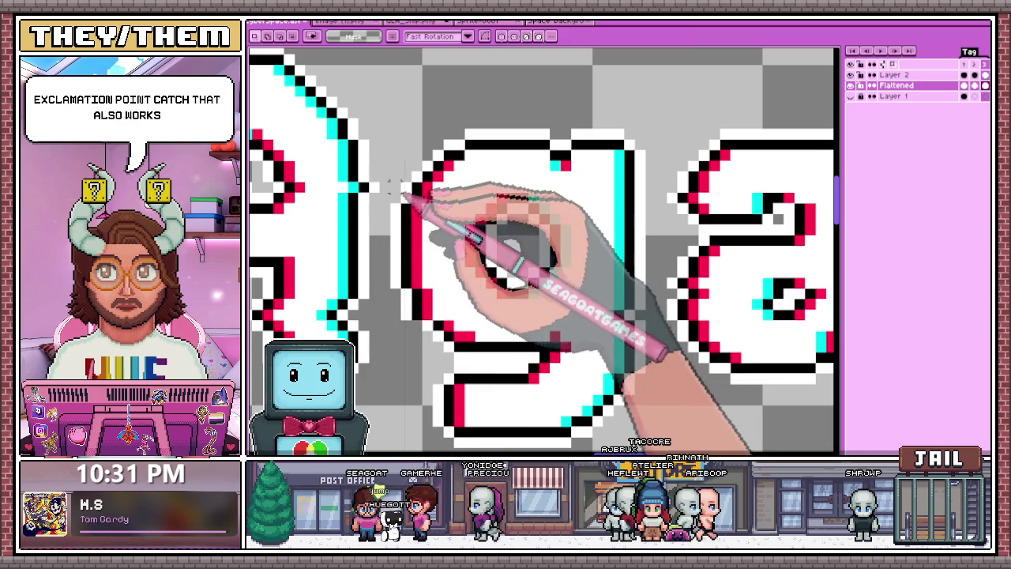
pyautogui.moveTo(391, 187); pyautogui.dragTo(656, 193)
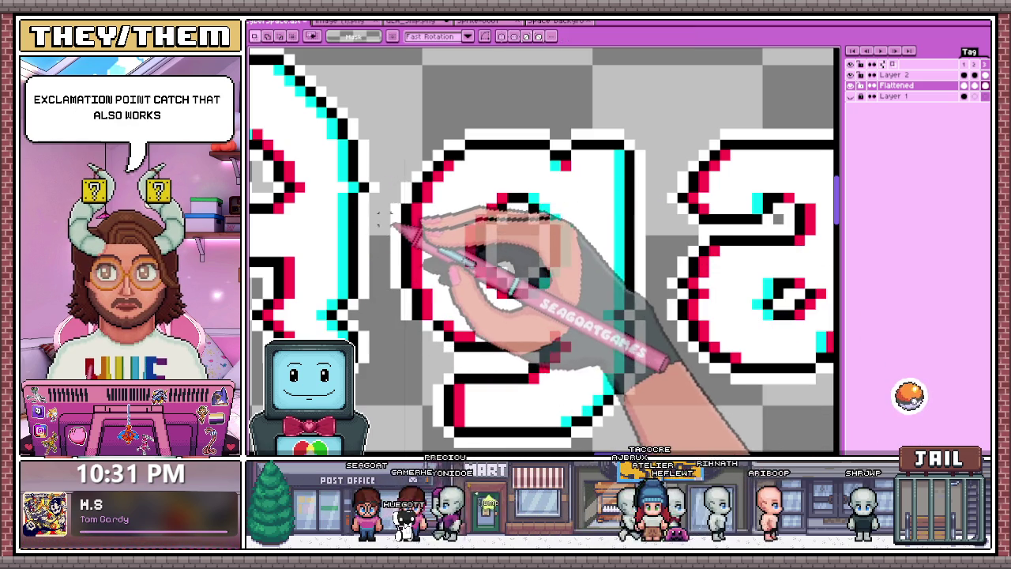
# Draw a thin black outline line under the g with the Pencil
pyautogui.moveTo(377, 215); pyautogui.dragTo(670, 222)
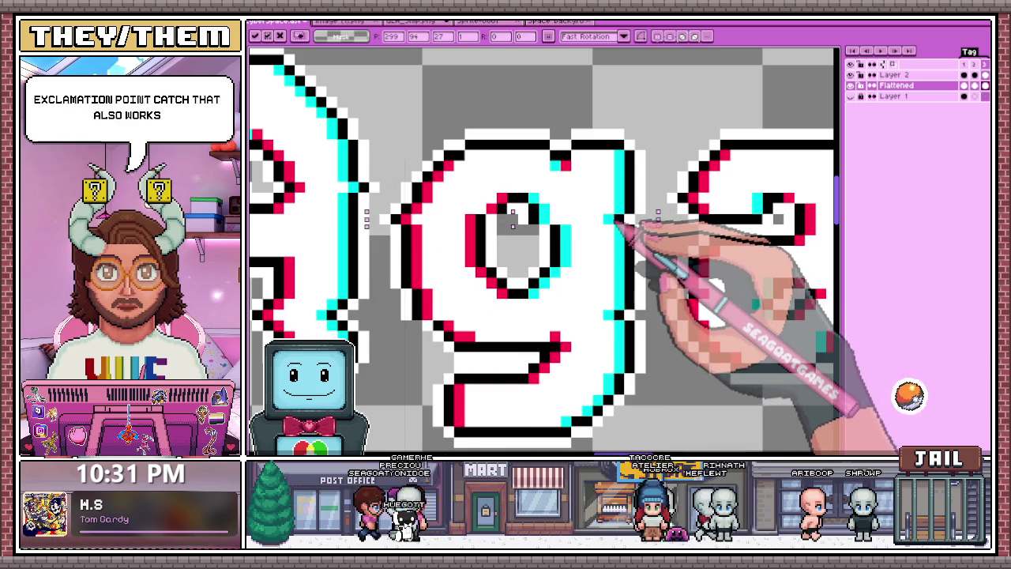
pyautogui.press('b')
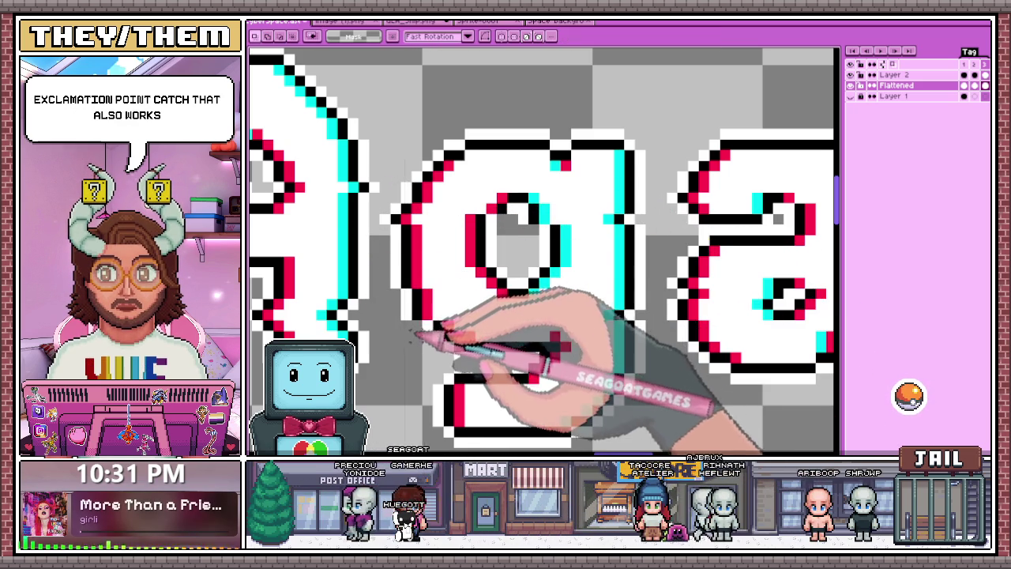
pyautogui.moveTo(433, 324); pyautogui.dragTo(624, 326)
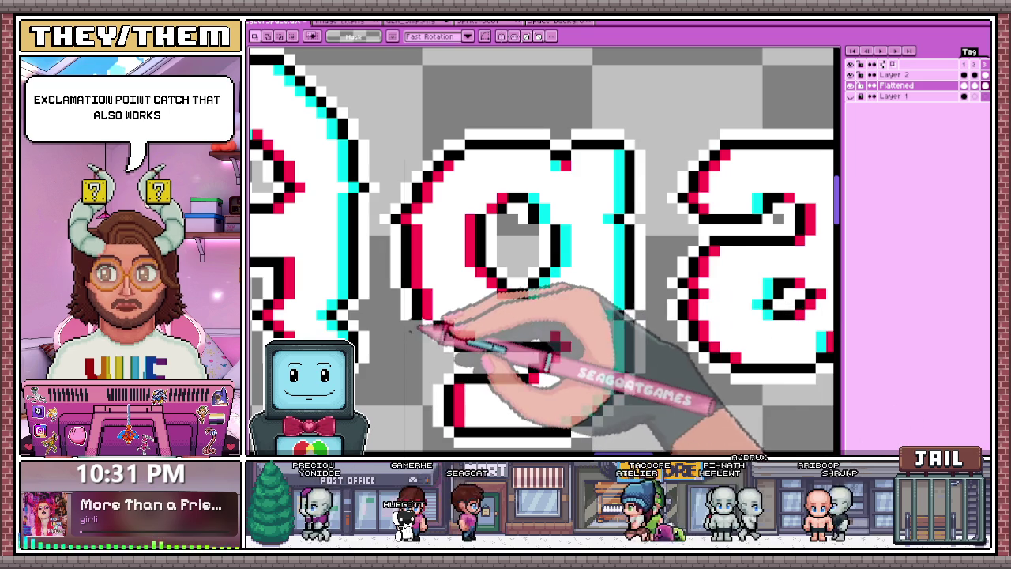
pyautogui.moveTo(454, 324); pyautogui.dragTo(632, 324)
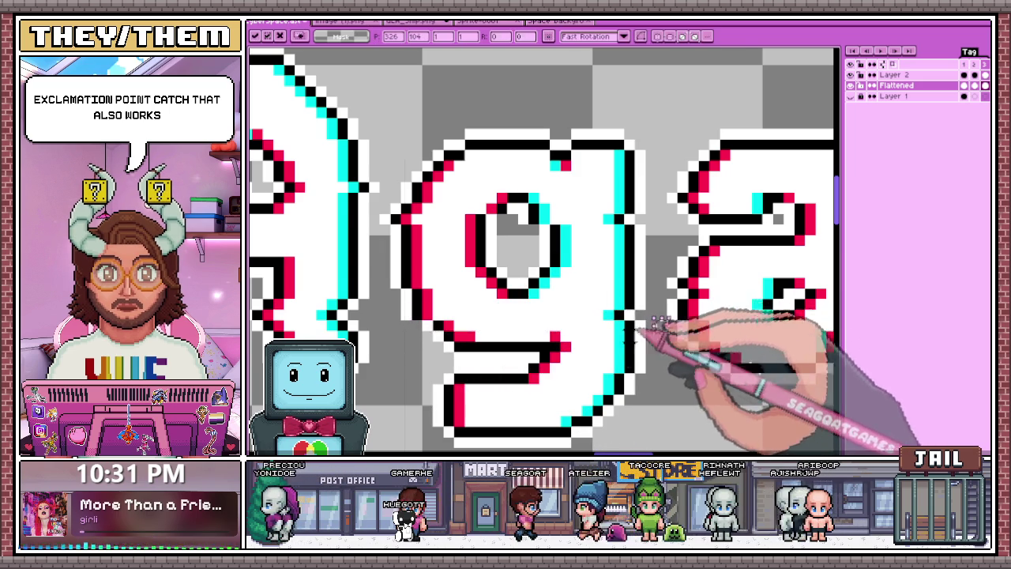
# Undo the stray black strokes drawn inside the a
pyautogui.scroll(-1, 654, 327)
pyautogui.scroll(-1, 632, 335)
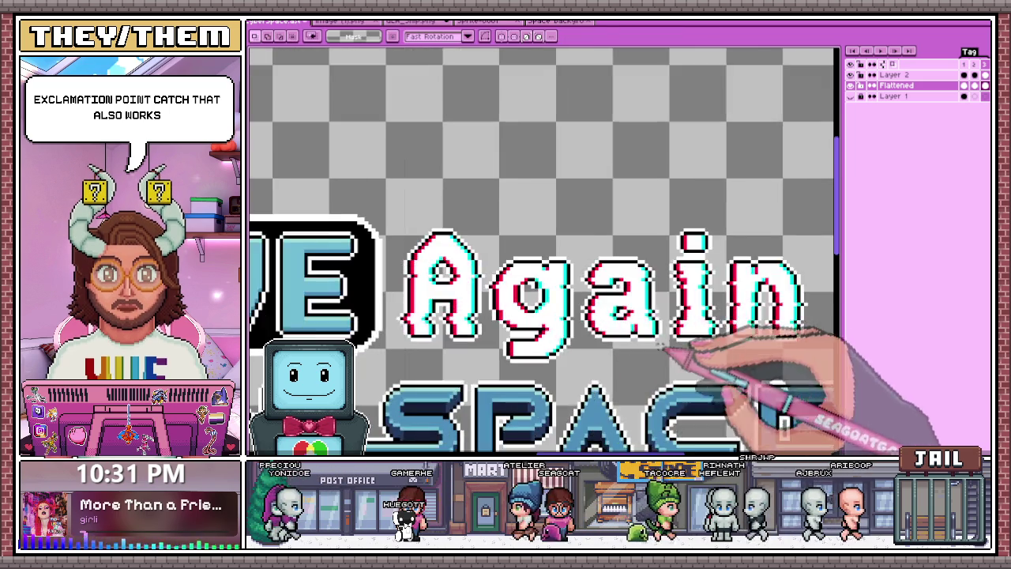
pyautogui.scroll(1, 600, 335)
pyautogui.scroll(1, 588, 330)
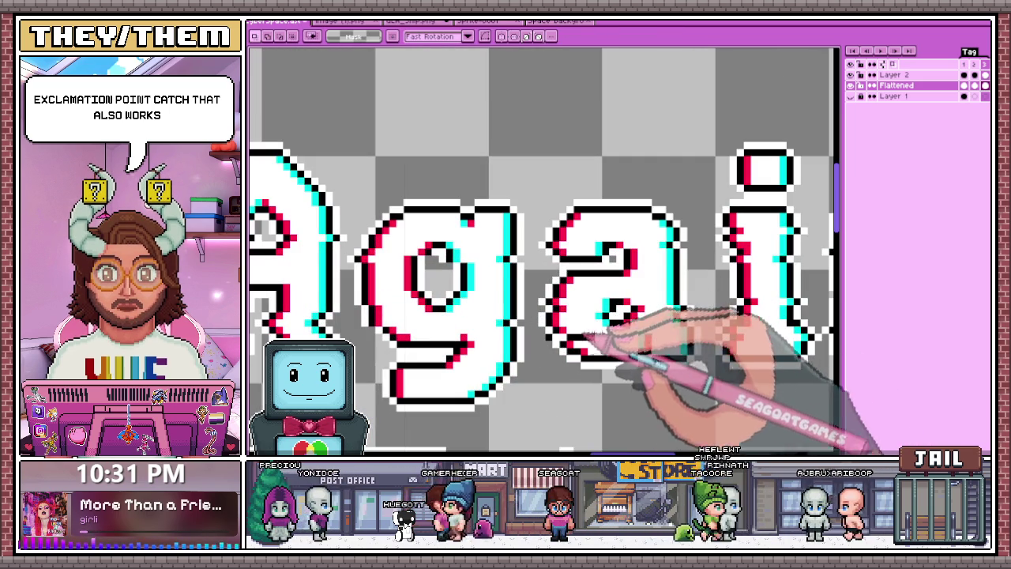
pyautogui.moveTo(545, 294); pyautogui.dragTo(667, 288)
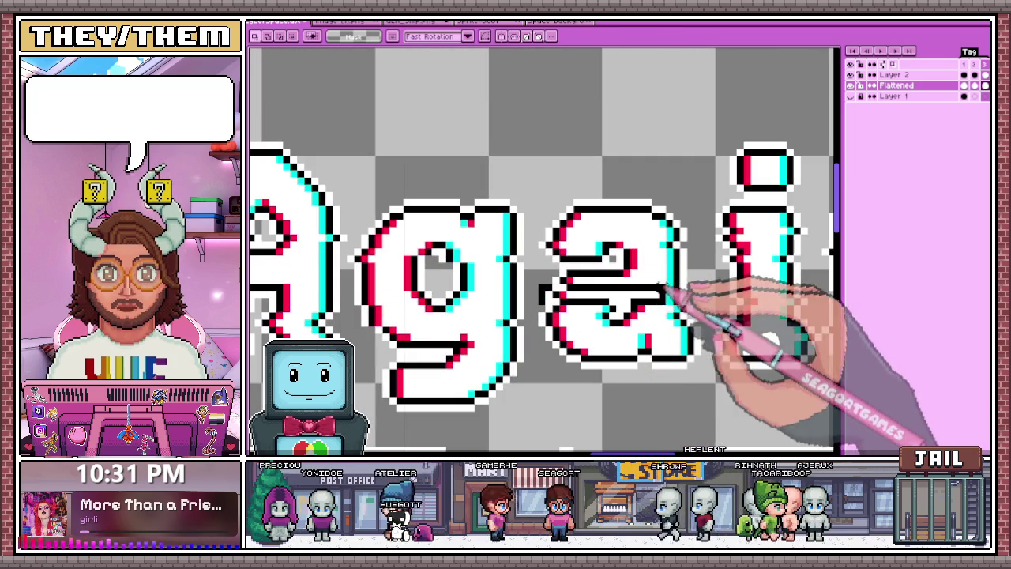
pyautogui.hotkey('ctrl', 'z')
pyautogui.scroll(-2, 686, 299)
pyautogui.scroll(2, 679, 284)
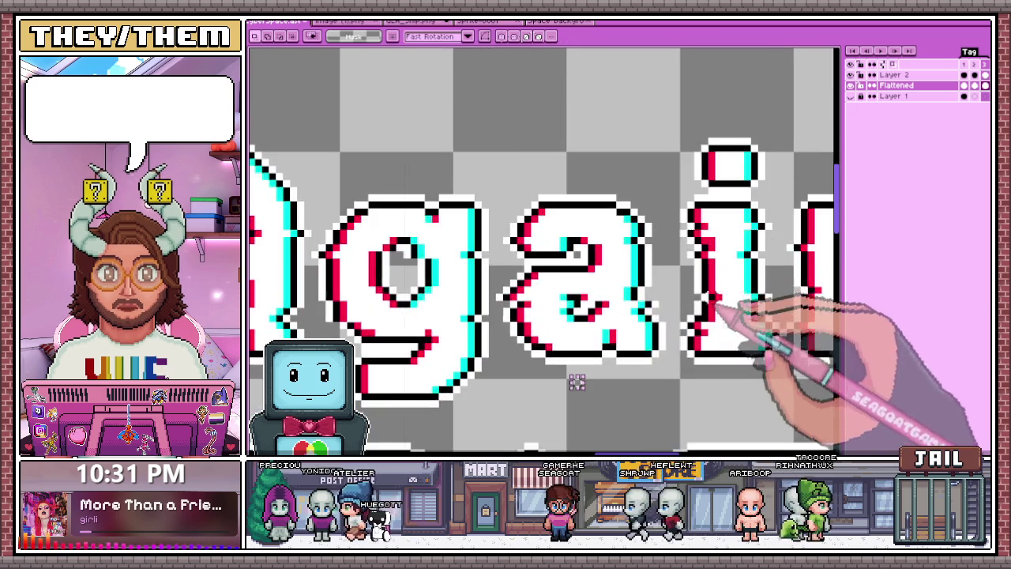
pyautogui.scroll(-1, 671, 269)
pyautogui.scroll(1, 670, 270)
pyautogui.scroll(-2, 671, 270)
# Select the top slice of the n in Again and shift it sideways
pyautogui.moveTo(610, 90); pyautogui.dragTo(678, 184)
pyautogui.scroll(-2, 672, 197)
pyautogui.scroll(-3, 687, 221)
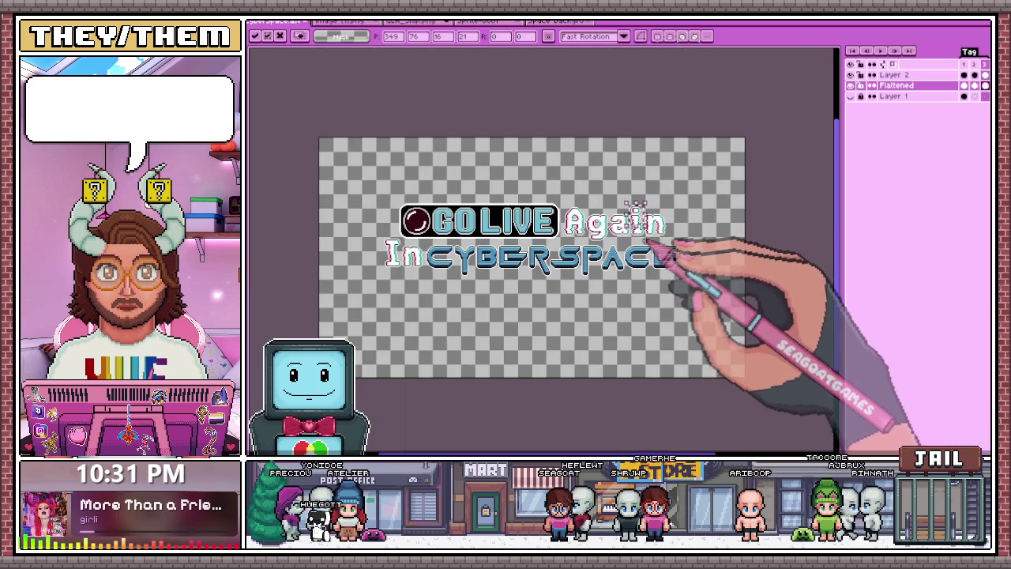
pyautogui.scroll(3, 668, 239)
pyautogui.moveTo(561, 111); pyautogui.dragTo(699, 188)
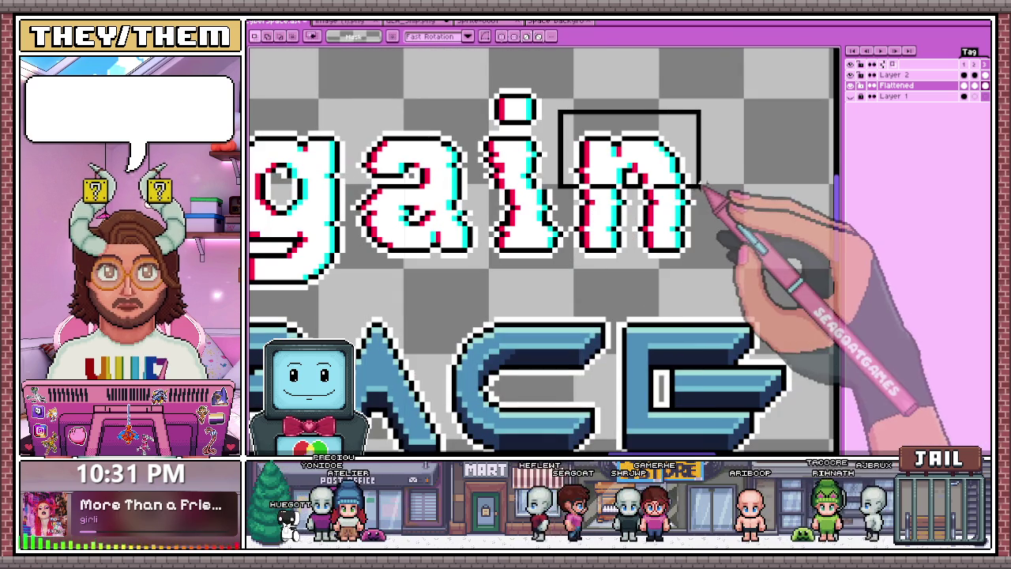
pyautogui.click(686, 191)
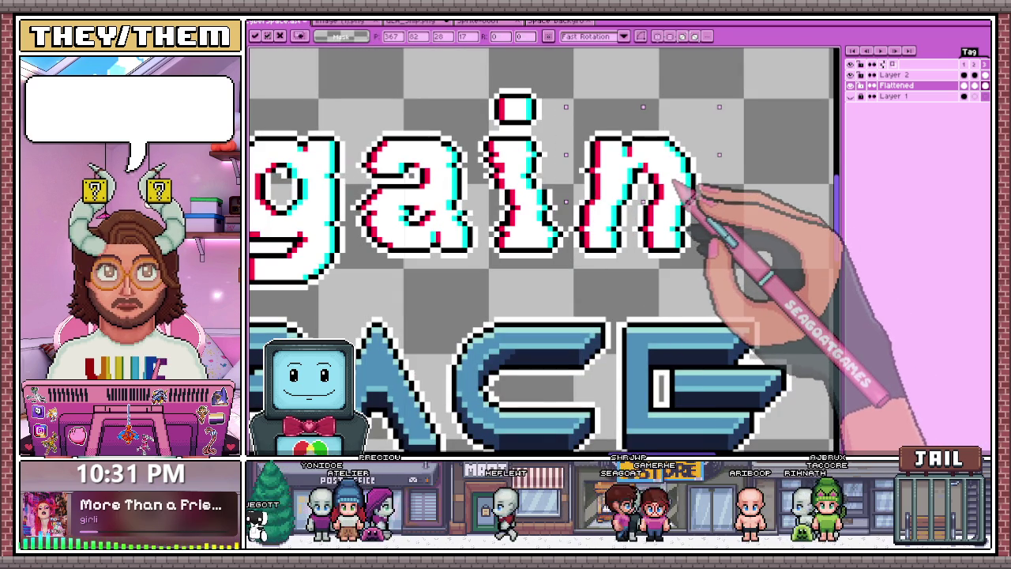
pyautogui.moveTo(570, 127); pyautogui.dragTo(721, 183)
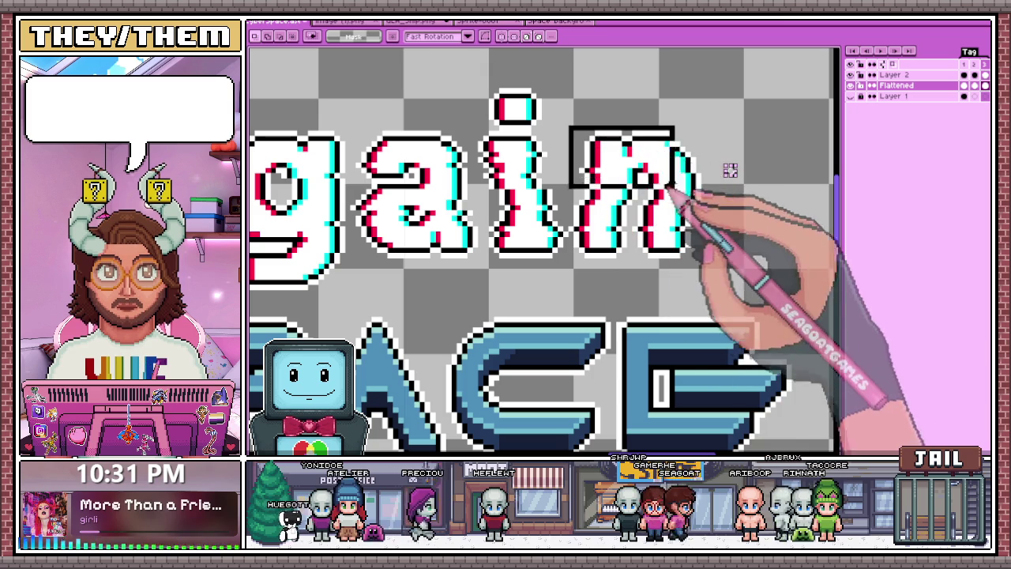
pyautogui.click(673, 183)
pyautogui.scroll(-2, 681, 188)
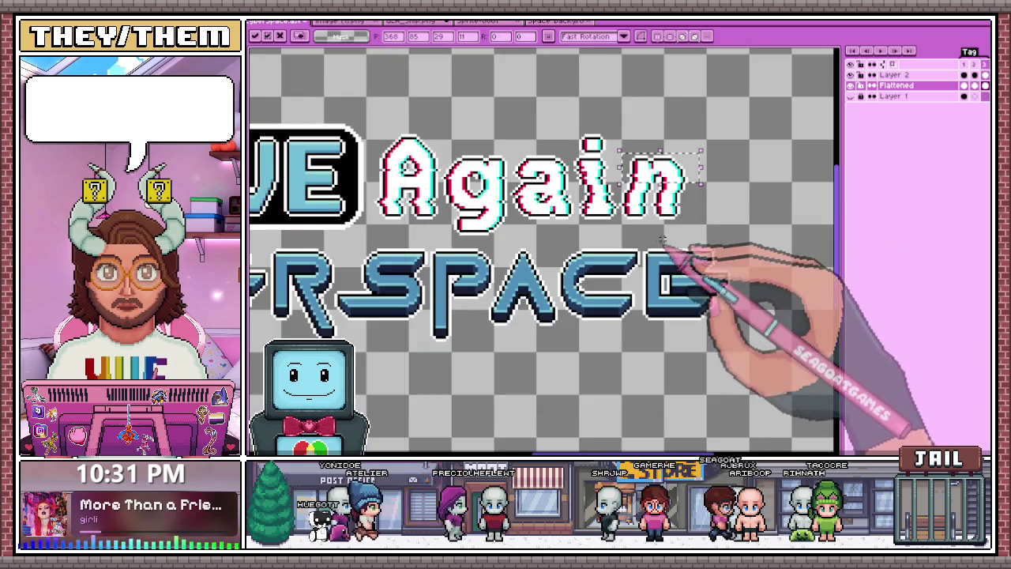
pyautogui.press('Return')
pyautogui.scroll(-2, 671, 253)
pyautogui.scroll(-2, 666, 248)
pyautogui.scroll(1, 600, 284)
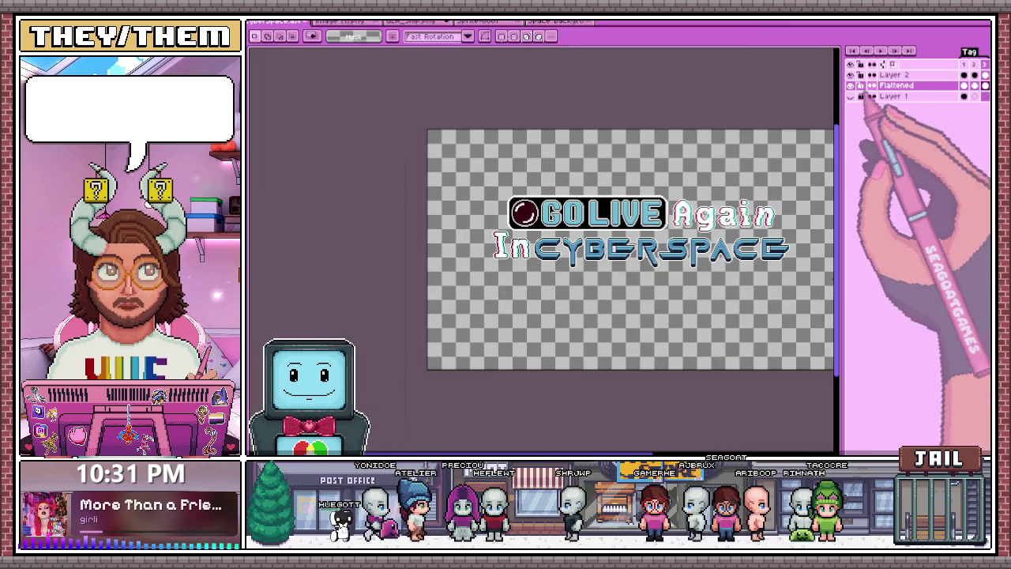
# Play the animation and zoom in to watch the glitch slices cycle
pyautogui.click(881, 50)
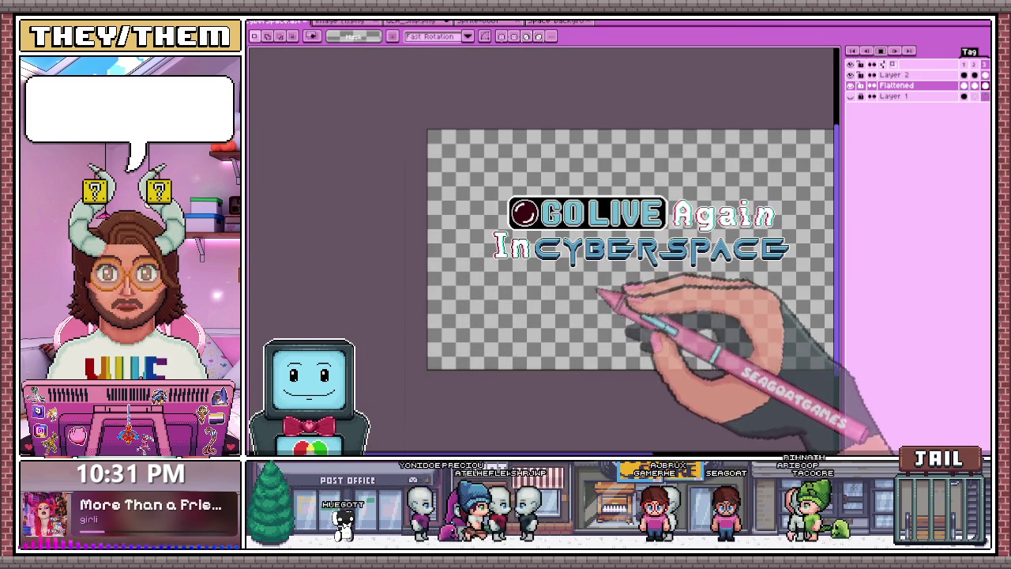
pyautogui.scroll(-2, 621, 293)
pyautogui.scroll(2, 651, 286)
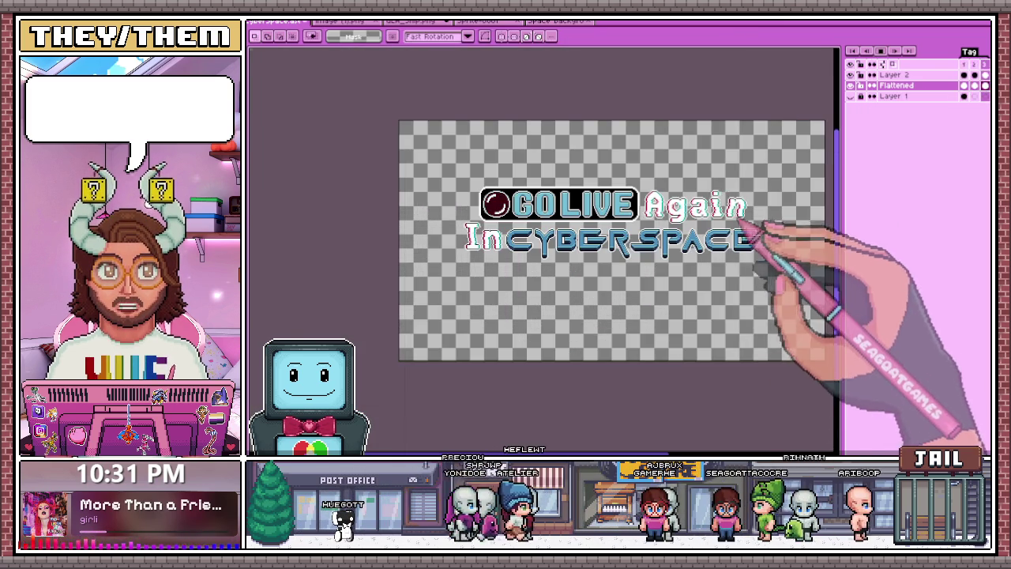
pyautogui.scroll(2, 745, 203)
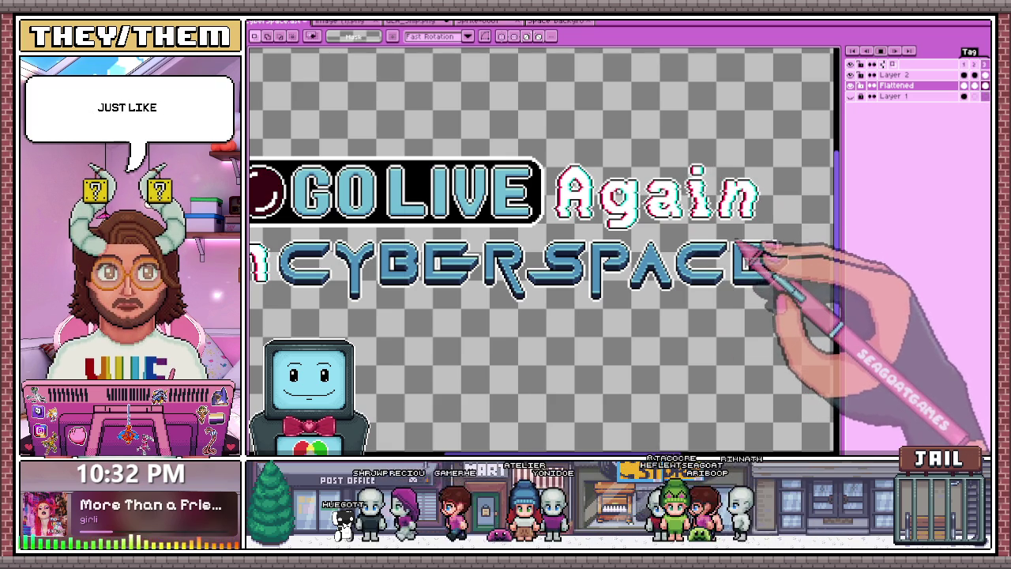
pyautogui.scroll(-2, 644, 233)
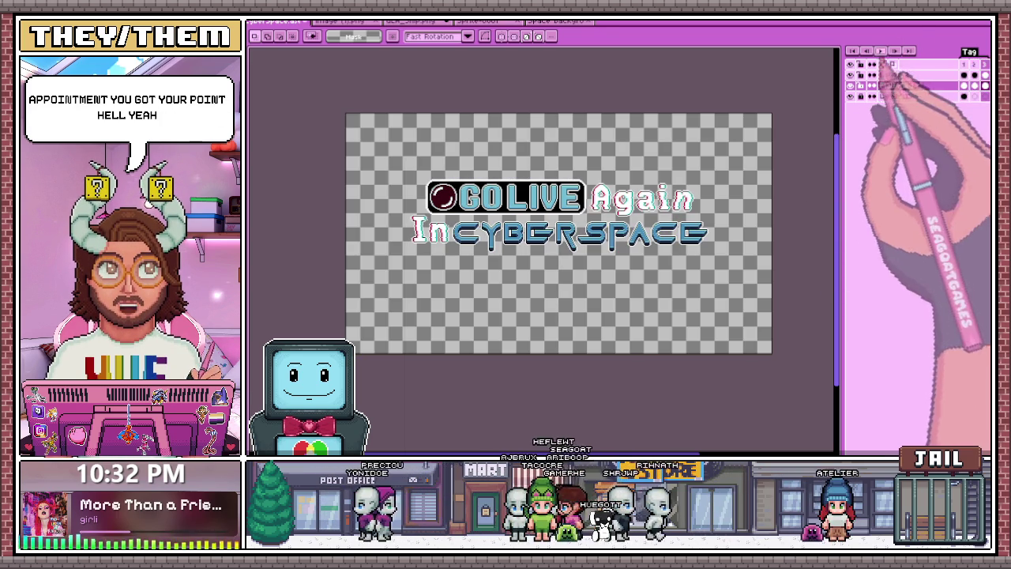
# Link Layer 1's galaxy-background cels across the frames and play to check it
pyautogui.rightClick(963, 96)
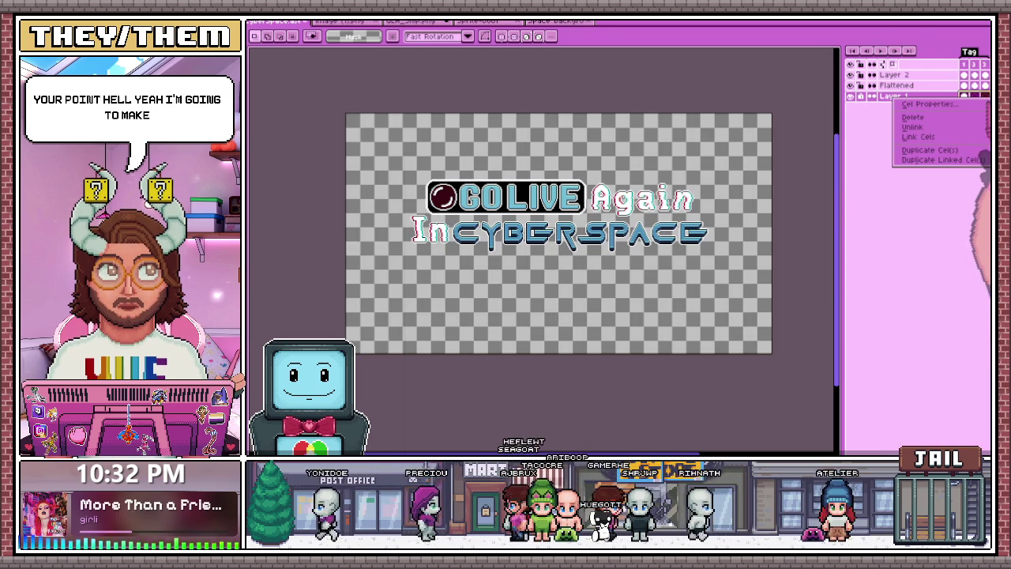
pyautogui.click(962, 138)
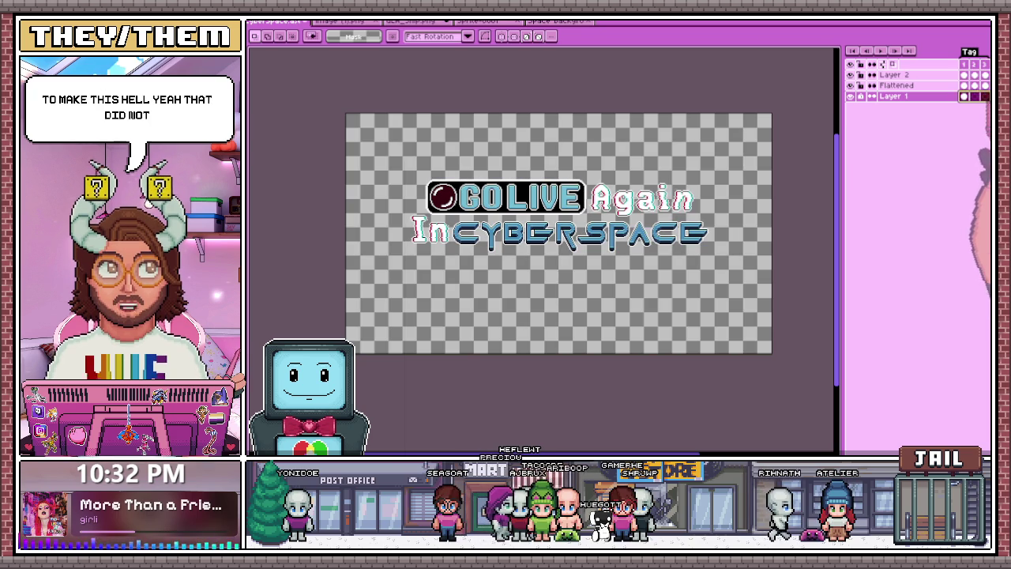
pyautogui.rightClick(964, 96)
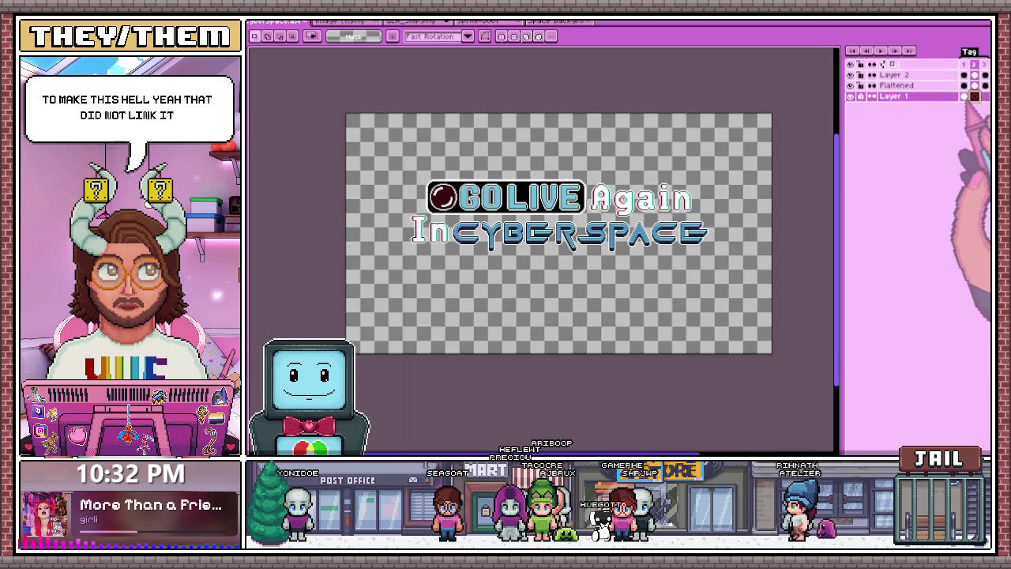
pyautogui.click(964, 95)
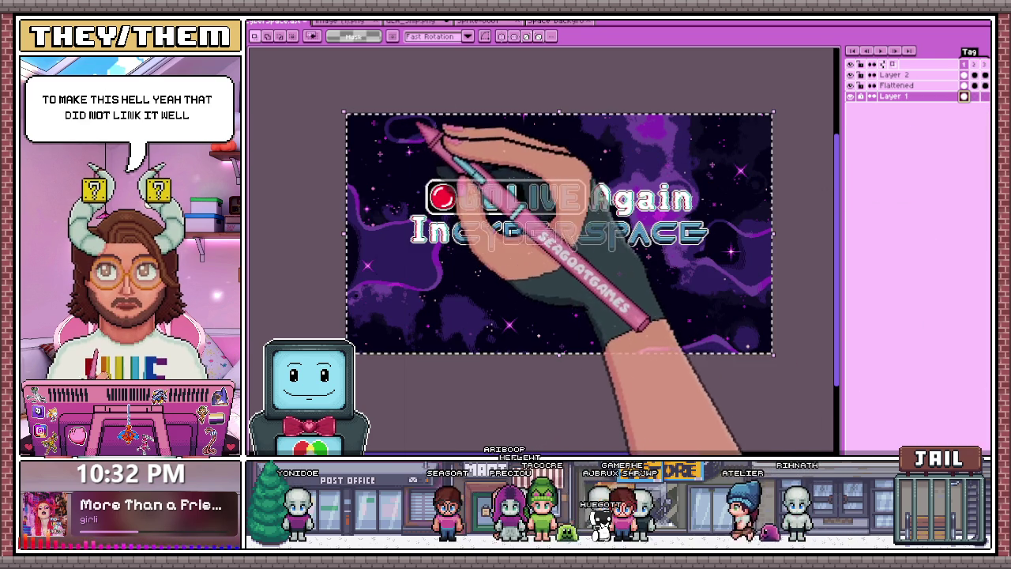
pyautogui.click(974, 96)
pyautogui.press('Return')
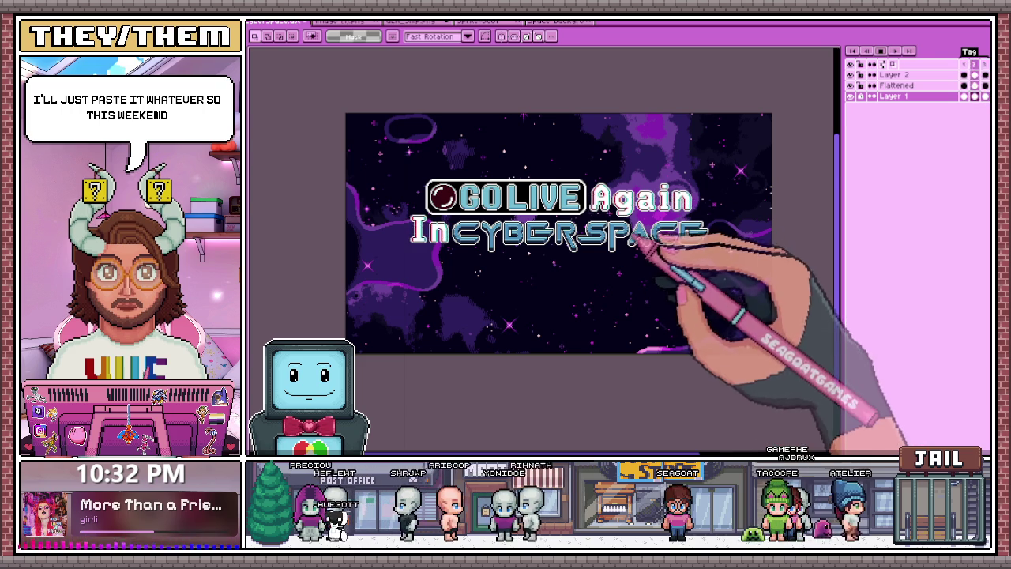
# On the Flattened layer, move the A's lower slice back to rejoin its top
pyautogui.scroll(3, 632, 237)
pyautogui.scroll(-1, 639, 229)
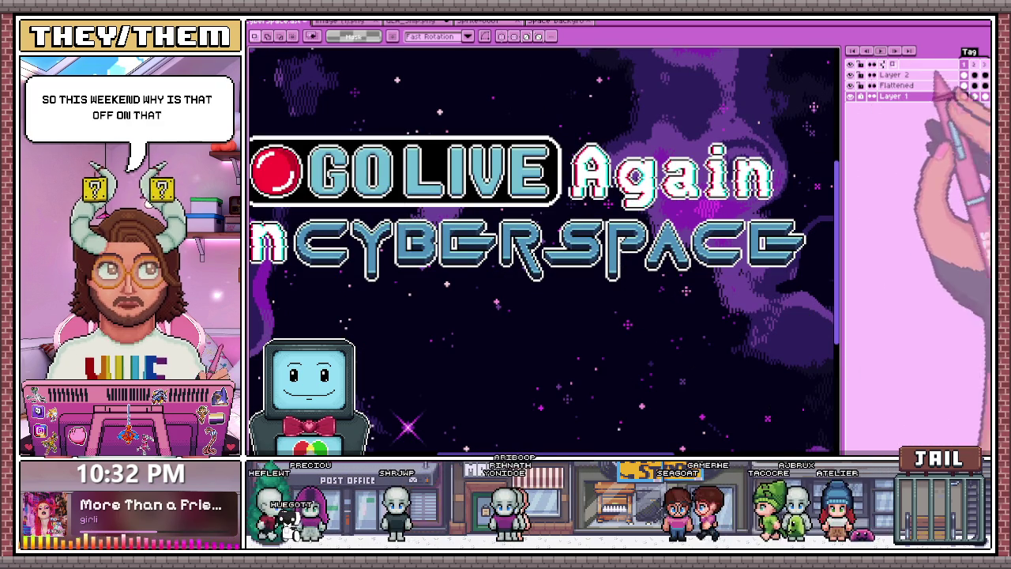
pyautogui.scroll(1, 622, 202)
pyautogui.scroll(-3, 628, 209)
pyautogui.scroll(2, 608, 211)
pyautogui.scroll(3, 592, 212)
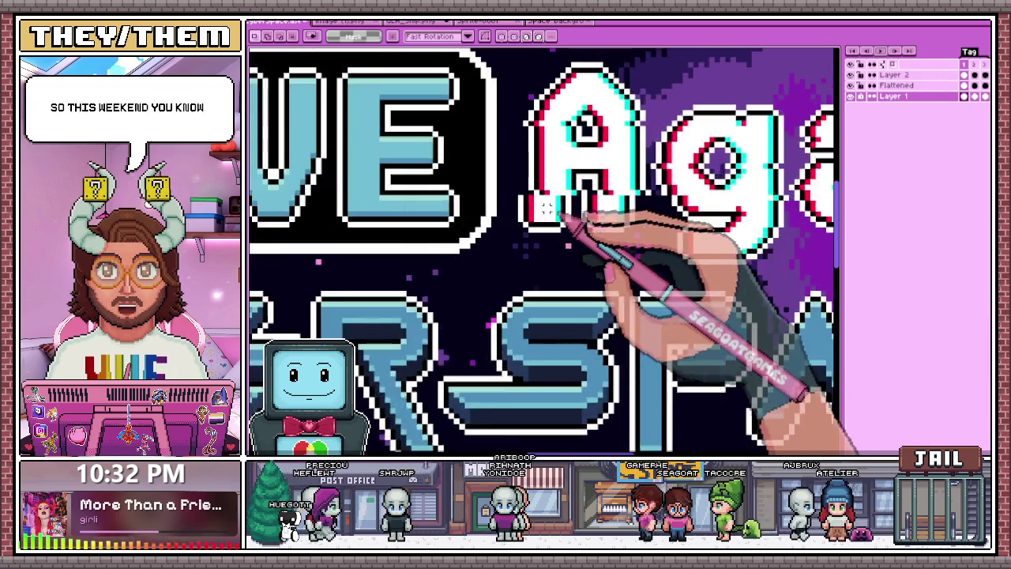
pyautogui.scroll(2, 560, 226)
pyautogui.moveTo(514, 191); pyautogui.dragTo(672, 259)
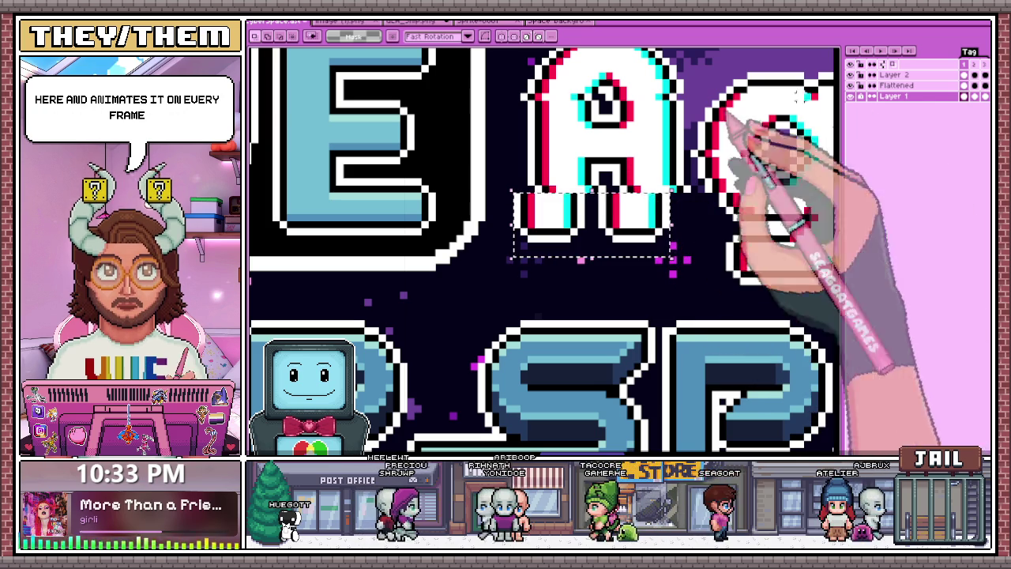
pyautogui.click(943, 86)
pyautogui.click(858, 94)
pyautogui.click(897, 85)
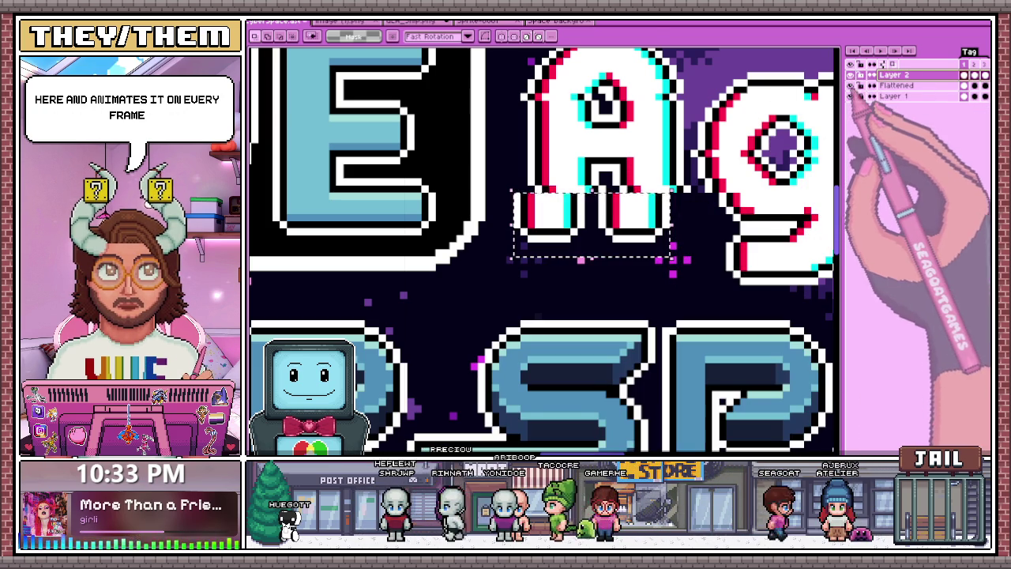
pyautogui.moveTo(635, 218); pyautogui.dragTo(654, 219)
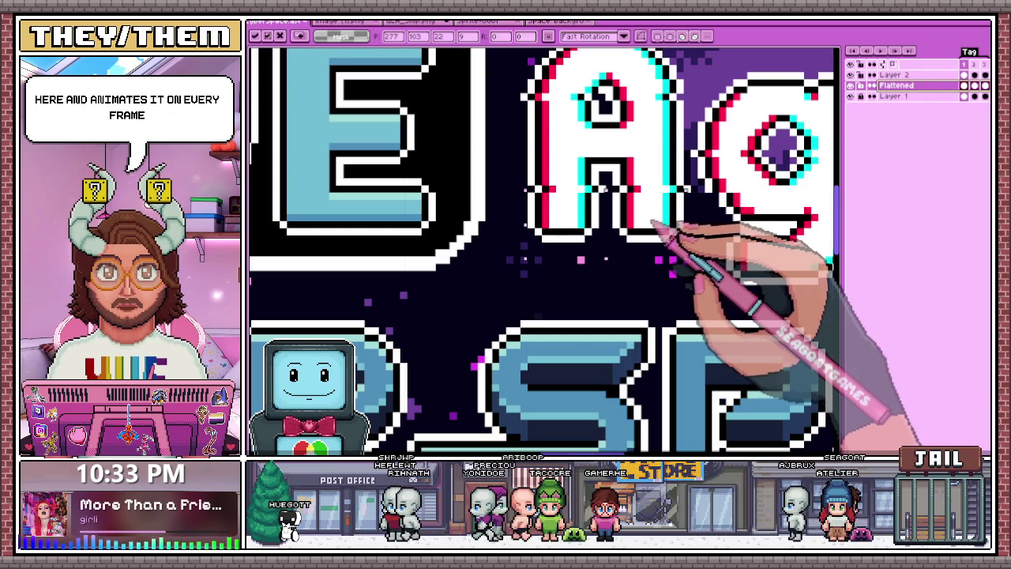
# Fit the whole title in view with Ctrl+0 and open the timeline settings
pyautogui.hotkey('ctrl', '0')
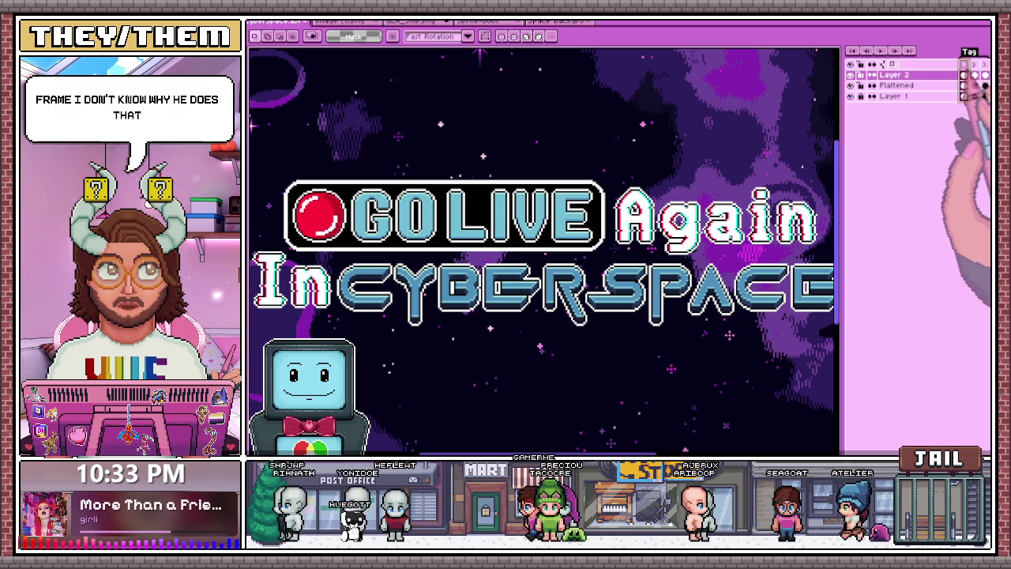
pyautogui.scroll(-2, 606, 244)
pyautogui.scroll(3, 604, 237)
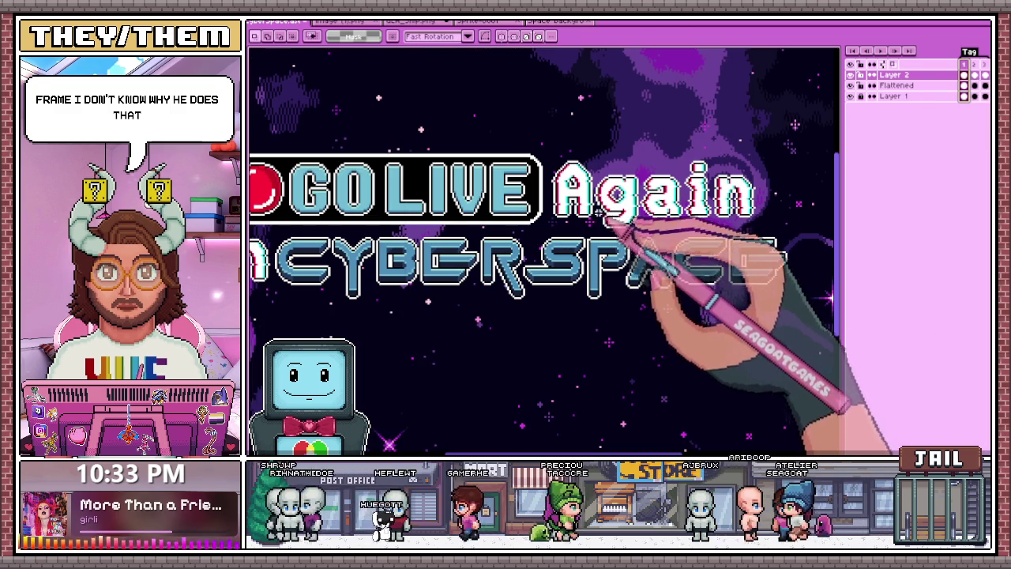
pyautogui.scroll(-3, 600, 226)
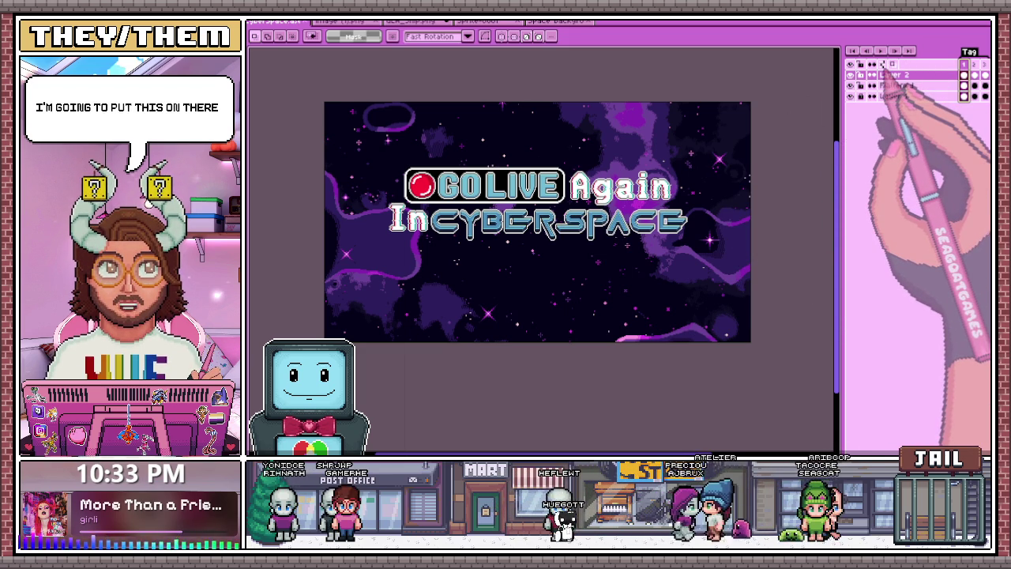
pyautogui.click(883, 65)
# Dock the timeline at the bottom and make the panel taller
pyautogui.click(798, 115)
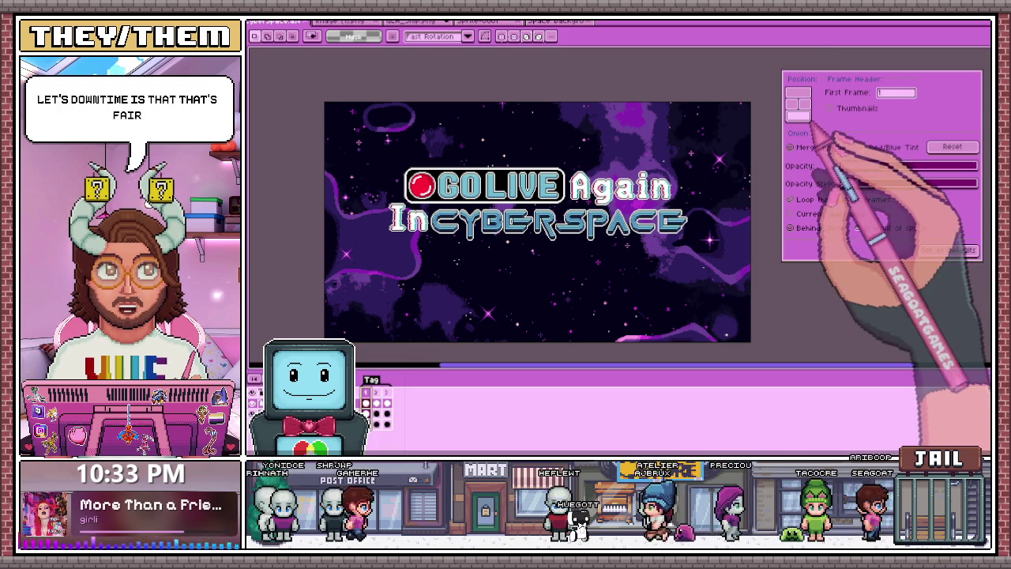
pyautogui.click(838, 57)
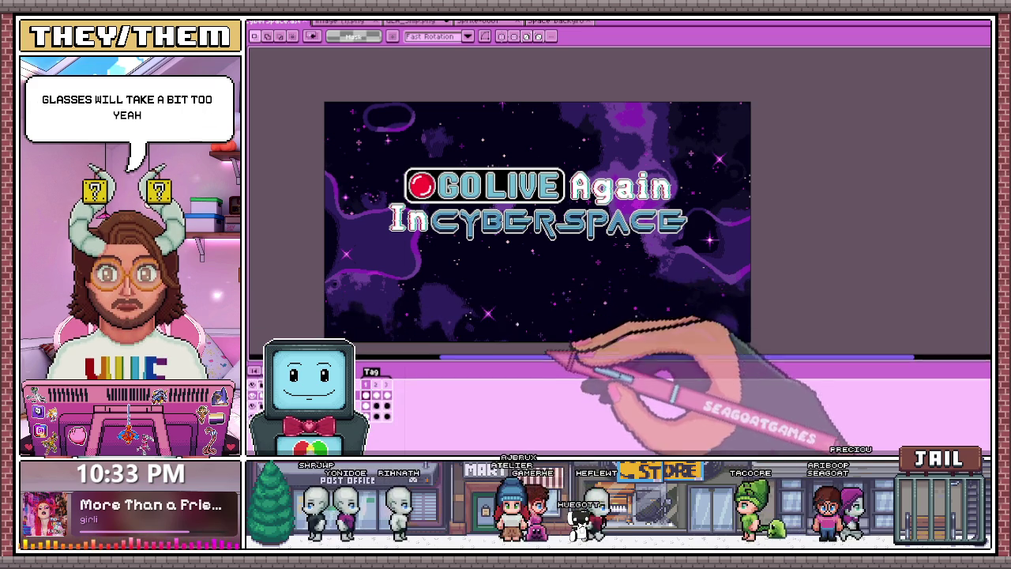
pyautogui.scroll(-3, 546, 317)
pyautogui.scroll(3, 541, 302)
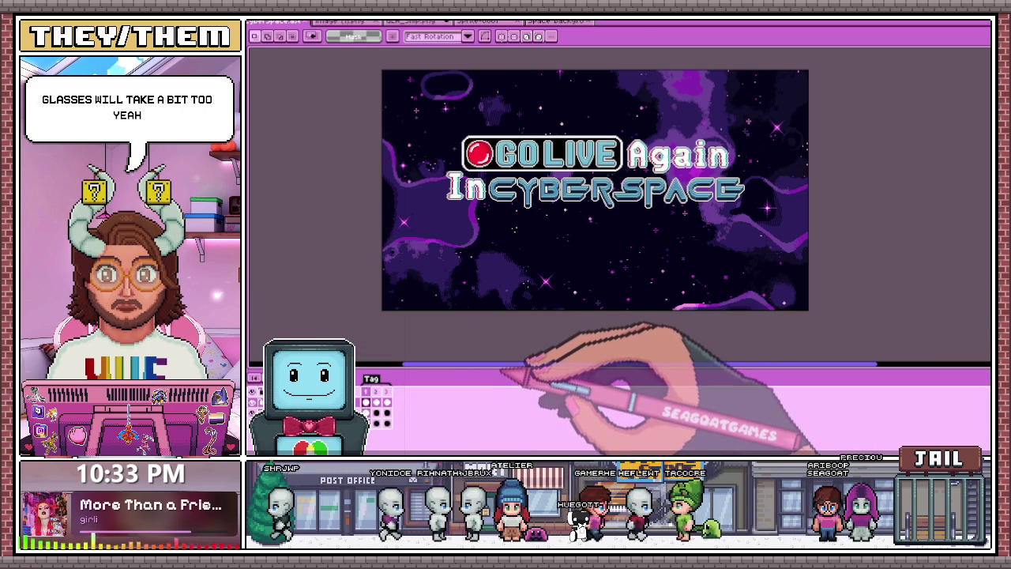
pyautogui.moveTo(527, 364); pyautogui.dragTo(604, 324)
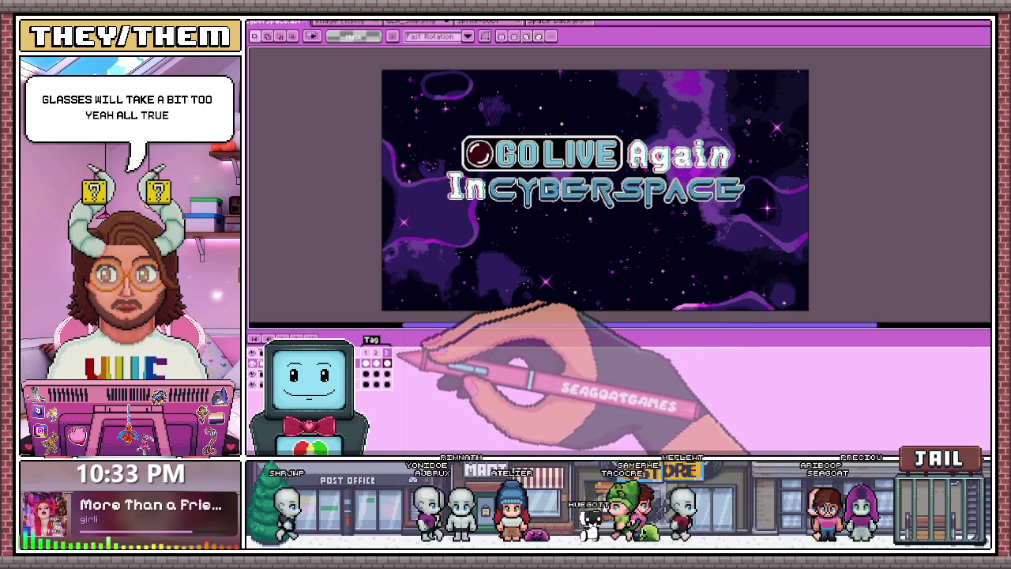
# Add empty frames with Alt+N and tag frames 4 to 11
pyautogui.press('b')
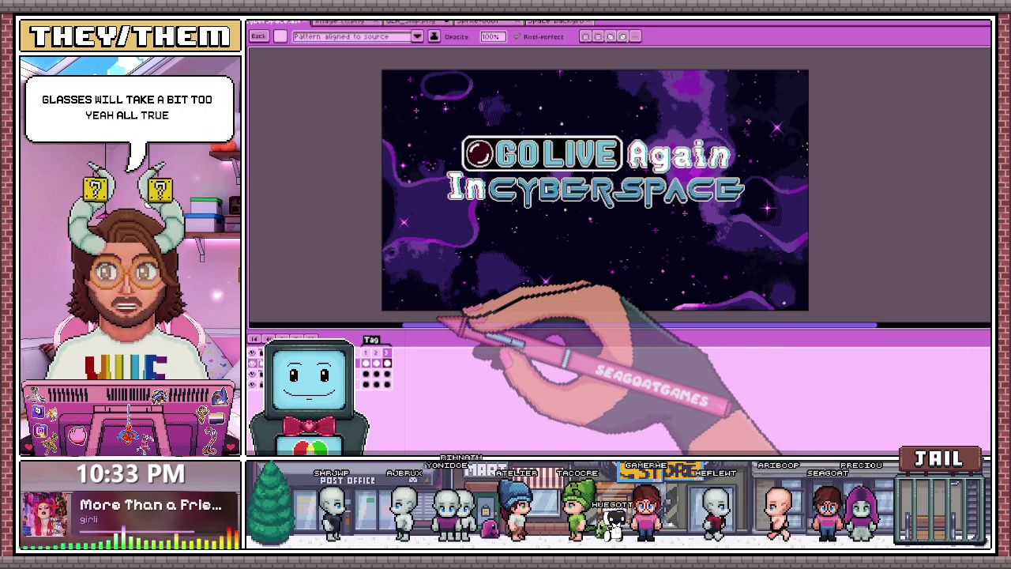
pyautogui.hotkey('alt', 'n')
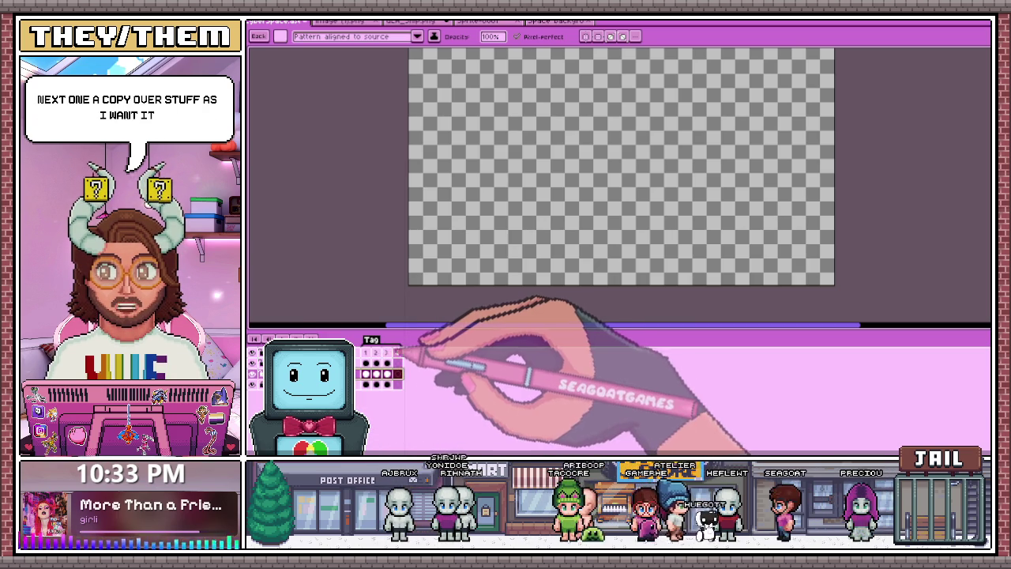
pyautogui.click(387, 353)
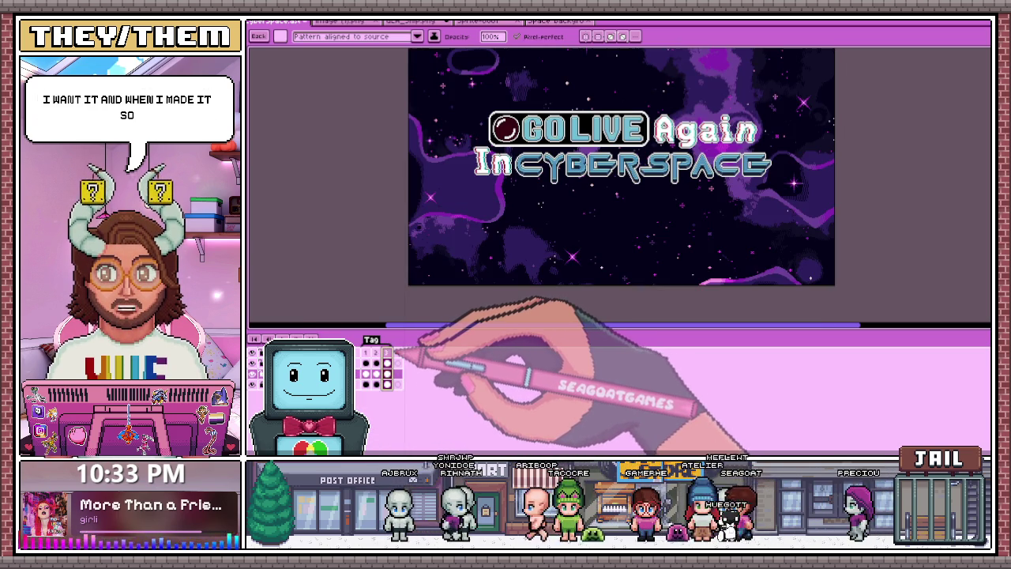
pyautogui.click(397, 353)
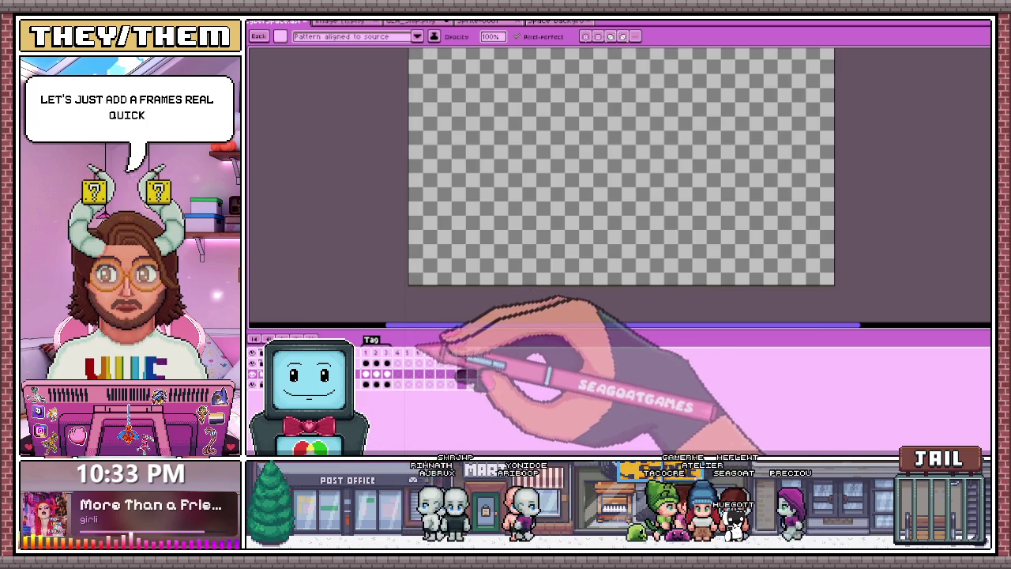
pyautogui.click(474, 353)
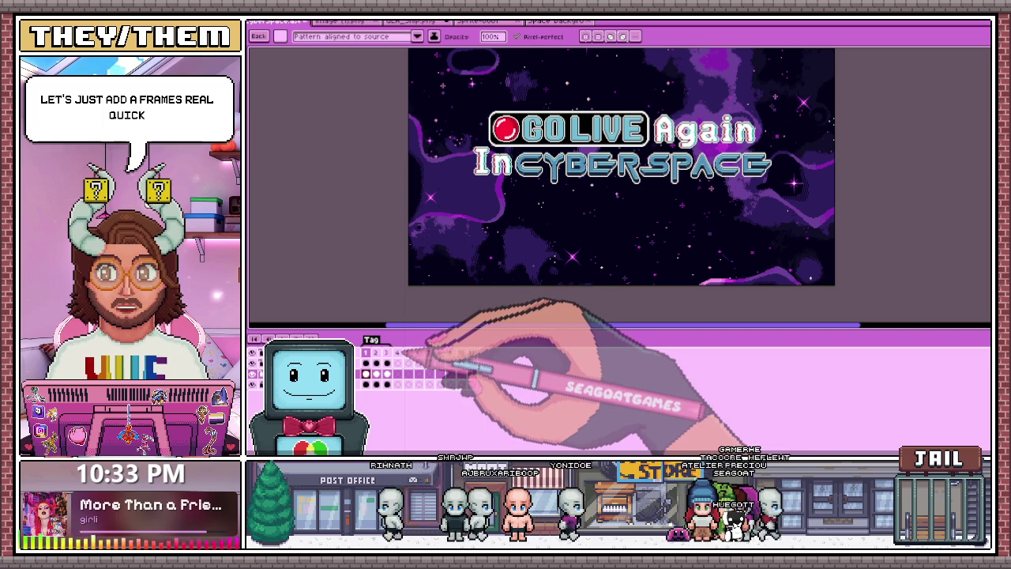
pyautogui.click(403, 353)
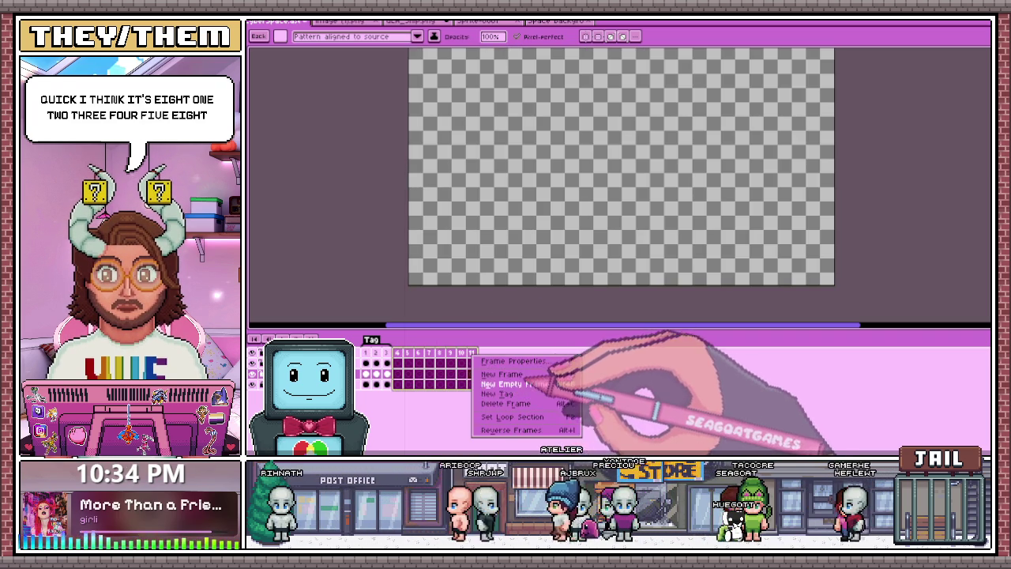
pyautogui.click(498, 393)
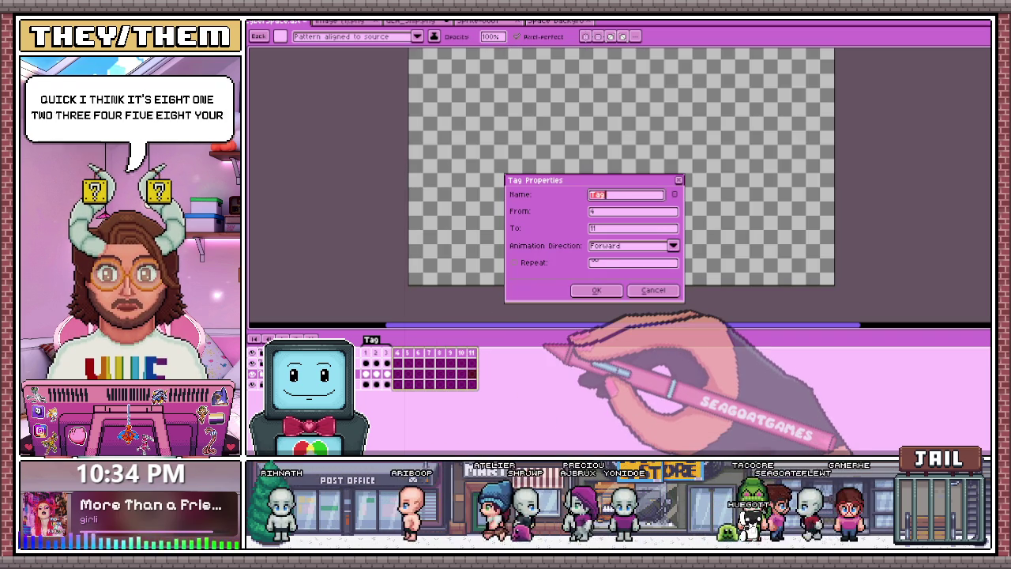
pyautogui.press('Return')
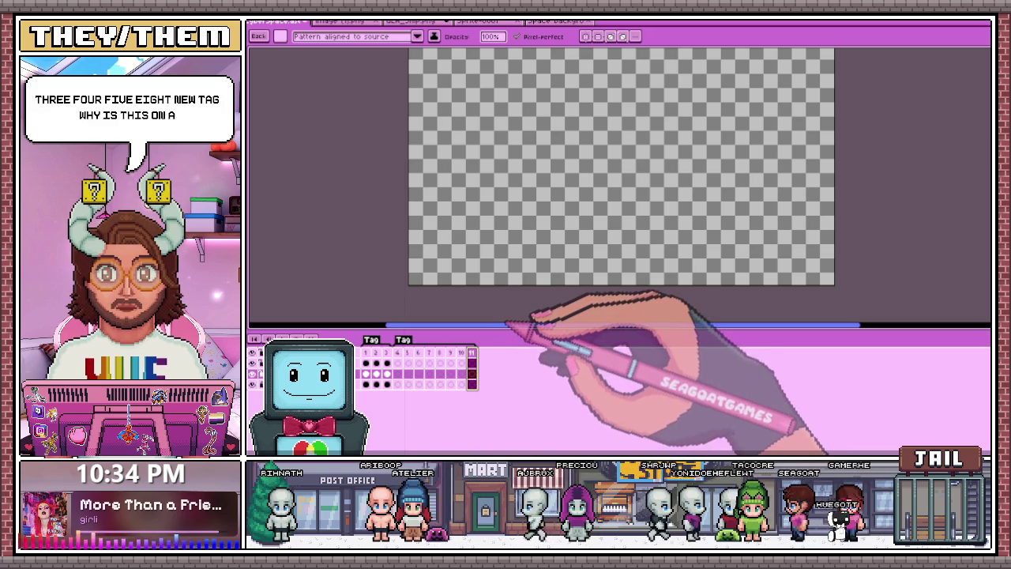
pyautogui.moveTo(513, 253); pyautogui.dragTo(501, 261)
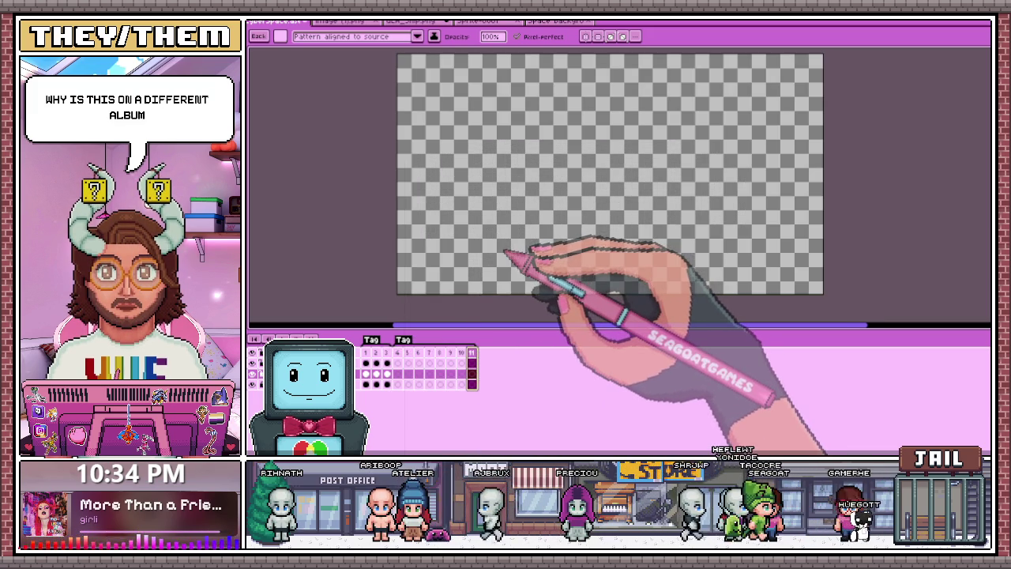
pyautogui.click(365, 352)
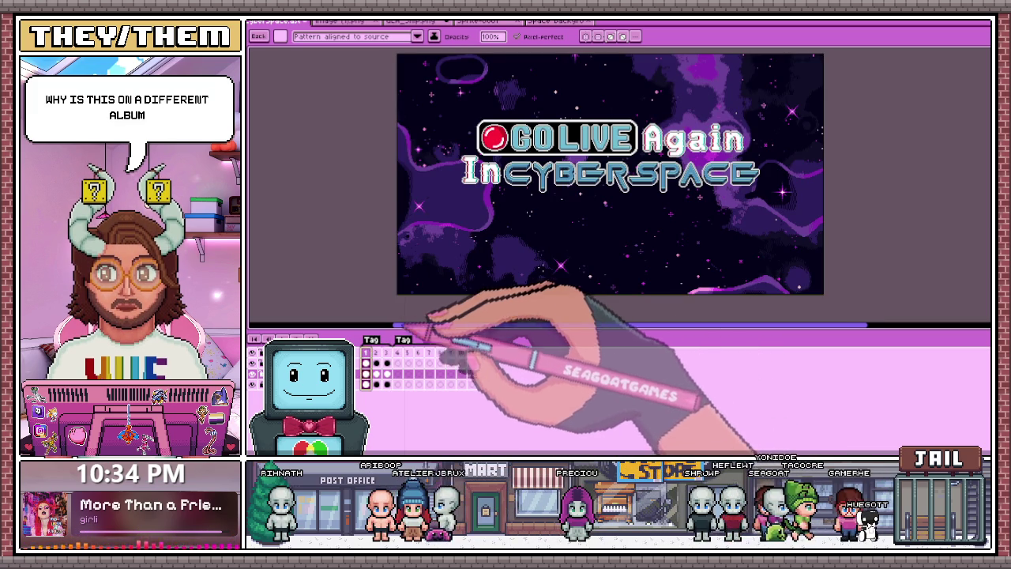
# On frame 1, hide the In CYBERSPACE line and transform the selected title
pyautogui.scroll(-1, 461, 289)
pyautogui.scroll(1, 473, 283)
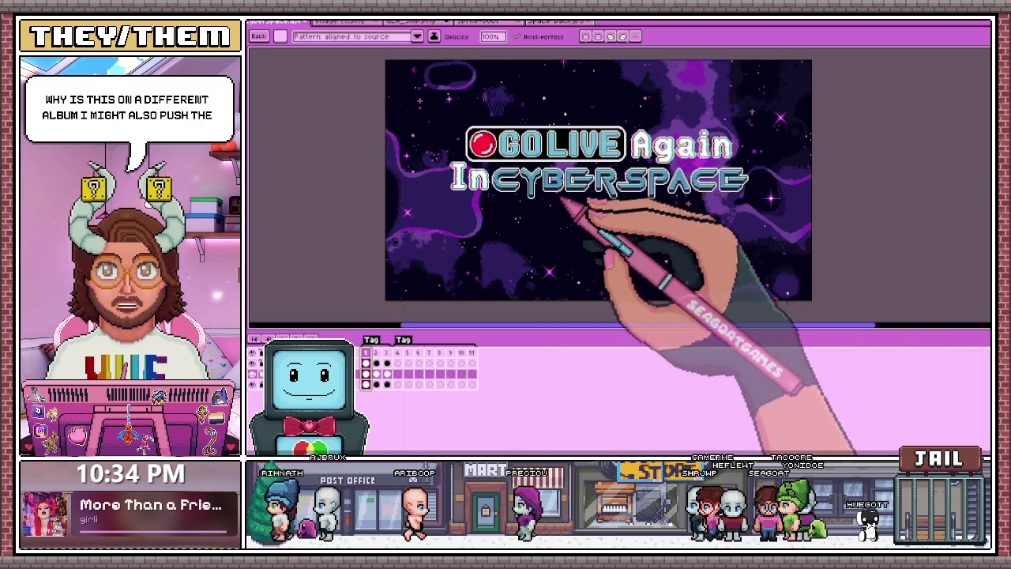
pyautogui.click(379, 355)
pyautogui.click(368, 355)
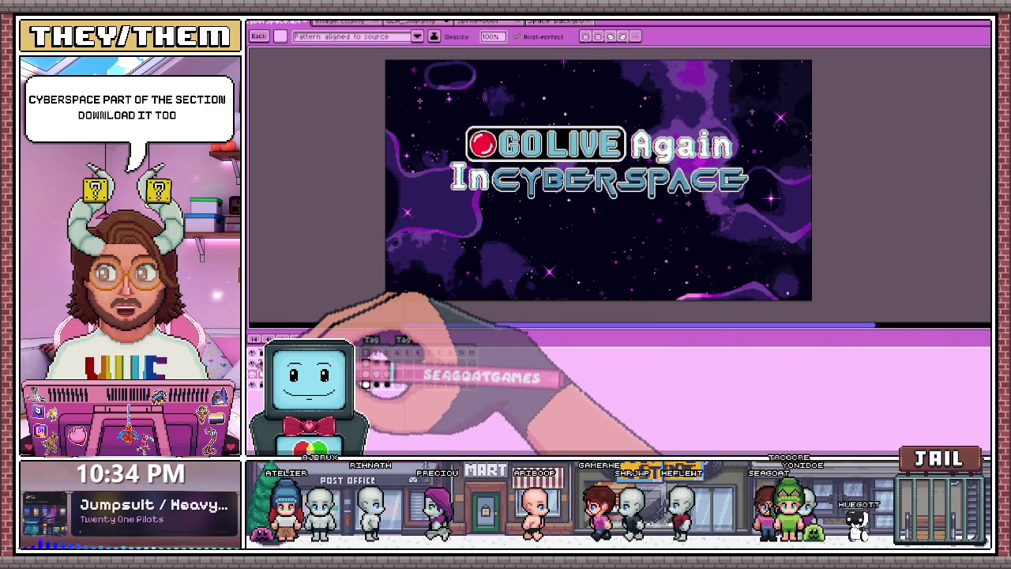
pyautogui.click(364, 362)
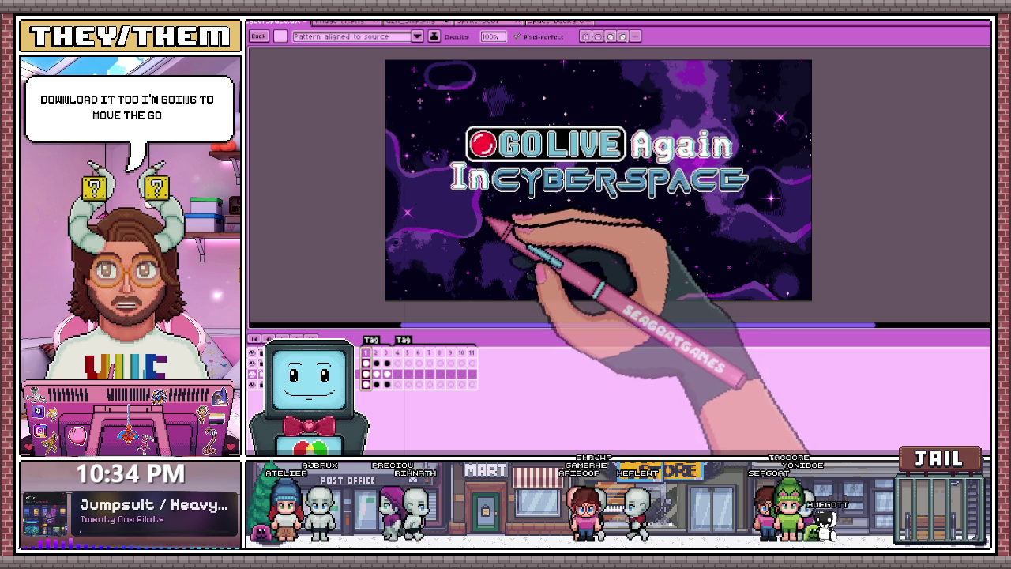
pyautogui.scroll(-2, 561, 233)
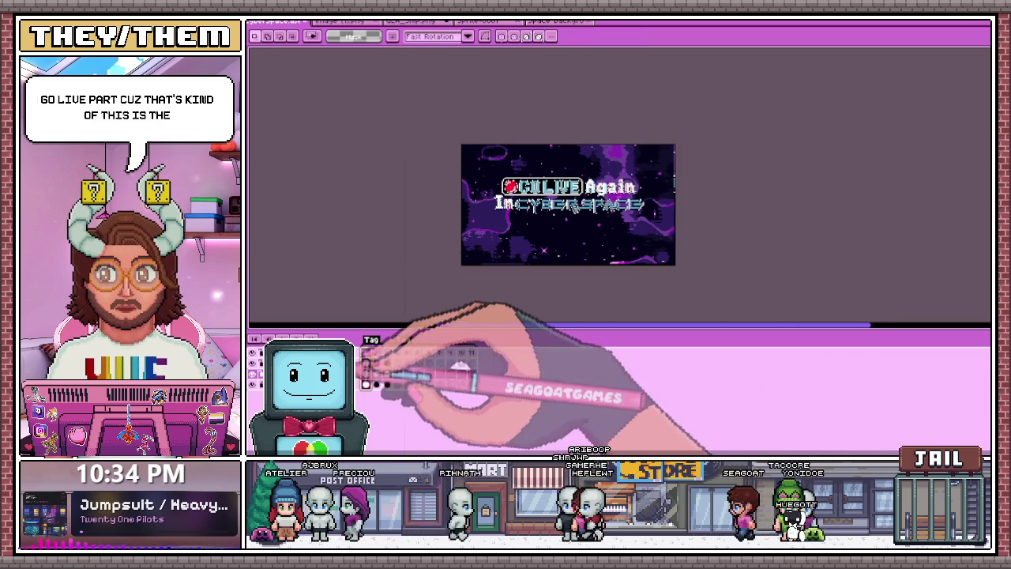
pyautogui.click(366, 383)
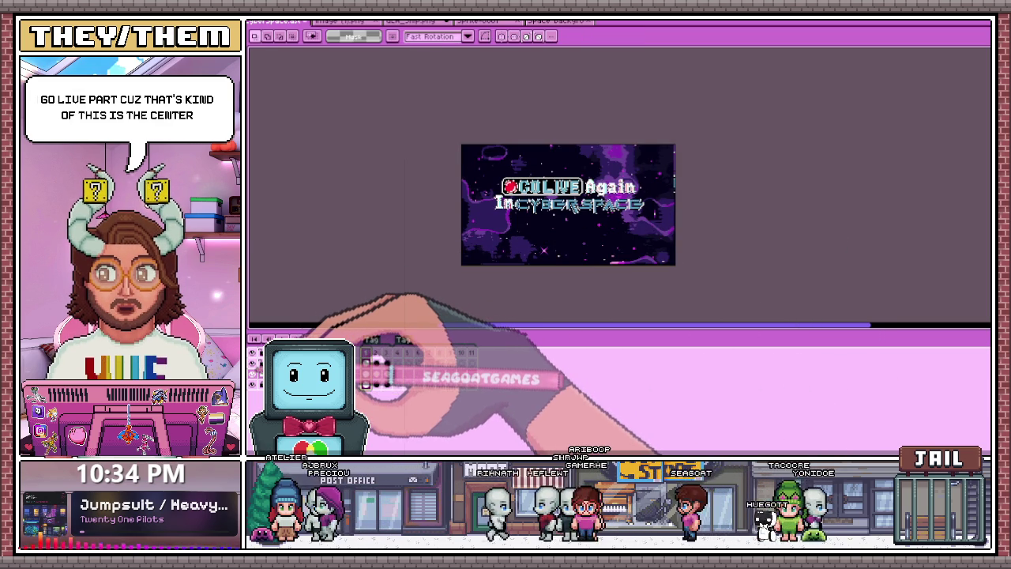
pyautogui.moveTo(459, 132); pyautogui.dragTo(814, 335)
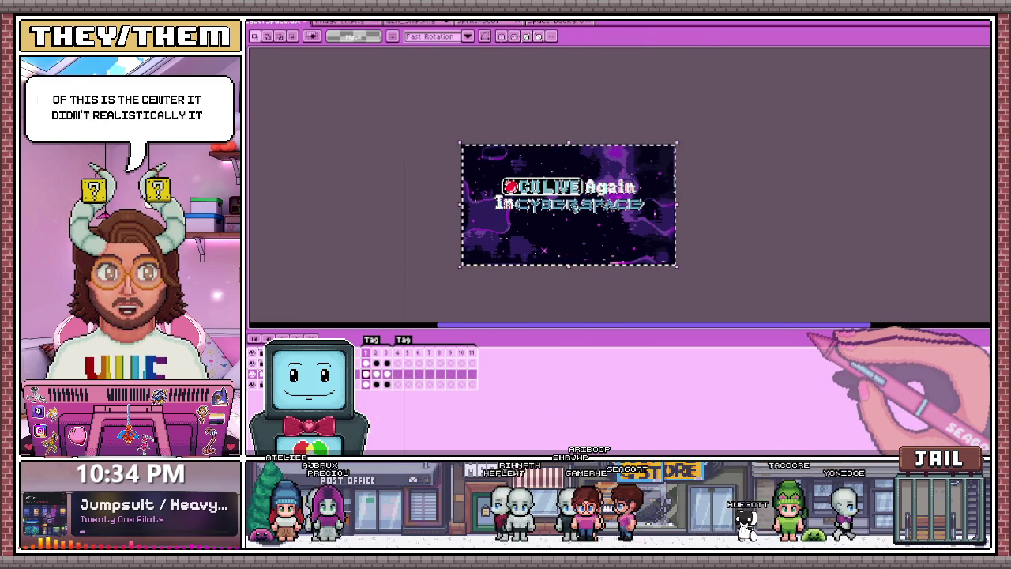
pyautogui.hotkey('ctrl', 't')
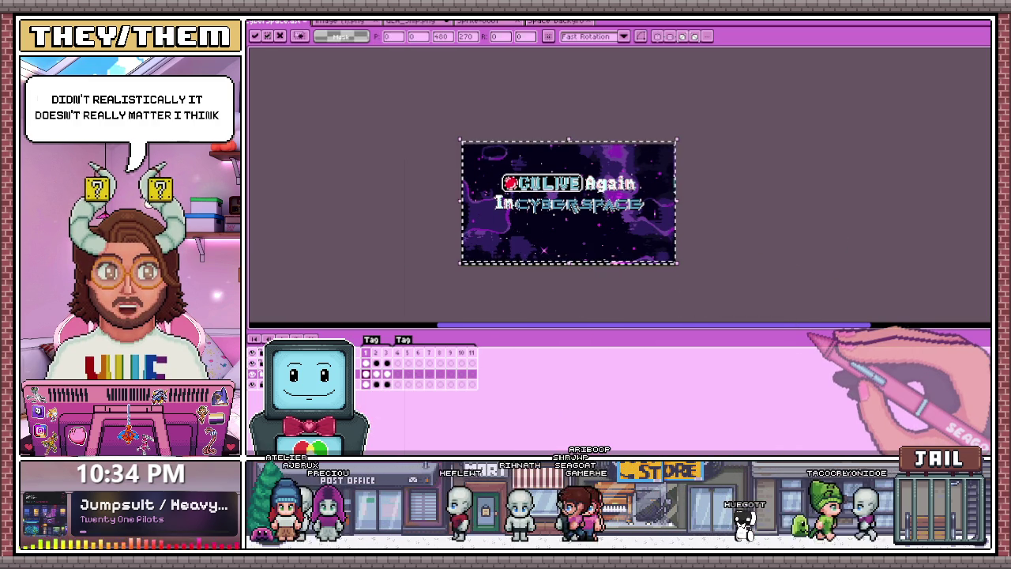
pyautogui.press('Return')
# Reposition the title on frame 1, then nudge it up on frame 3
pyautogui.scroll(1, 553, 166)
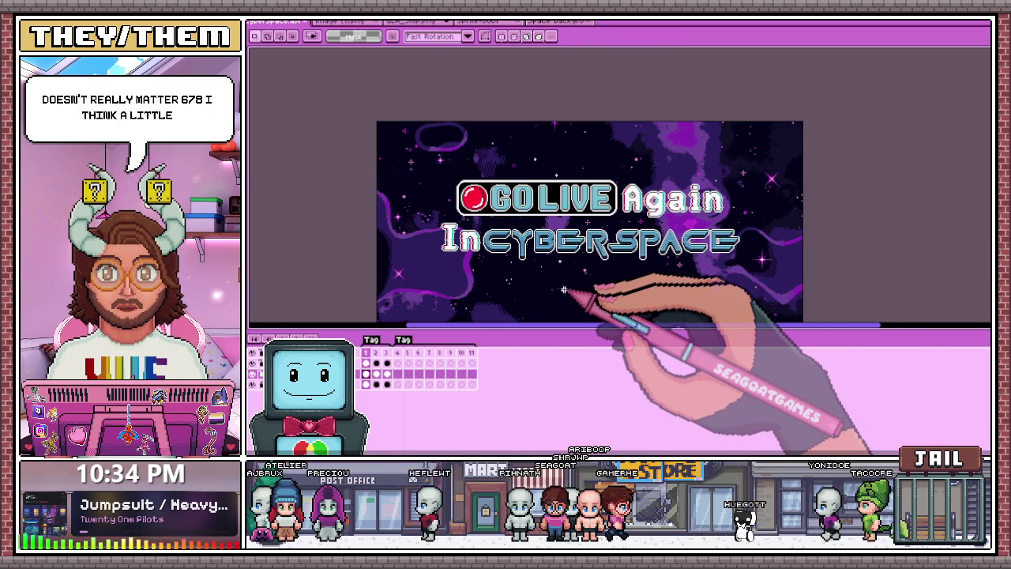
pyautogui.scroll(1, 563, 290)
pyautogui.scroll(-1, 612, 201)
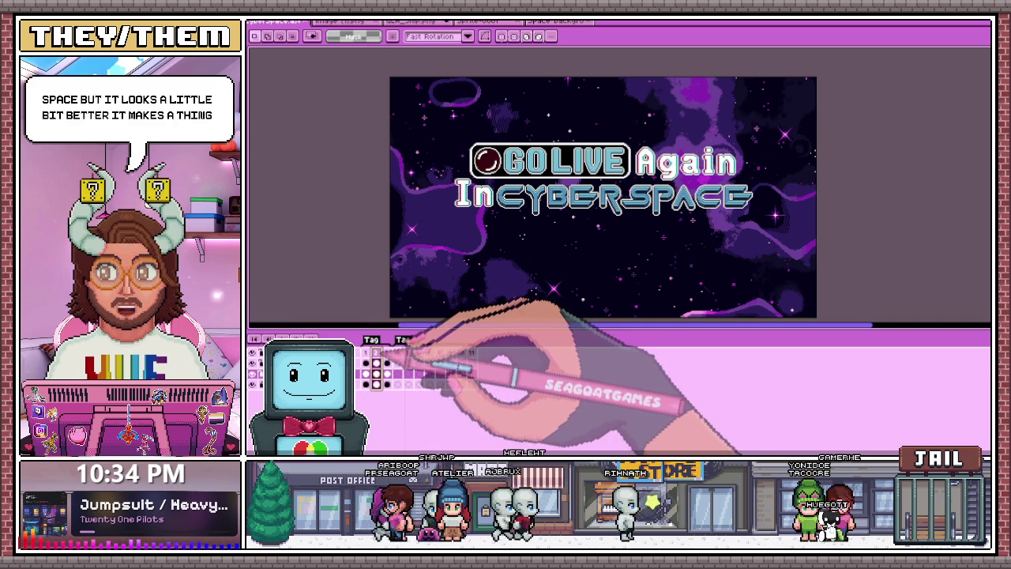
pyautogui.moveTo(618, 229); pyautogui.dragTo(818, 316)
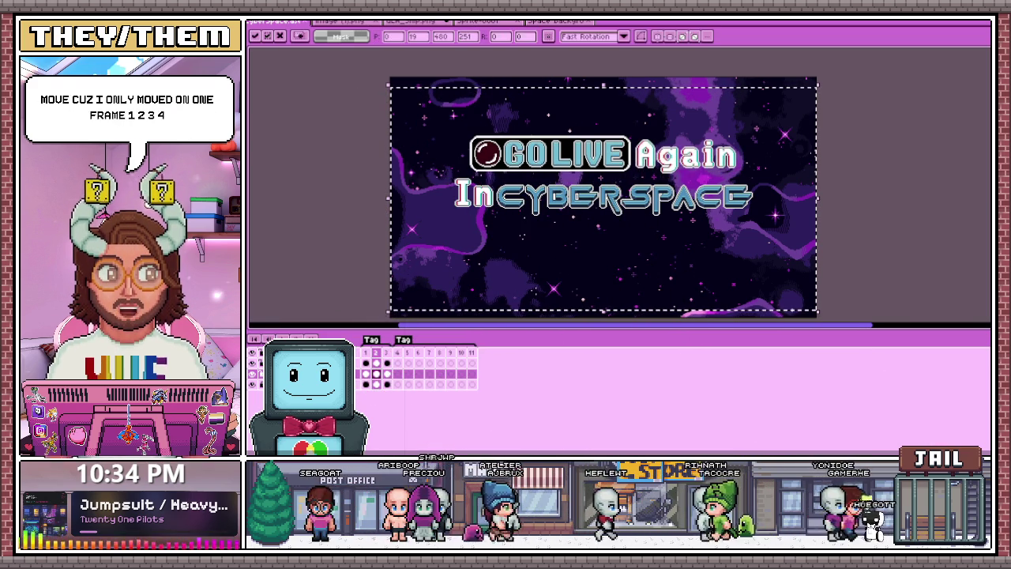
pyautogui.hotkey('ctrl', 'd')
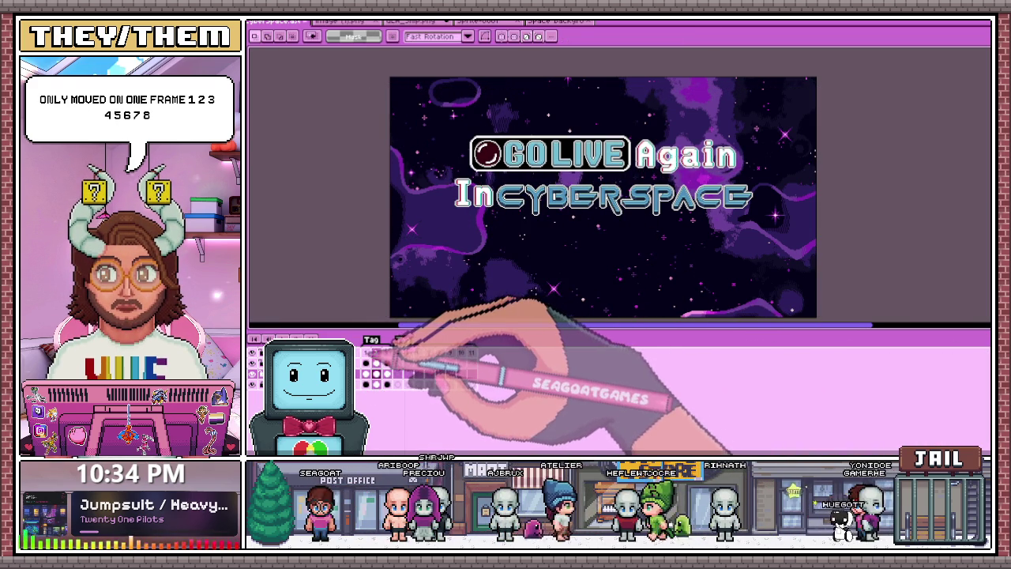
pyautogui.click(386, 353)
pyautogui.moveTo(356, 101); pyautogui.dragTo(908, 319)
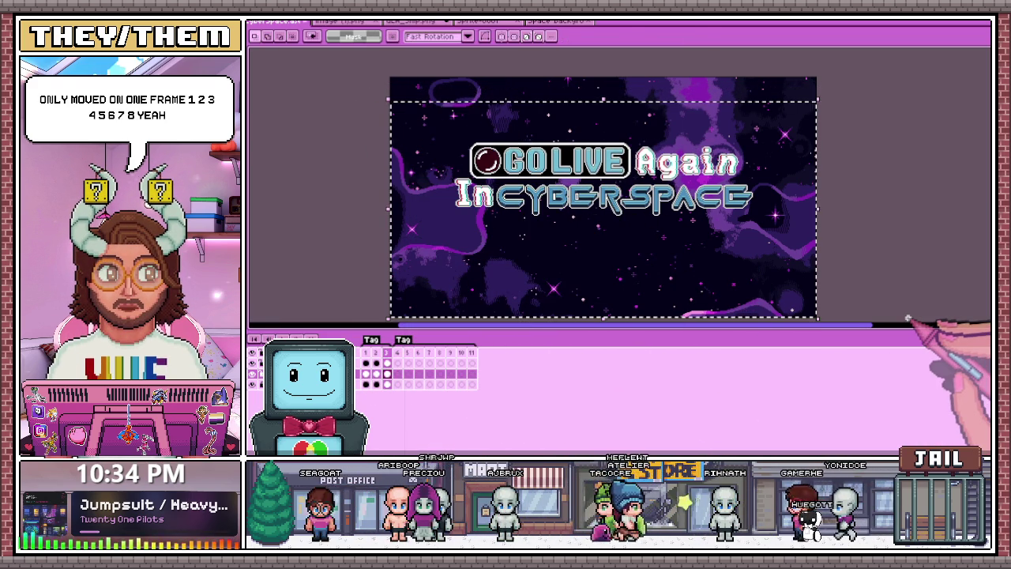
pyautogui.press('Up')
pyautogui.press('Up')
pyautogui.press('Up')
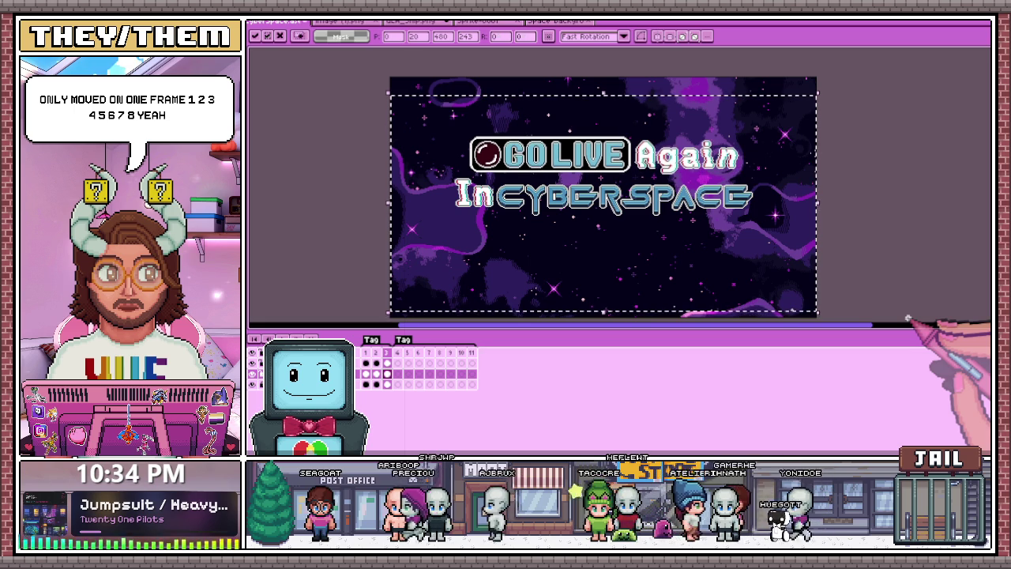
pyautogui.click(348, 228)
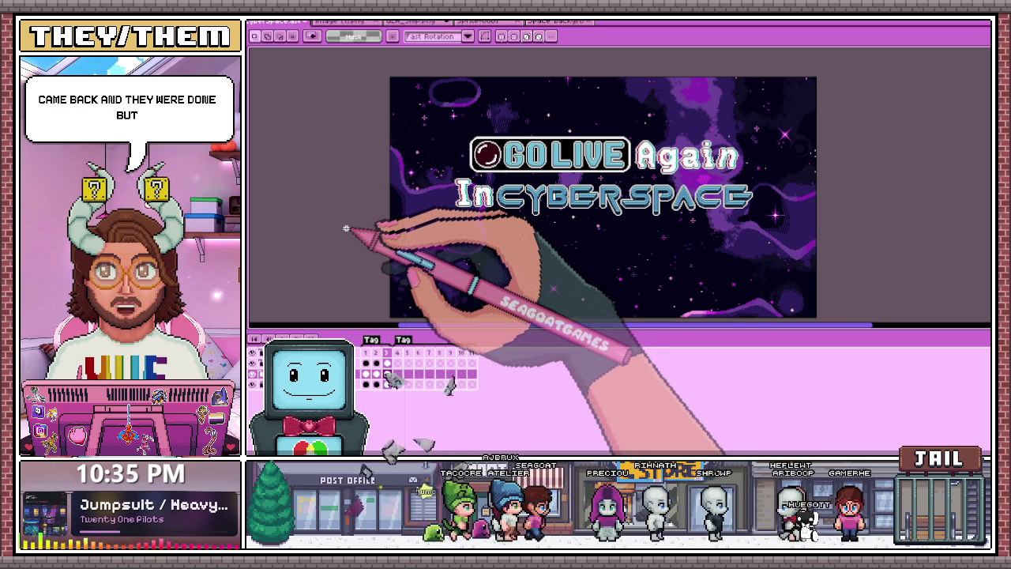
pyautogui.scroll(3, 692, 149)
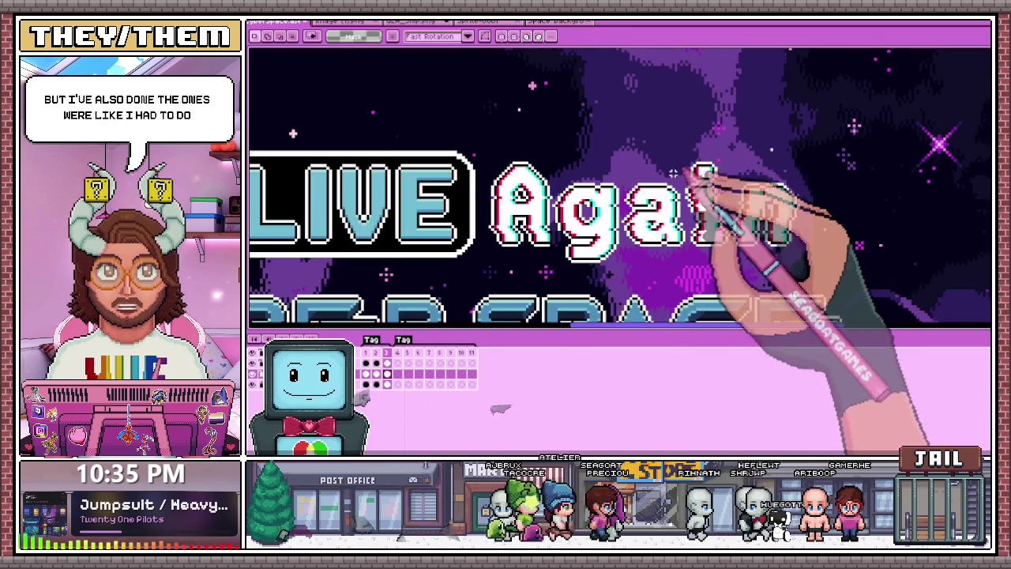
# Hide the purple galaxy background layer and zoom in to pick black from the canvas
pyautogui.scroll(1, 692, 149)
pyautogui.scroll(1, 691, 149)
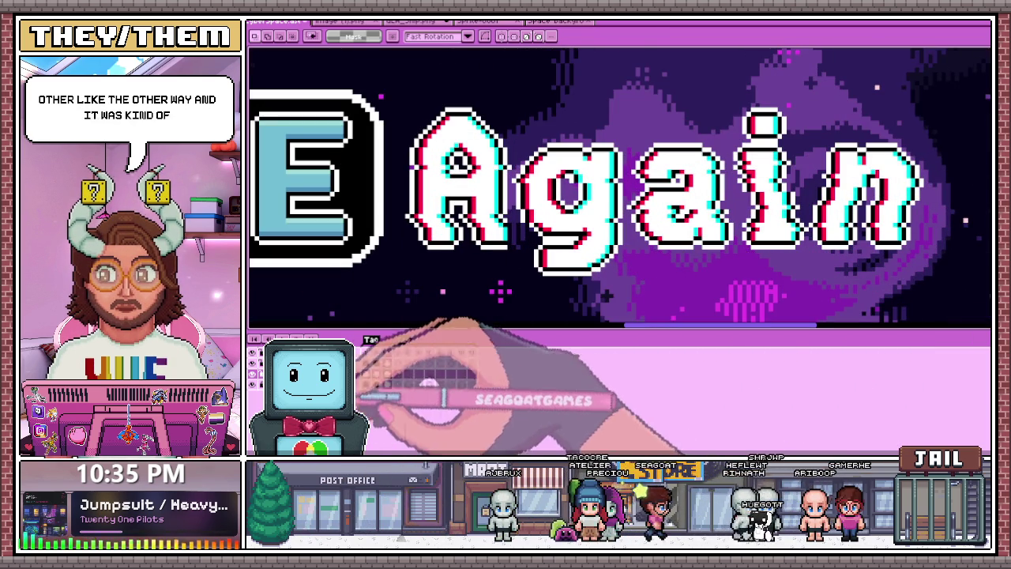
pyautogui.click(253, 384)
pyautogui.scroll(1, 499, 269)
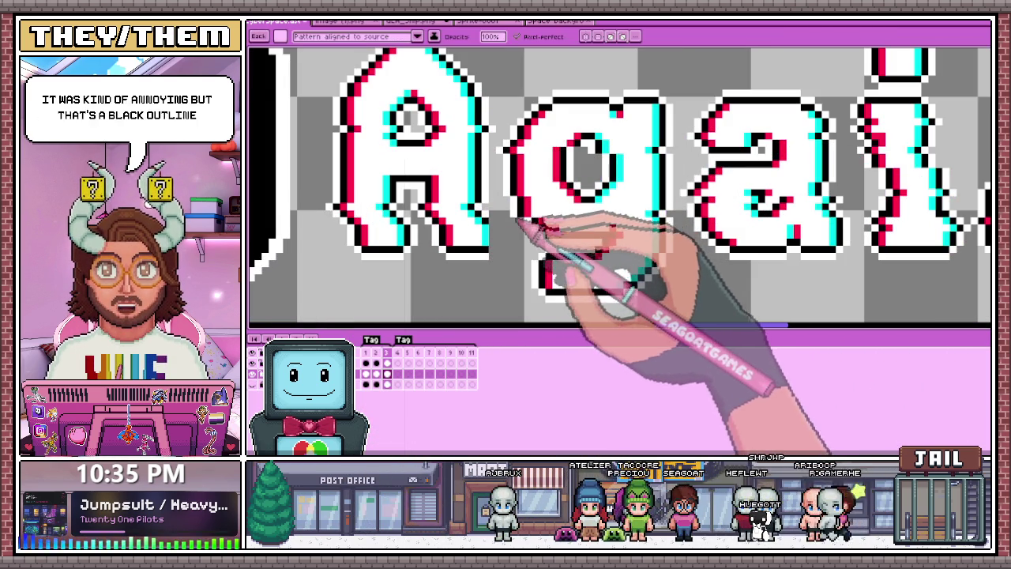
pyautogui.scroll(3, 521, 221)
pyautogui.press('i')
# Choose a brush preset and pencil missing black outline pixels onto the glitched 'Again' letters
pyautogui.scroll(-3, 490, 253)
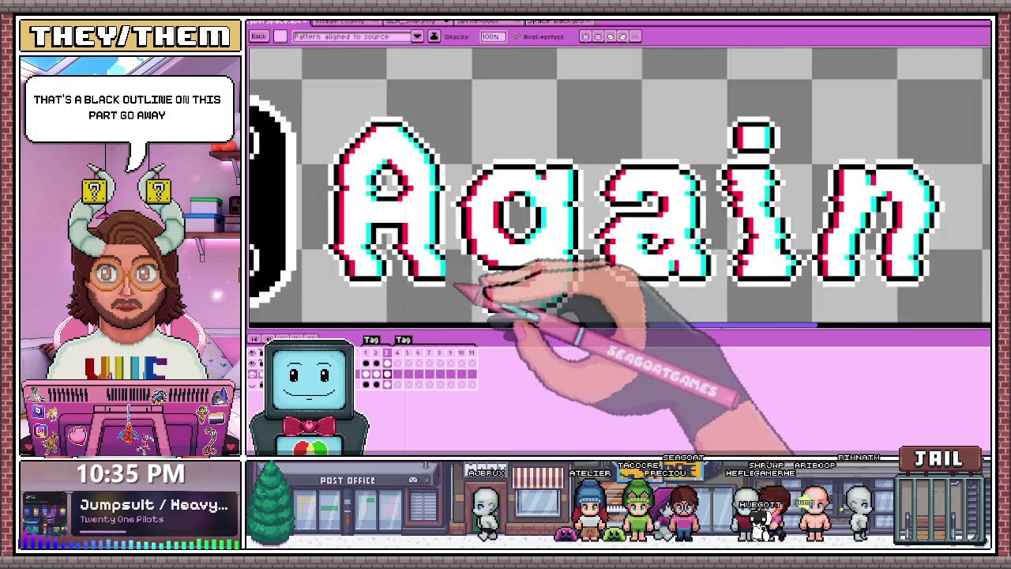
pyautogui.scroll(-2, 529, 285)
pyautogui.scroll(-2, 584, 284)
pyautogui.press('m')
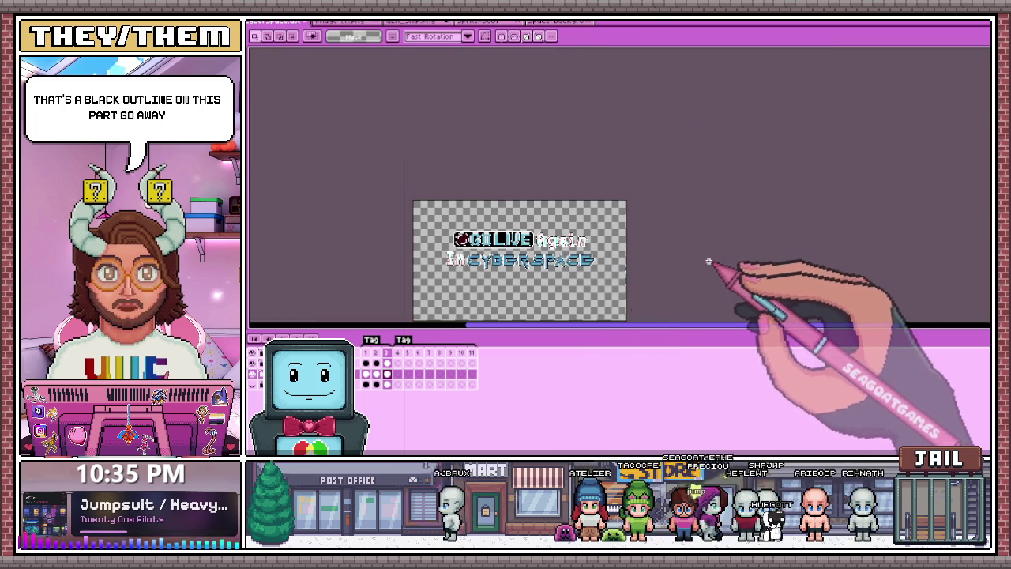
pyautogui.scroll(2, 589, 249)
pyautogui.scroll(2, 624, 229)
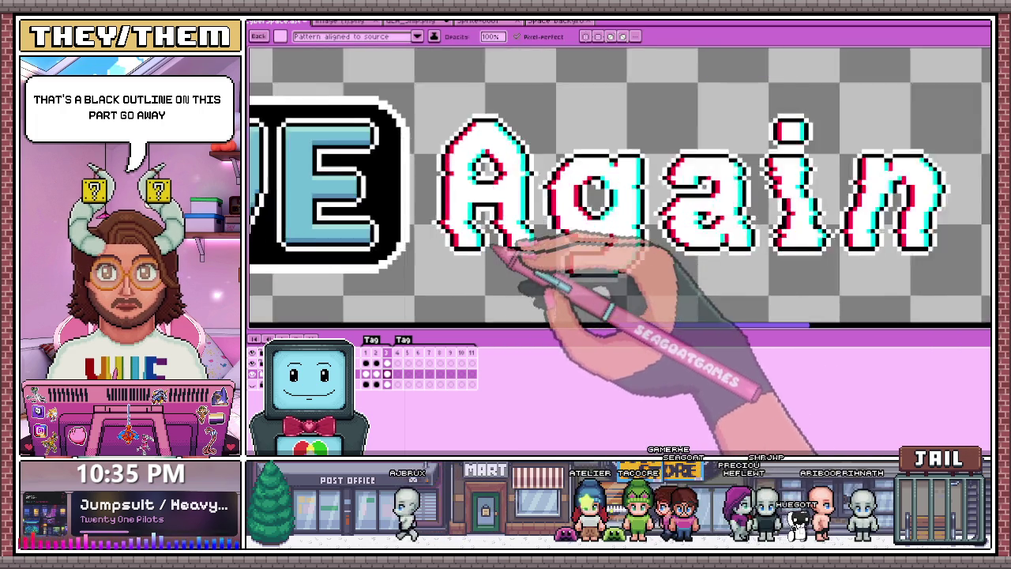
pyautogui.scroll(2, 568, 249)
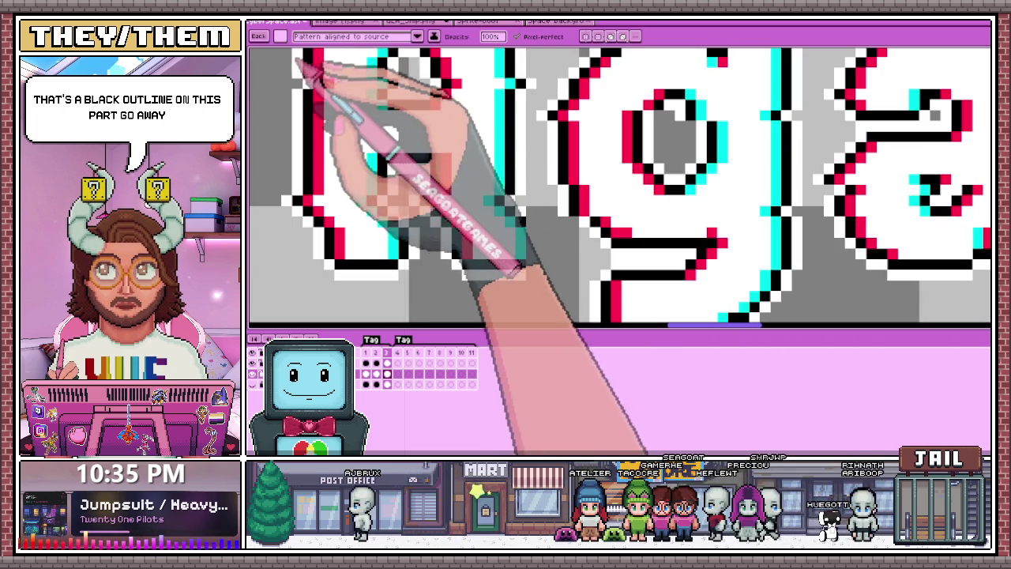
pyautogui.click(282, 36)
pyautogui.scroll(1, 536, 237)
pyautogui.click(533, 258)
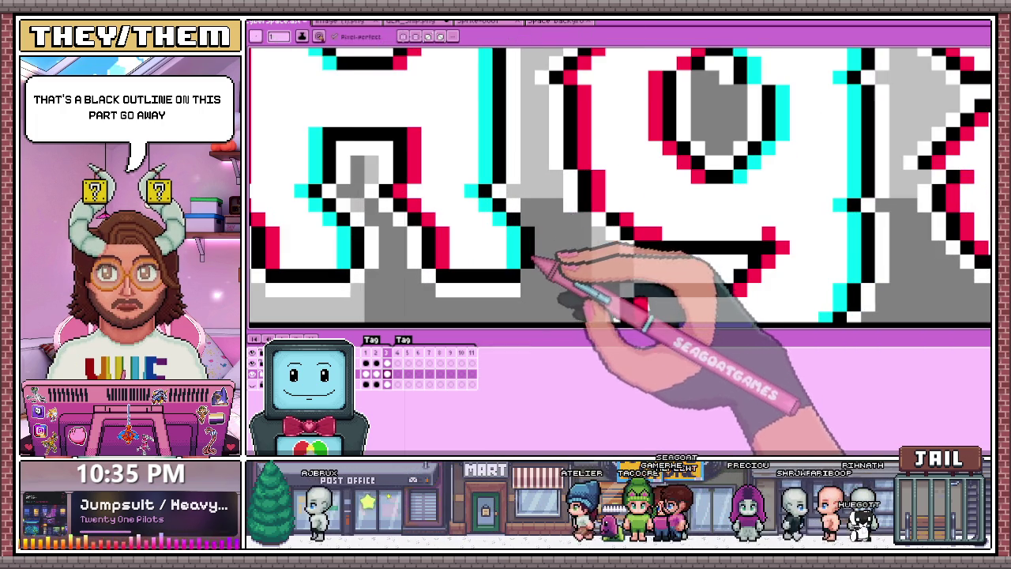
# Step through the animation frames, ending on the empty frame 4
pyautogui.scroll(-2, 543, 235)
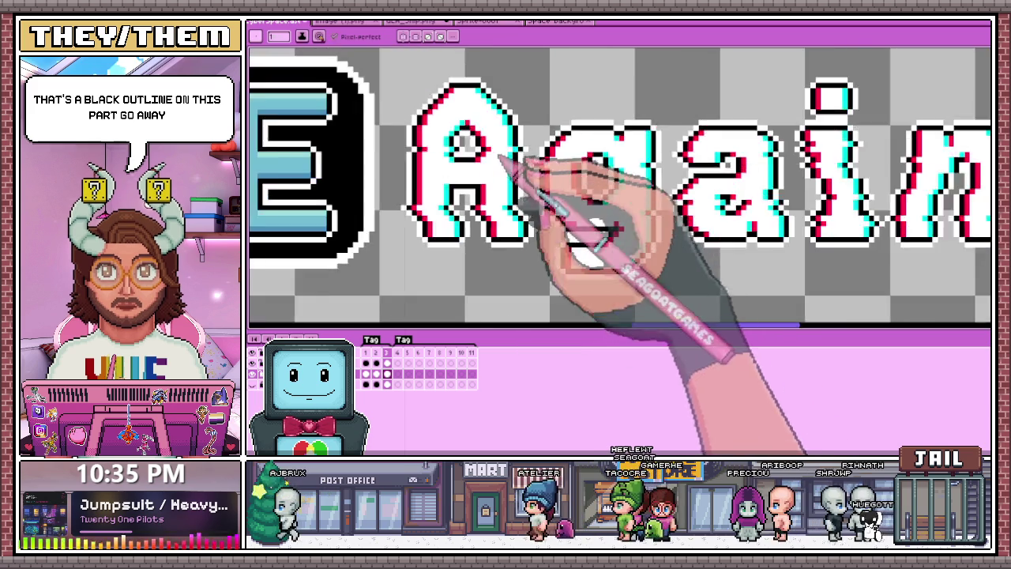
pyautogui.scroll(-2, 544, 240)
pyautogui.click(376, 362)
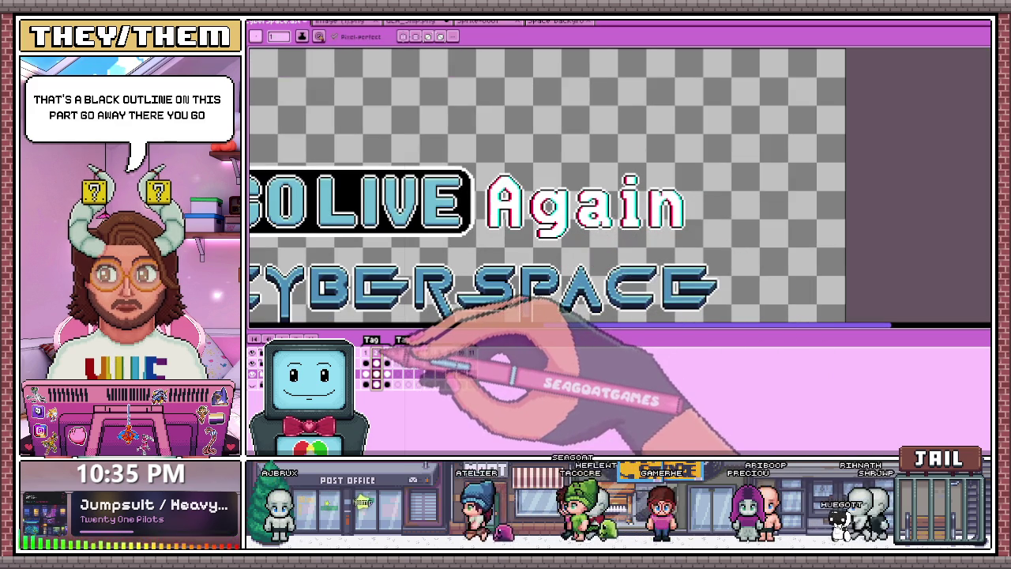
pyautogui.scroll(-3, 524, 204)
pyautogui.scroll(2, 482, 253)
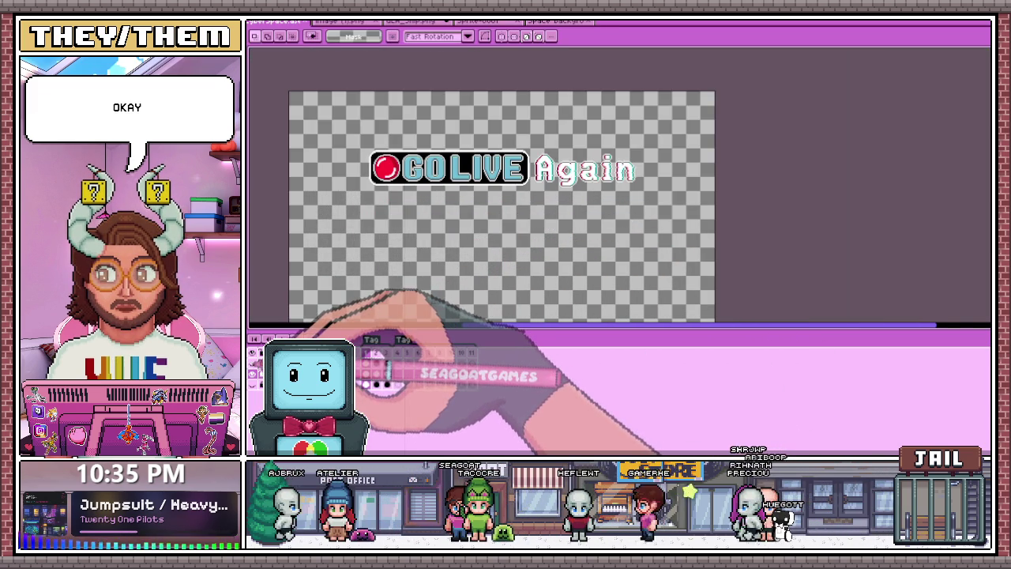
pyautogui.click(376, 363)
pyautogui.click(372, 373)
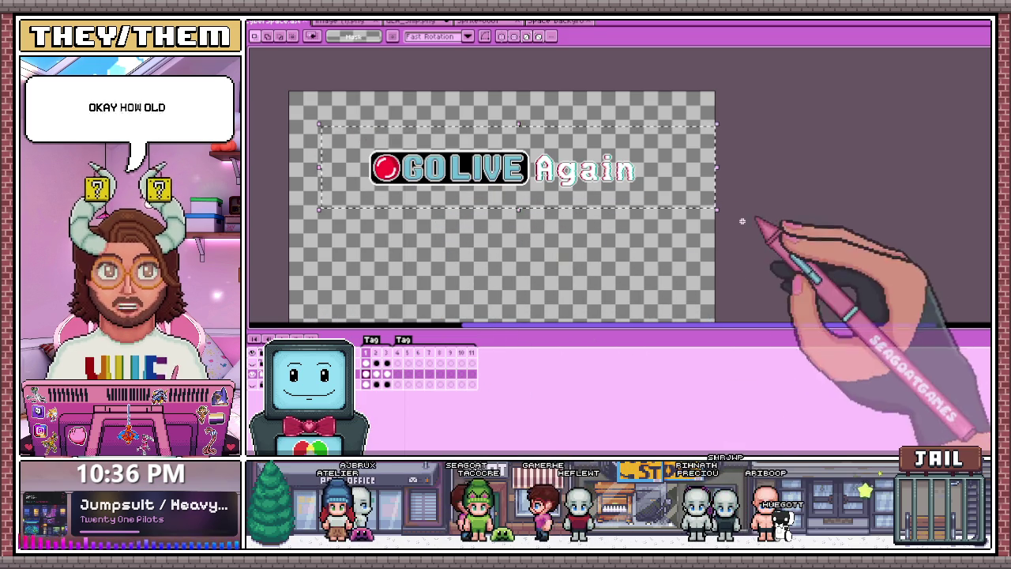
pyautogui.click(397, 353)
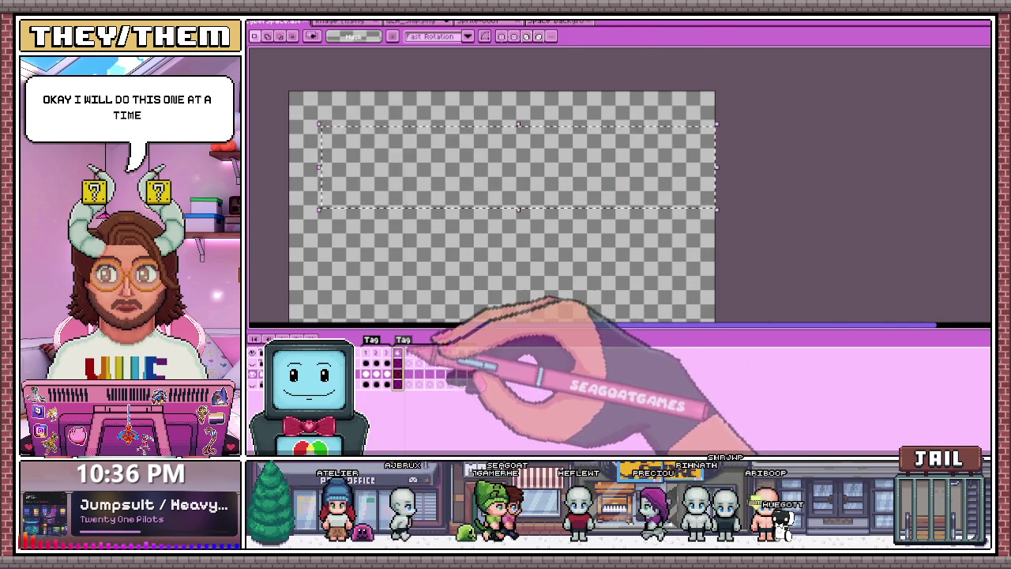
# Paste the GO LIVE Again title into frame 4
pyautogui.hotkey('ctrl', 'z')
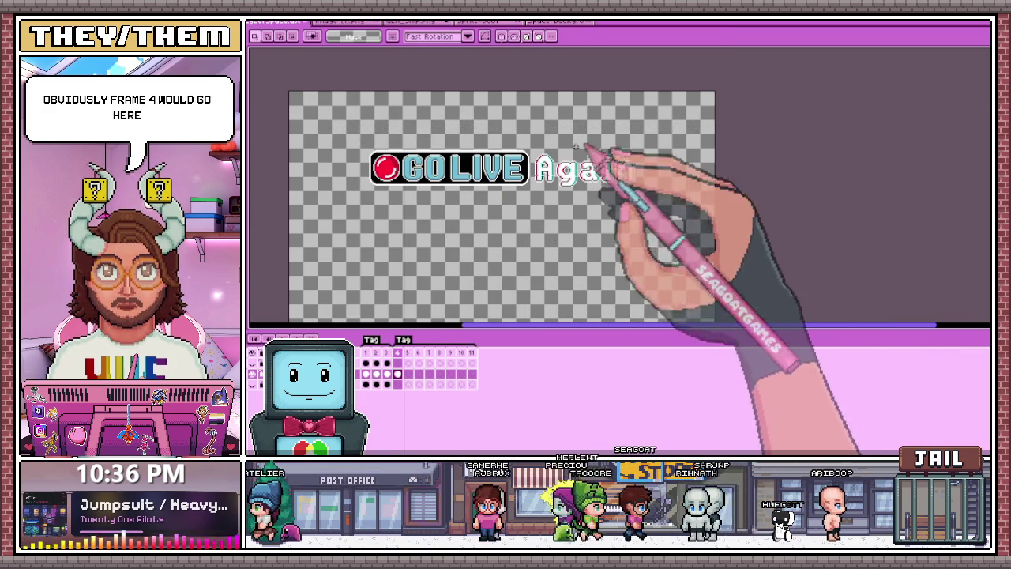
pyautogui.scroll(1, 583, 140)
pyautogui.scroll(-1, 528, 237)
pyautogui.scroll(1, 528, 237)
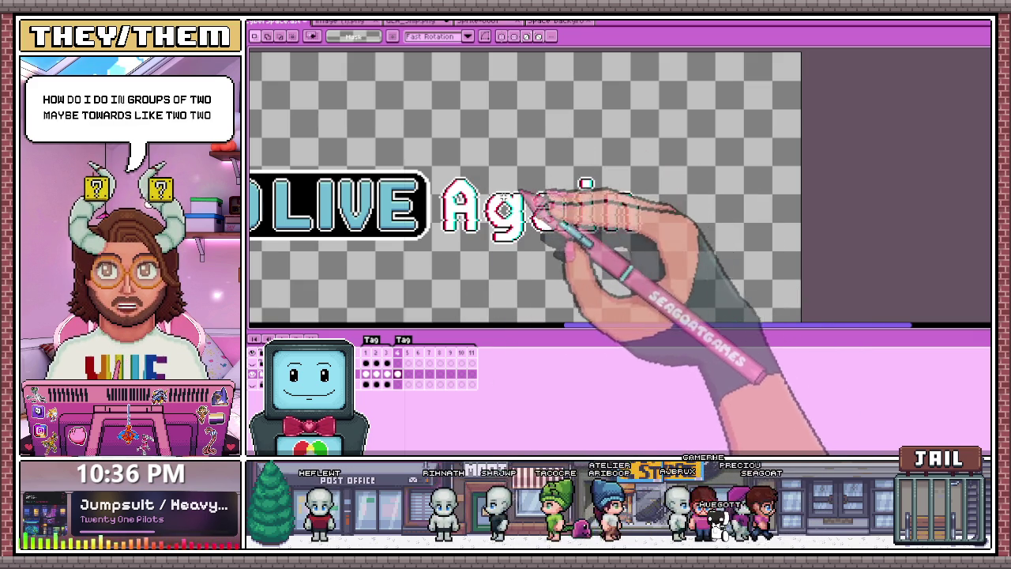
# Try marquee selections around 'ain' and thin vertical slices, then drop them
pyautogui.moveTo(528, 158)
pyautogui.mouseDown()
pyautogui.moveTo(627, 253)
pyautogui.moveTo(684, 261)
pyautogui.mouseUp()
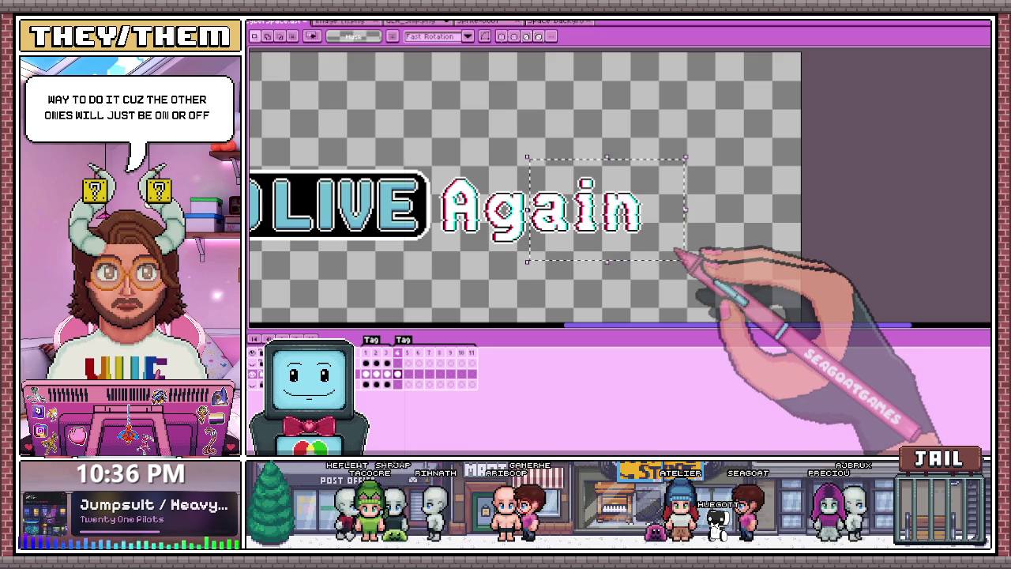
pyautogui.click(456, 114)
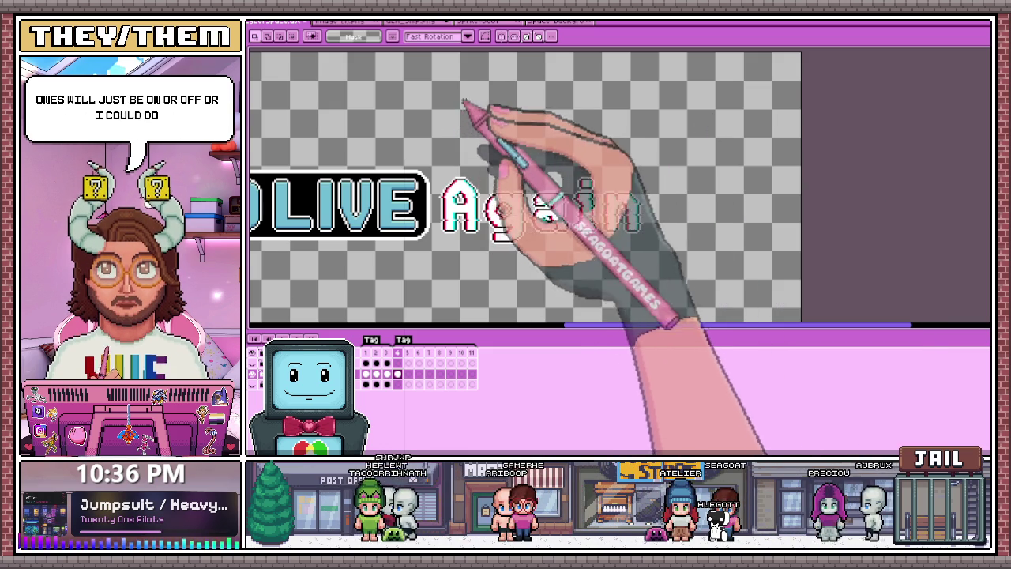
pyautogui.moveTo(465, 83); pyautogui.dragTo(479, 170)
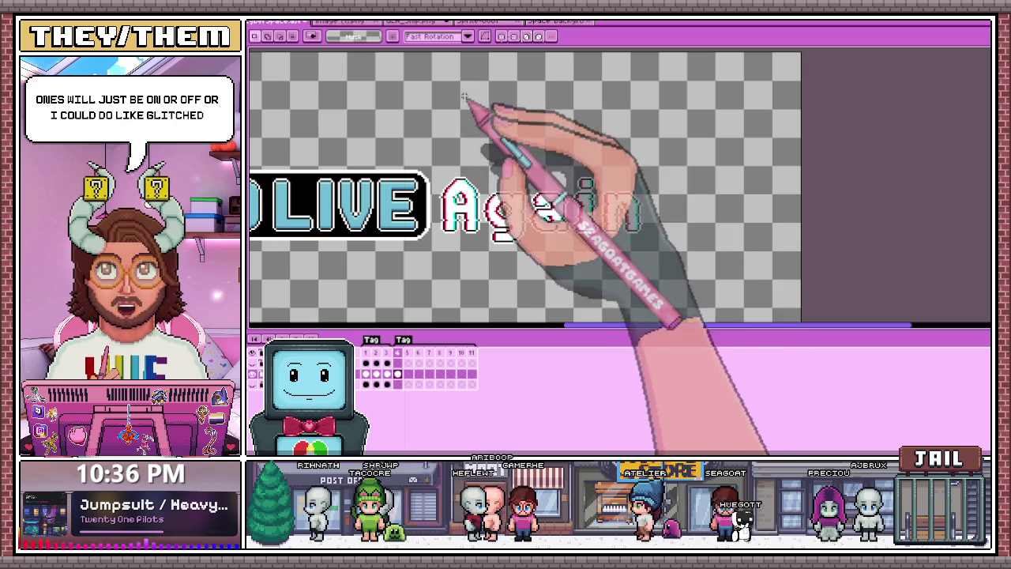
pyautogui.moveTo(539, 84); pyautogui.dragTo(558, 166)
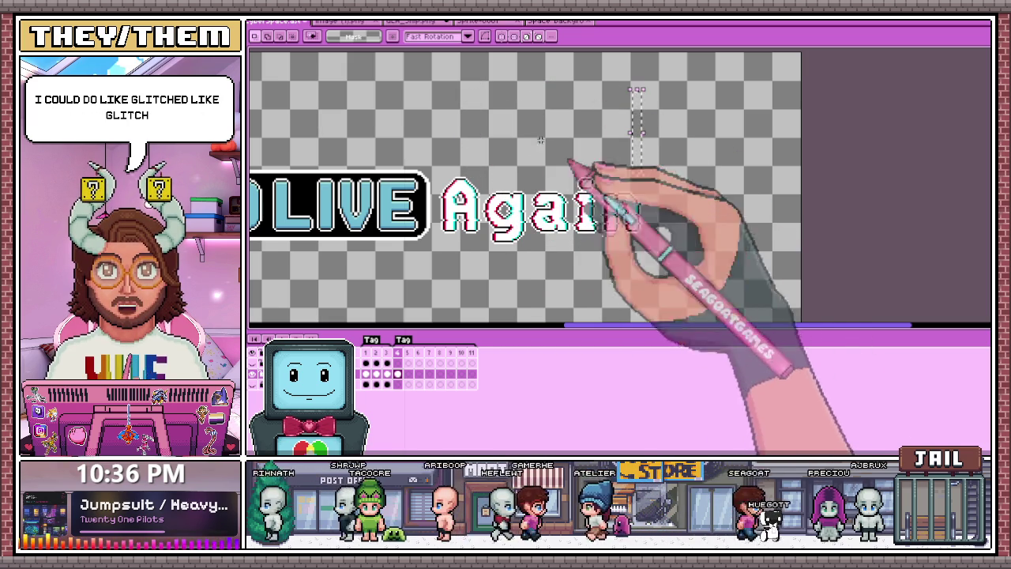
pyautogui.moveTo(662, 94); pyautogui.dragTo(679, 158)
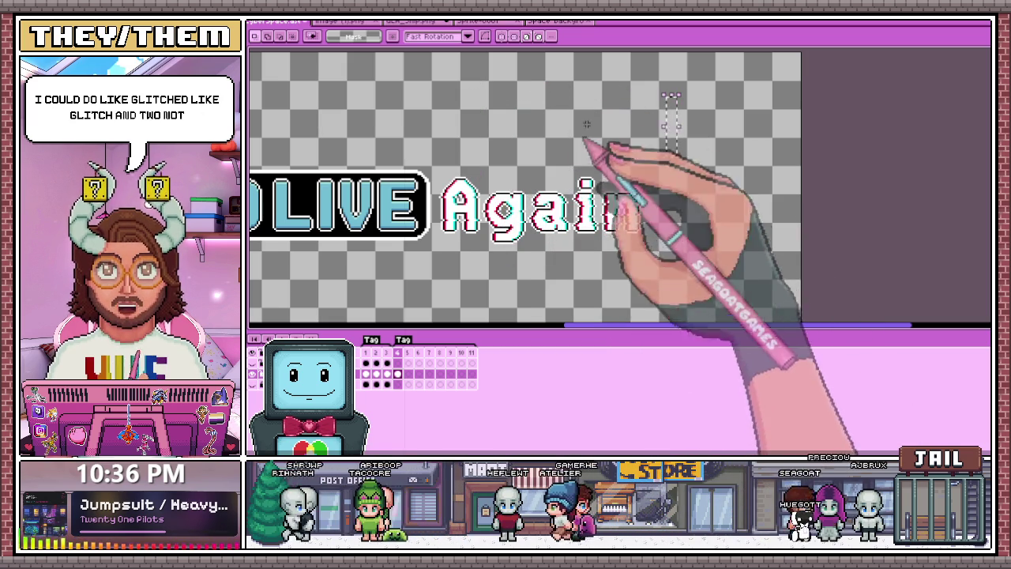
pyautogui.click(484, 279)
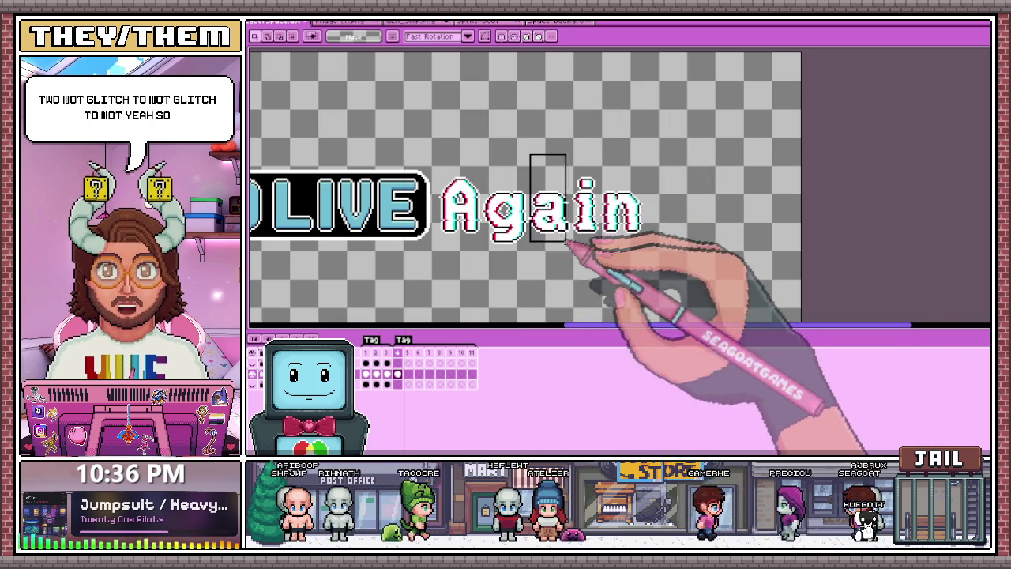
# Select and delete the glitched 'ain' letters on frame 4
pyautogui.moveTo(562, 237); pyautogui.dragTo(681, 260)
pyautogui.scroll(1, 553, 253)
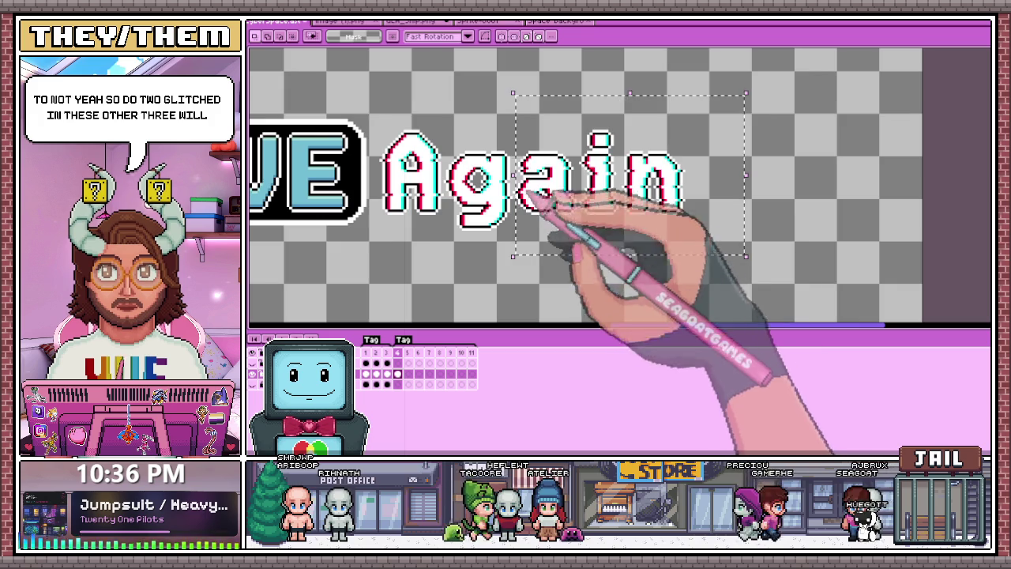
pyautogui.scroll(1, 513, 155)
pyautogui.click(510, 282)
pyautogui.scroll(-1, 515, 132)
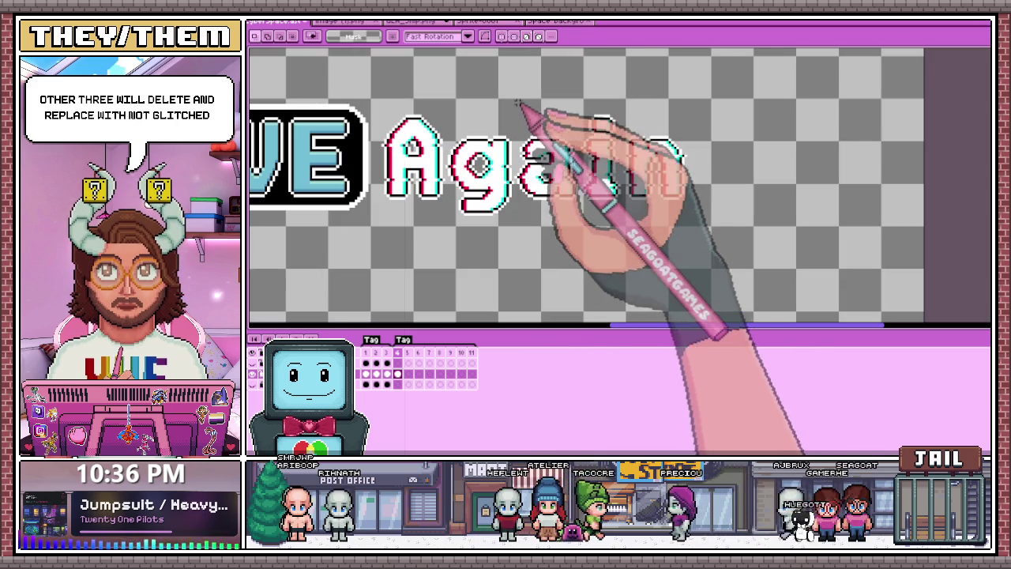
pyautogui.moveTo(570, 204); pyautogui.dragTo(705, 235)
pyautogui.scroll(1, 672, 210)
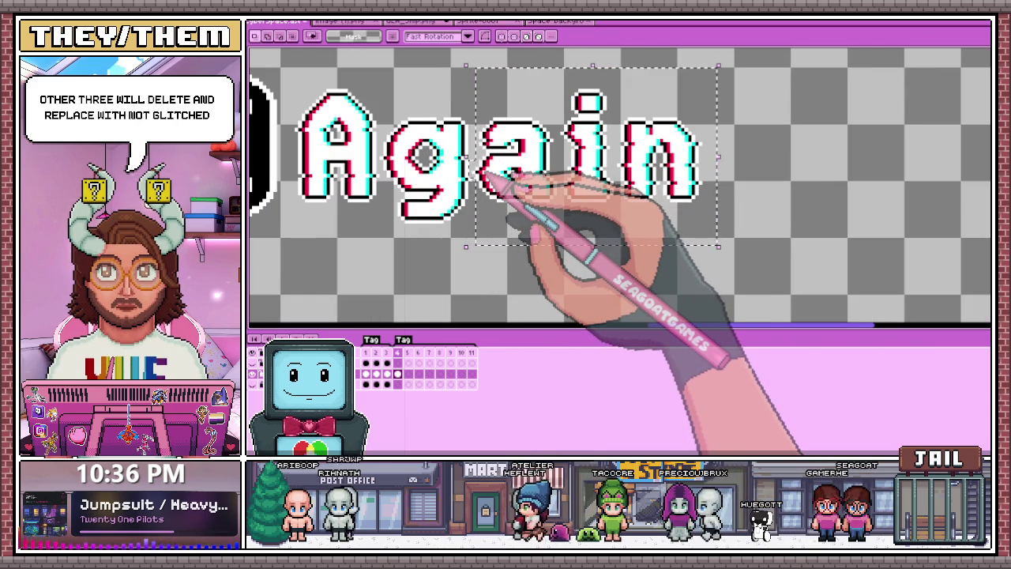
pyautogui.press('Delete')
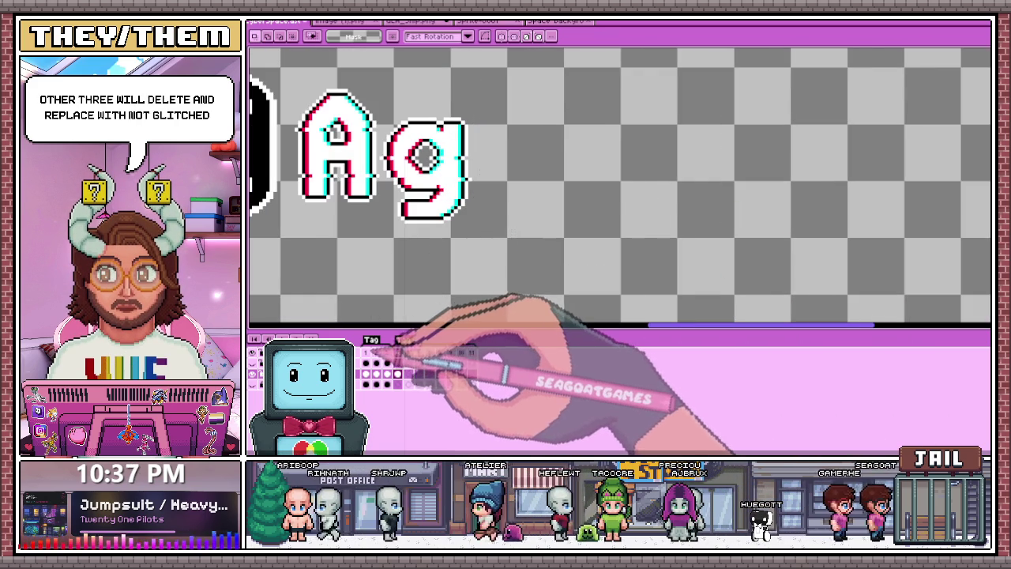
# Move to the next frame and delete its 'ain' letters as well
pyautogui.click(399, 360)
pyautogui.click(378, 353)
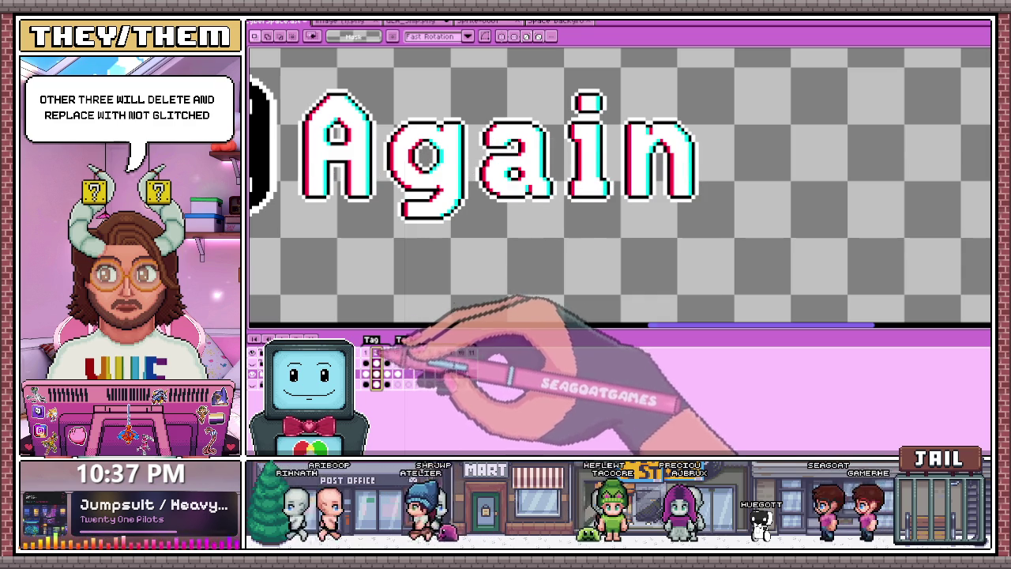
pyautogui.moveTo(474, 67); pyautogui.dragTo(738, 250)
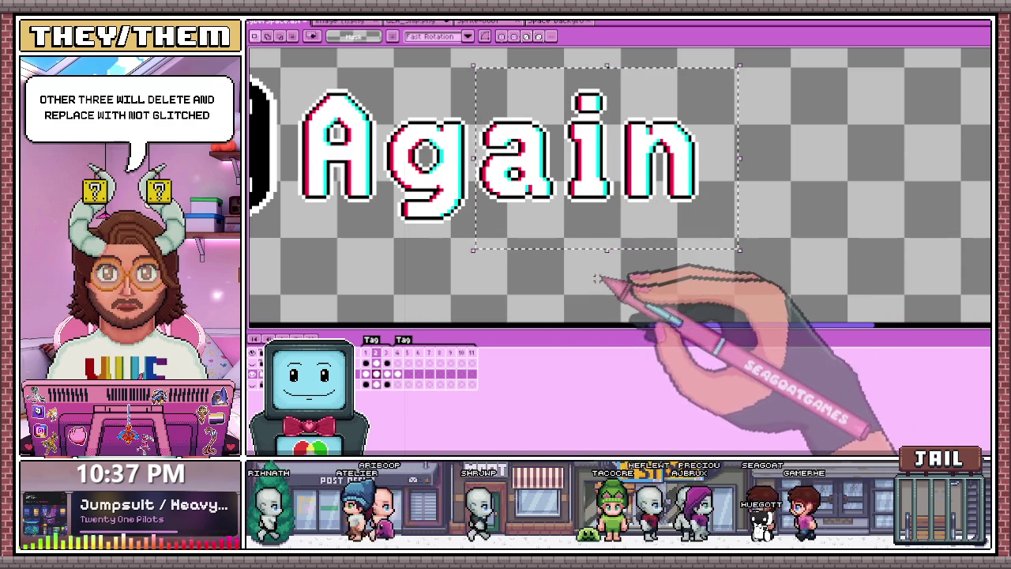
pyautogui.press('Delete')
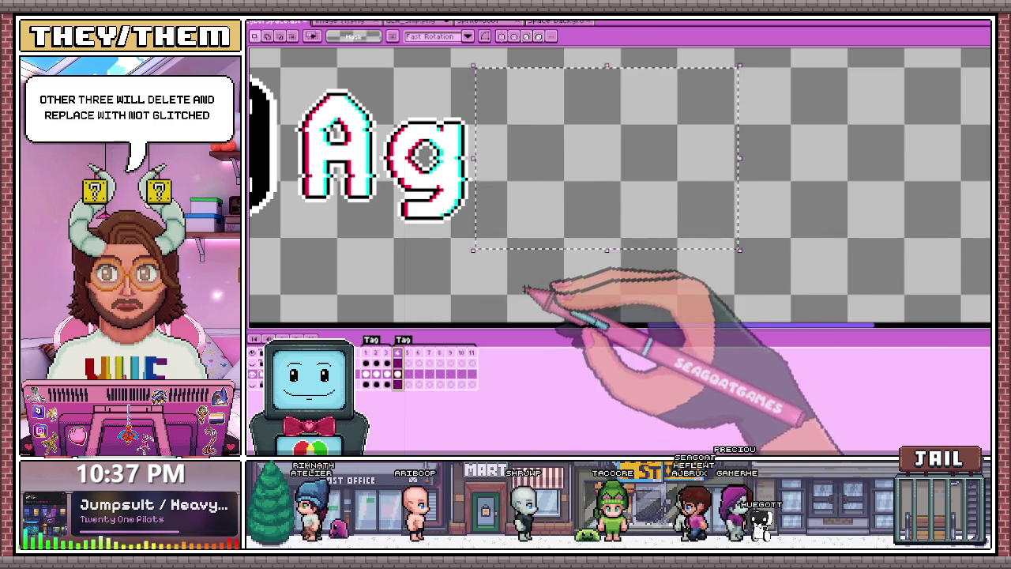
pyautogui.scroll(-1, 474, 316)
pyautogui.scroll(-2, 525, 253)
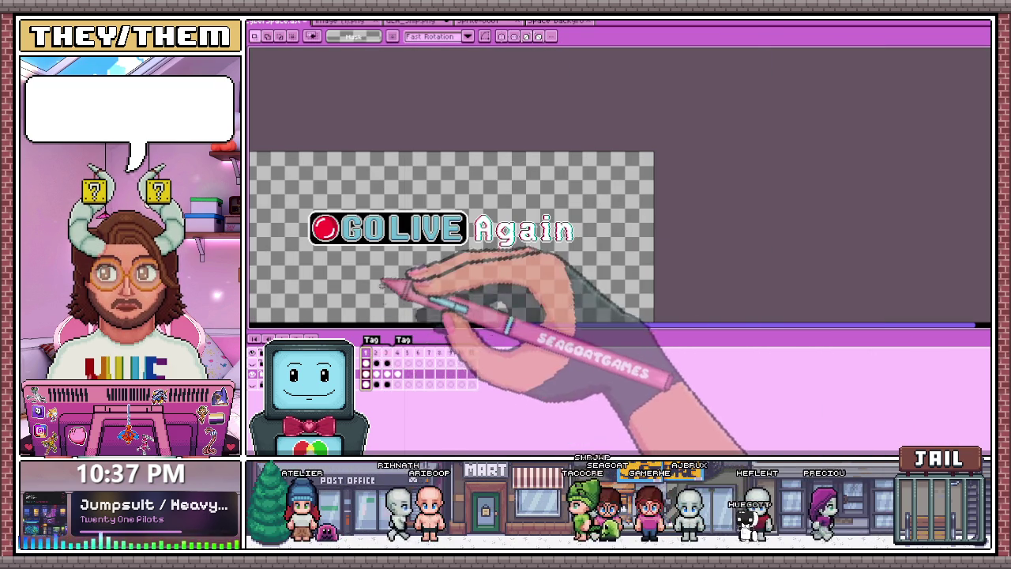
# Check frame 2, trying selections of the GO LIVE graphic and the whole canvas
pyautogui.click(376, 363)
pyautogui.moveTo(291, 193); pyautogui.dragTo(480, 263)
pyautogui.scroll(1, 481, 263)
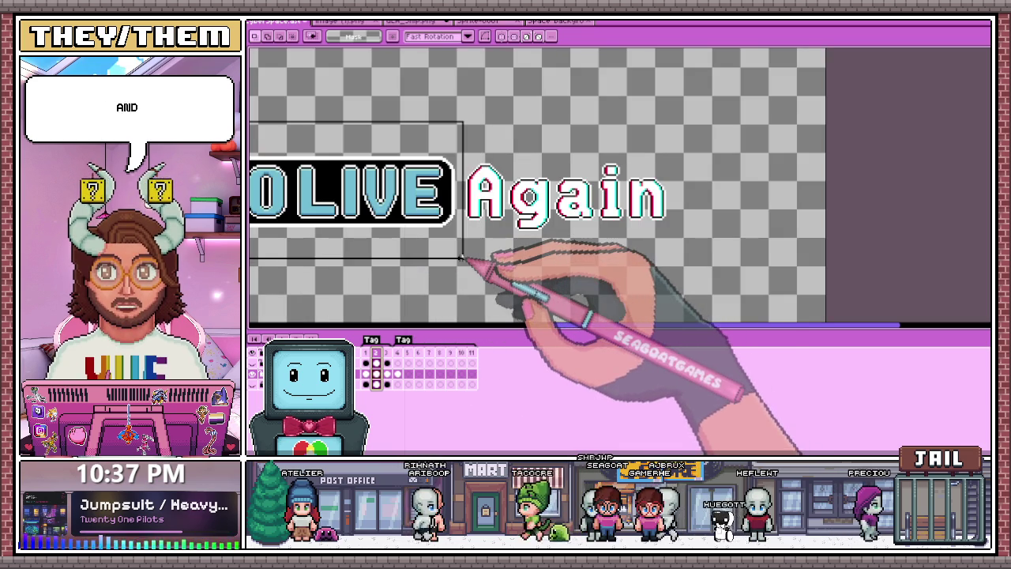
pyautogui.scroll(-1, 573, 269)
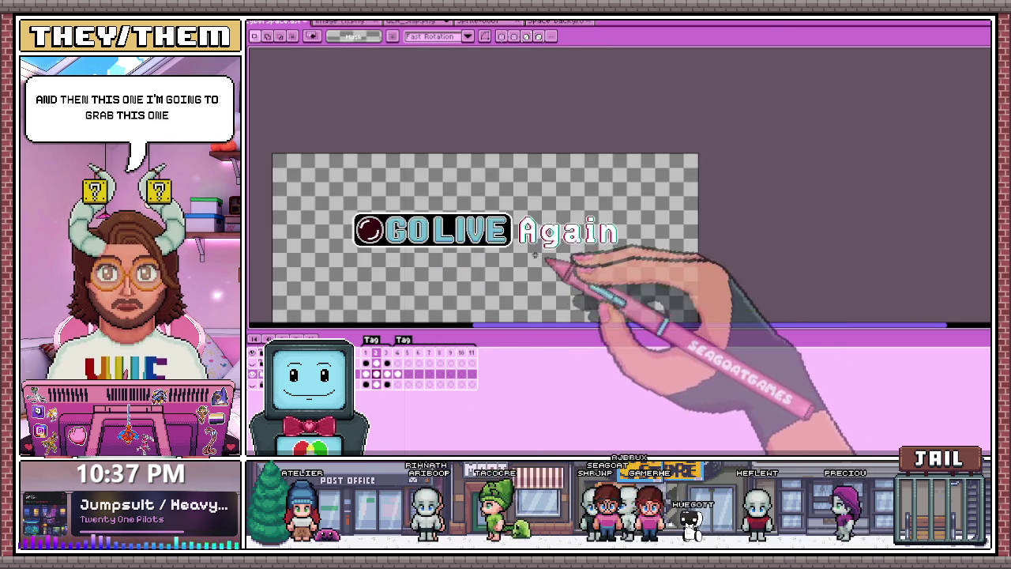
pyautogui.hotkey('ctrl', 'a')
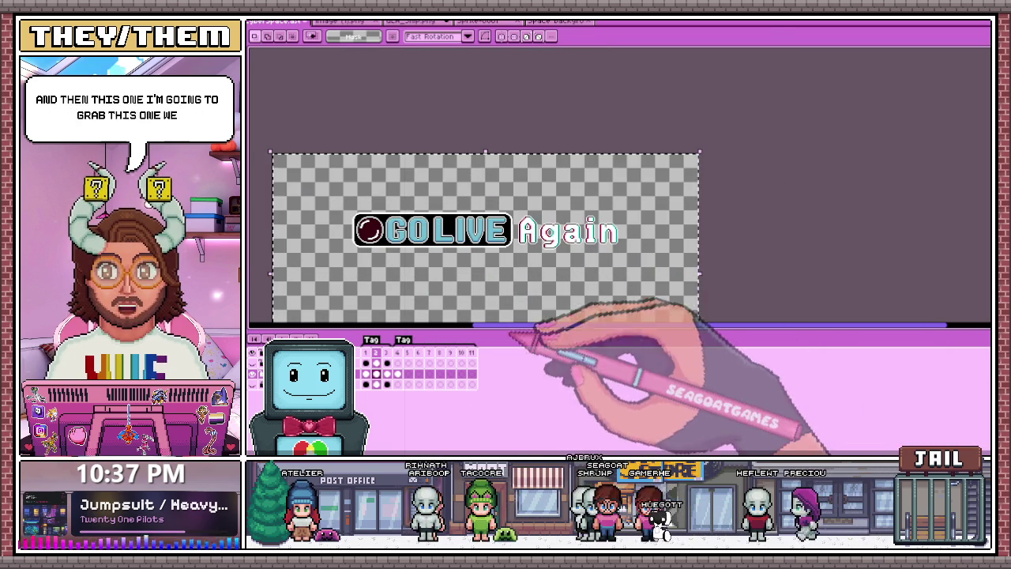
pyautogui.hotkey('ctrl', 'z')
pyautogui.hotkey('ctrl', 'y')
pyautogui.hotkey('ctrl', 'z')
pyautogui.hotkey('ctrl', 'z')
# Select the 'ai' gap area of Again on frame 5
pyautogui.scroll(1, 569, 227)
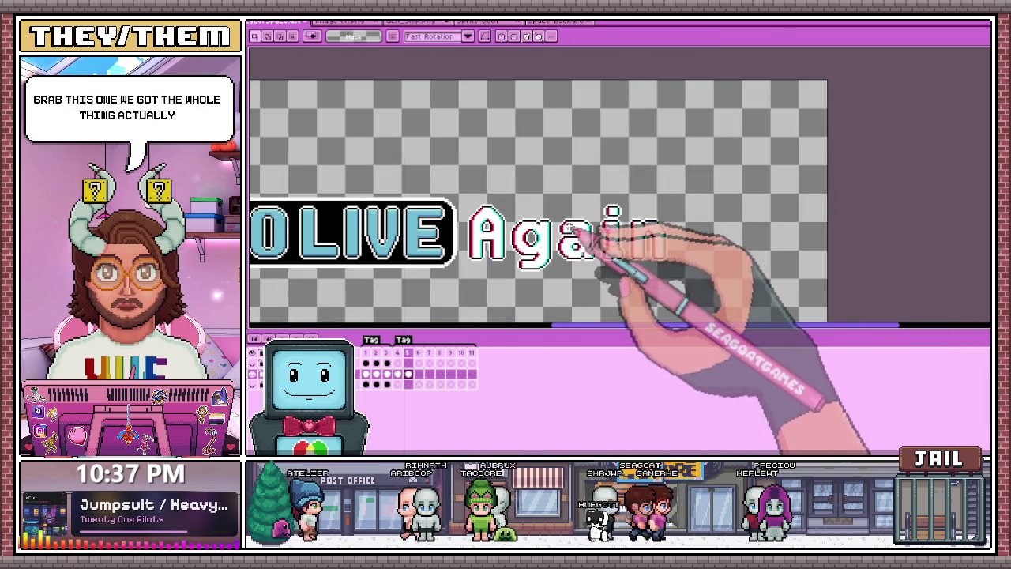
pyautogui.scroll(-1, 490, 197)
pyautogui.scroll(1, 521, 206)
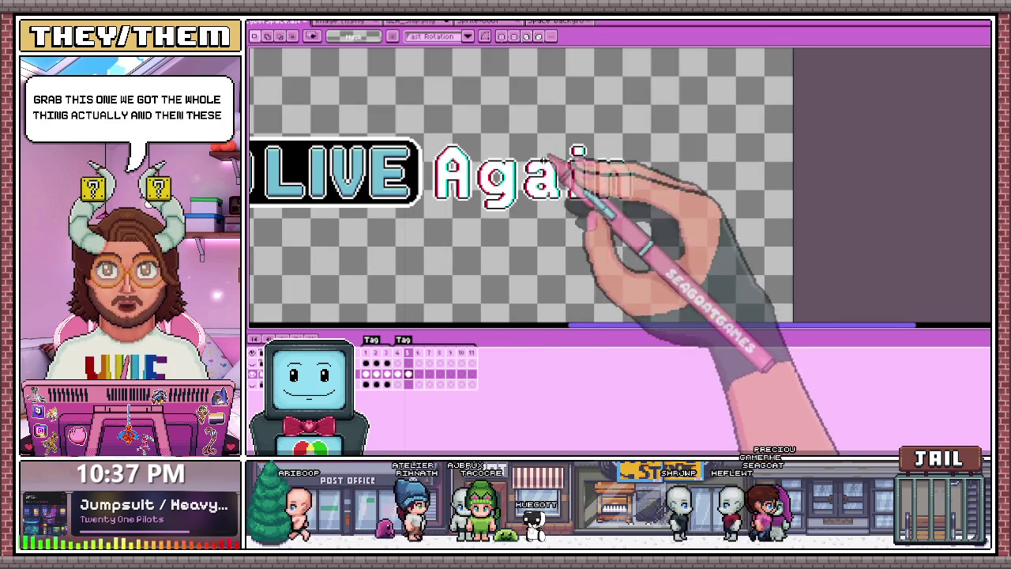
pyautogui.scroll(-1, 456, 190)
pyautogui.scroll(2, 450, 196)
pyautogui.moveTo(419, 140); pyautogui.dragTo(519, 289)
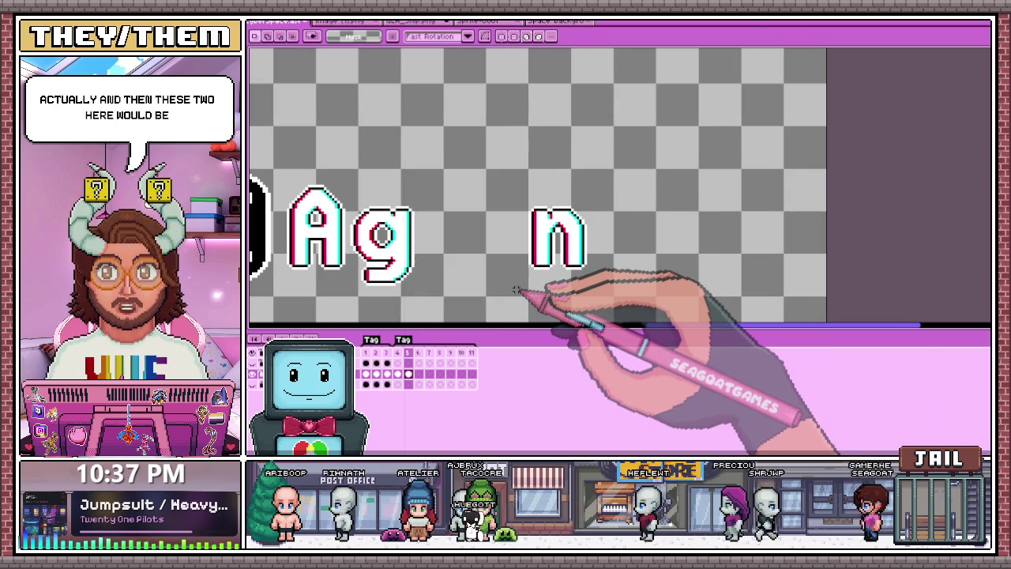
# Copy the 'ai' letters from frame 1 and paste them in place on frame 5
pyautogui.click(366, 352)
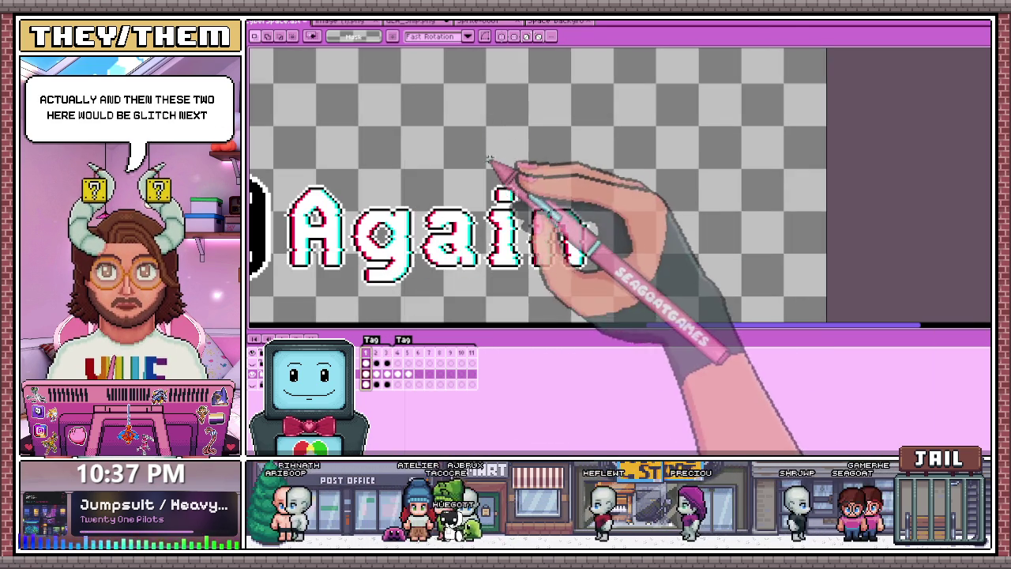
pyautogui.moveTo(417, 149); pyautogui.dragTo(452, 265)
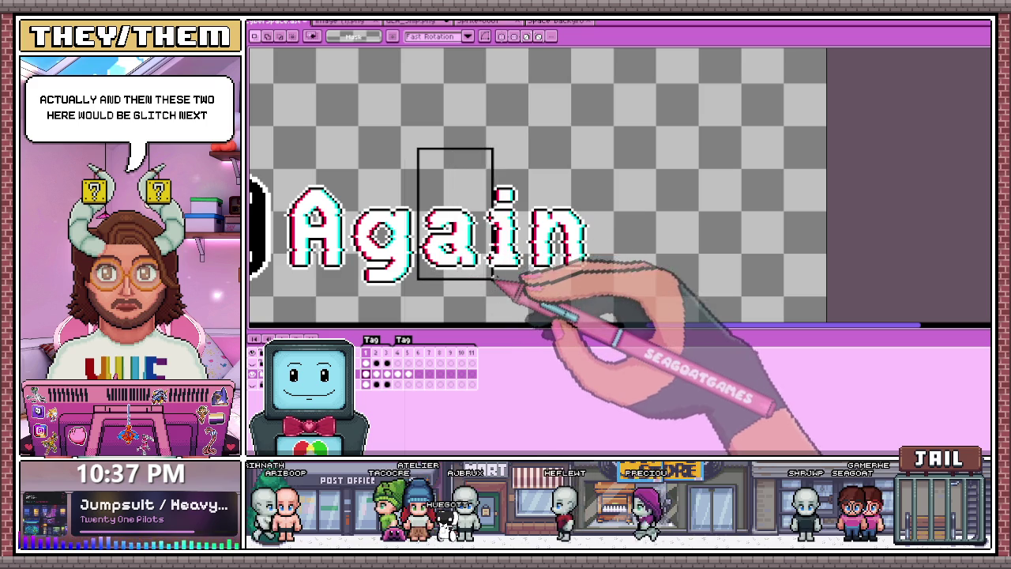
pyautogui.scroll(1, 526, 278)
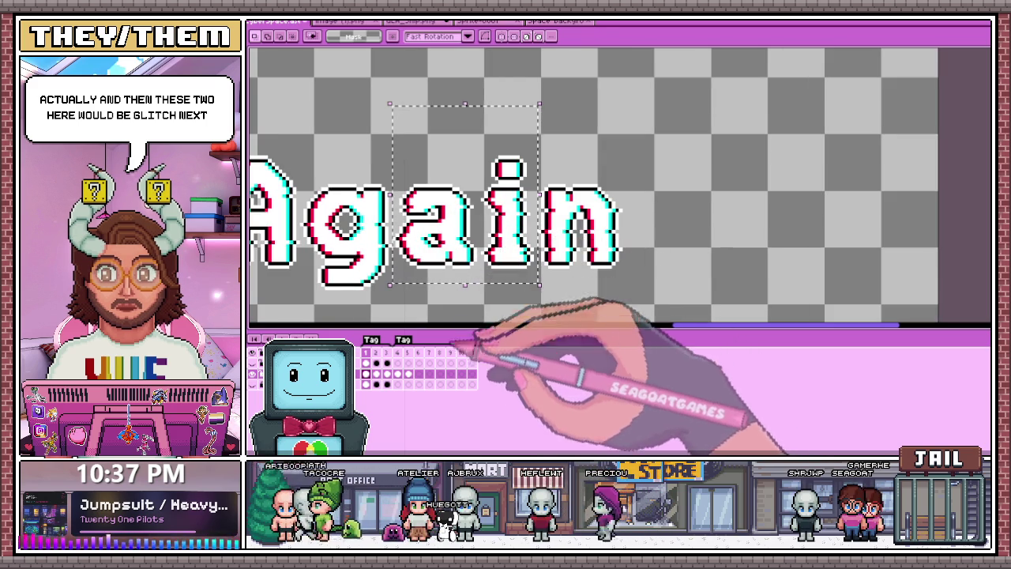
pyautogui.click(408, 374)
pyautogui.hotkey('ctrl', 'v')
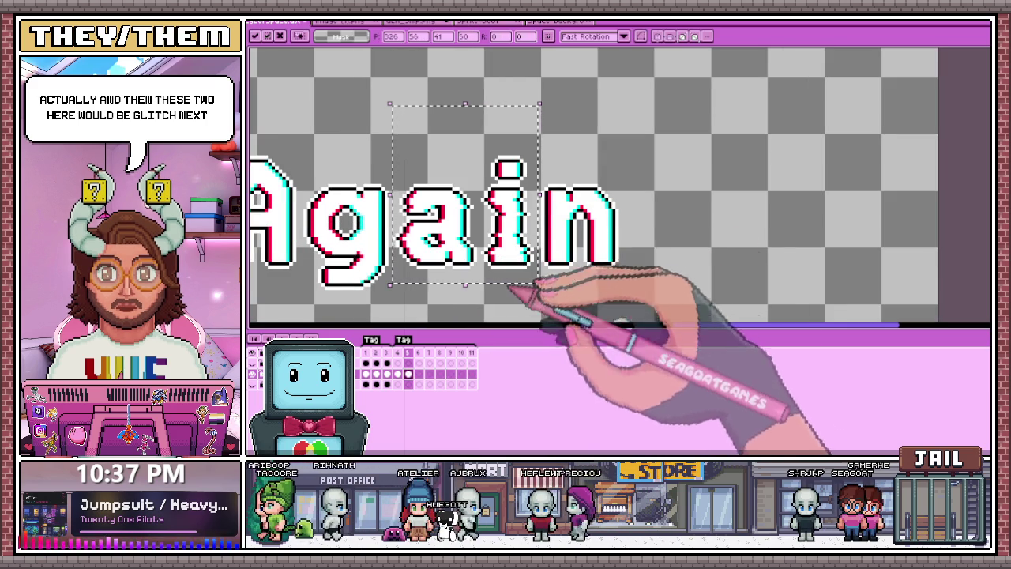
pyautogui.press('Return')
pyautogui.scroll(-1, 545, 217)
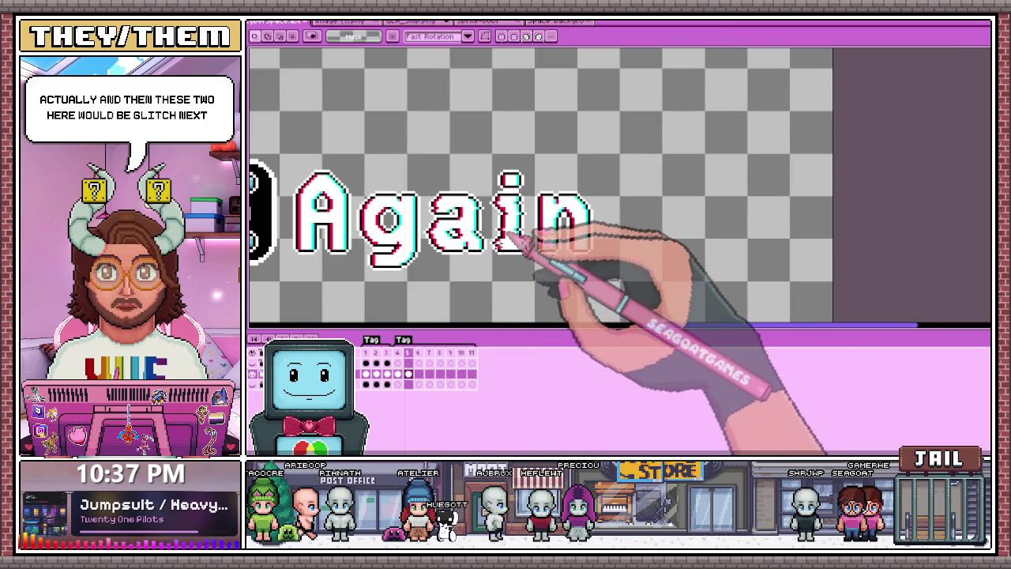
pyautogui.scroll(-1, 491, 265)
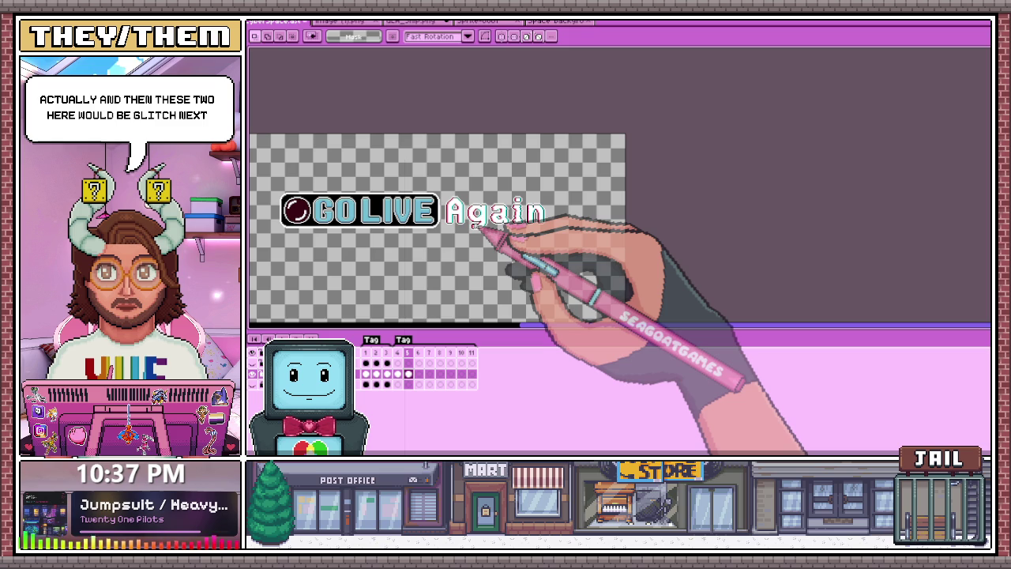
pyautogui.scroll(1, 482, 205)
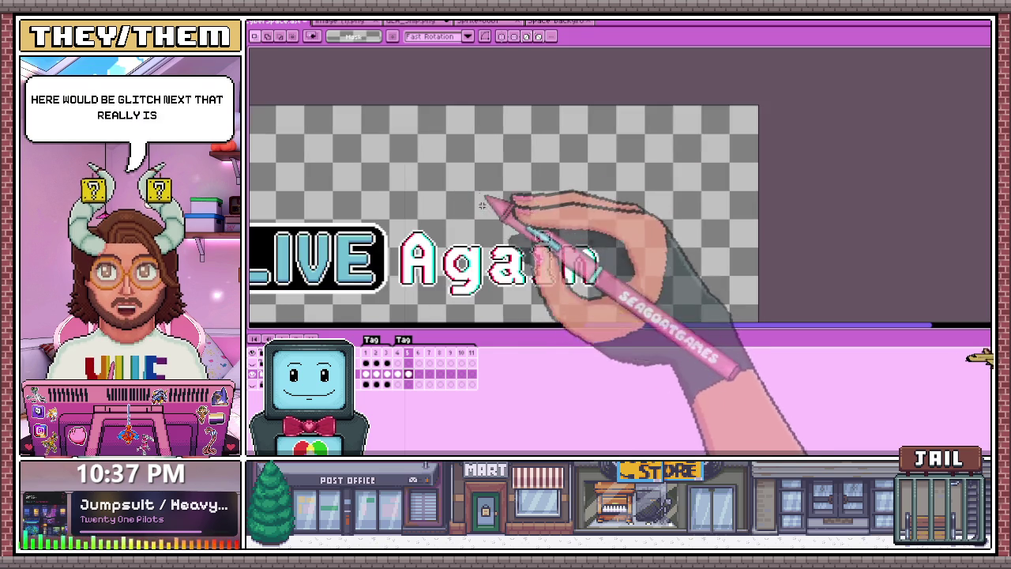
# Move to empty frame 6 and paste the GO LIVE Again title there
pyautogui.scroll(-1, 478, 232)
pyautogui.scroll(1, 492, 248)
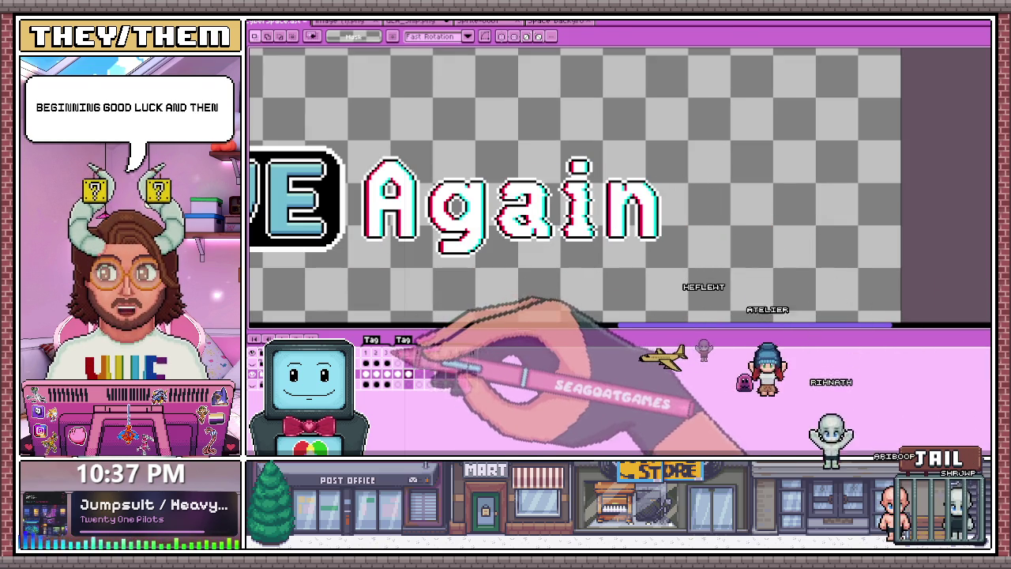
pyautogui.scroll(-1, 429, 293)
pyautogui.scroll(-2, 463, 270)
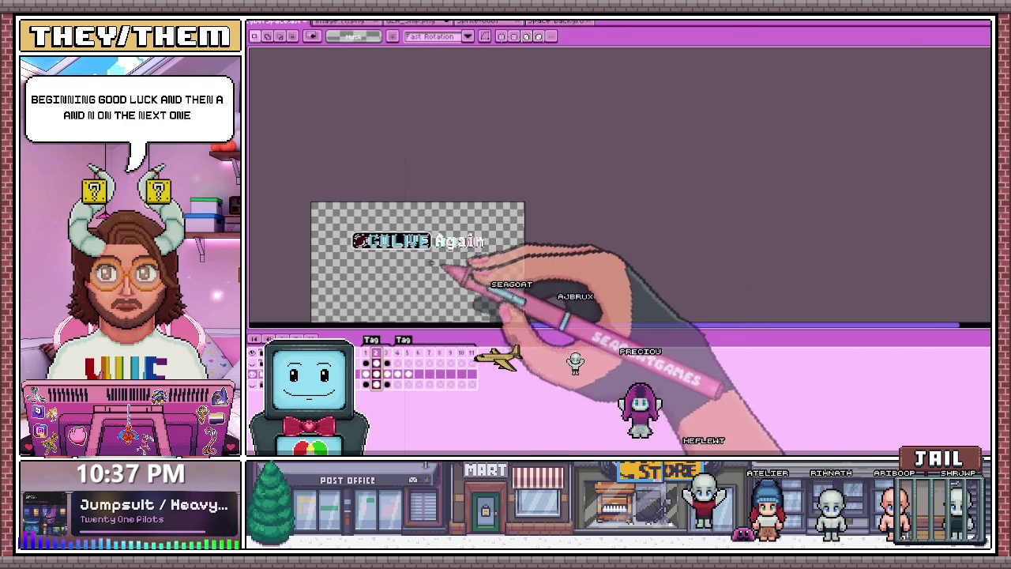
pyautogui.scroll(2, 457, 248)
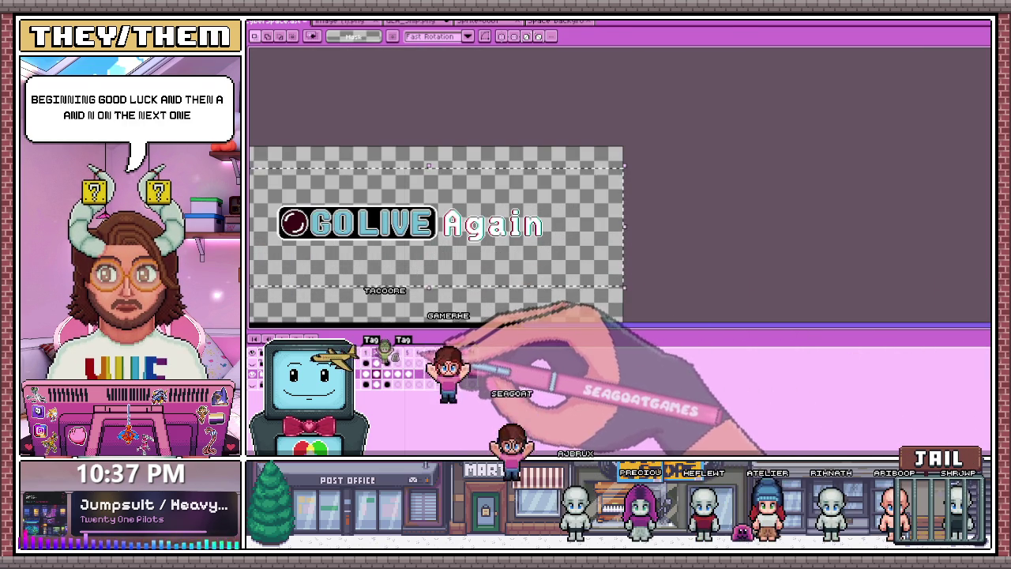
pyautogui.press('Return')
pyautogui.hotkey('ctrl', 'z')
# Delete the A and the n of Again on frame 6
pyautogui.scroll(2, 493, 229)
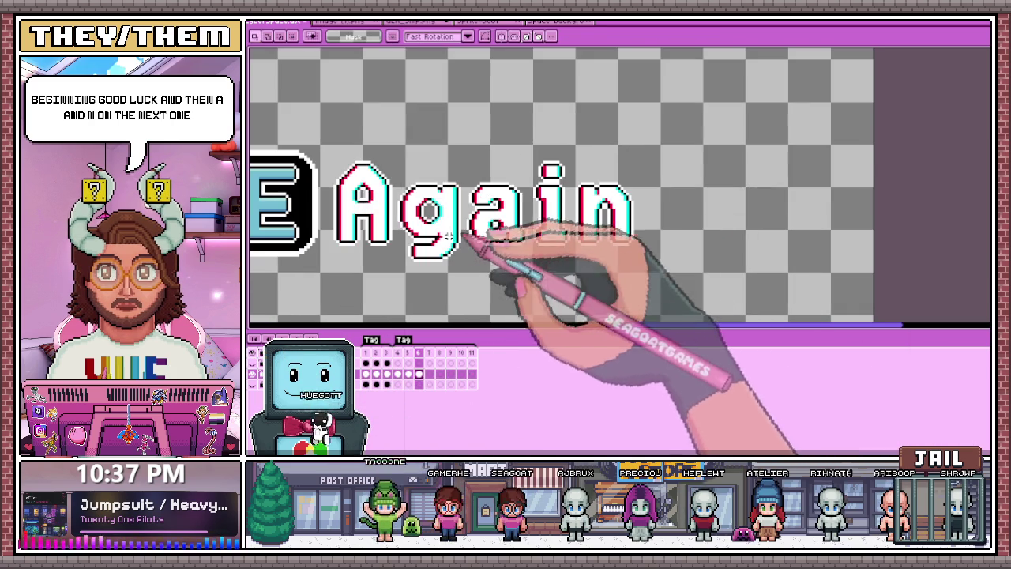
pyautogui.scroll(1, 339, 154)
pyautogui.moveTo(326, 145); pyautogui.dragTo(418, 316)
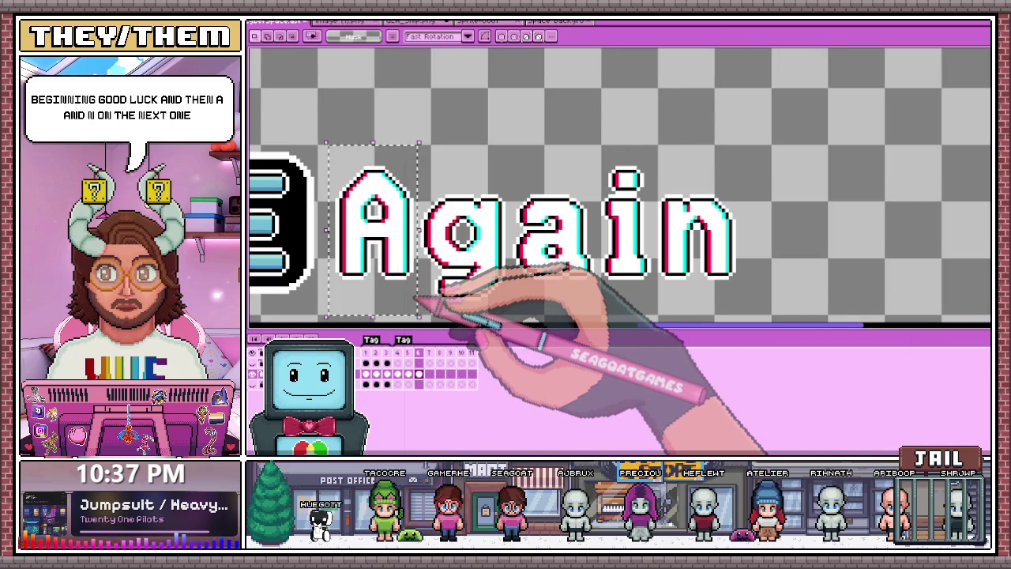
pyautogui.press('Delete')
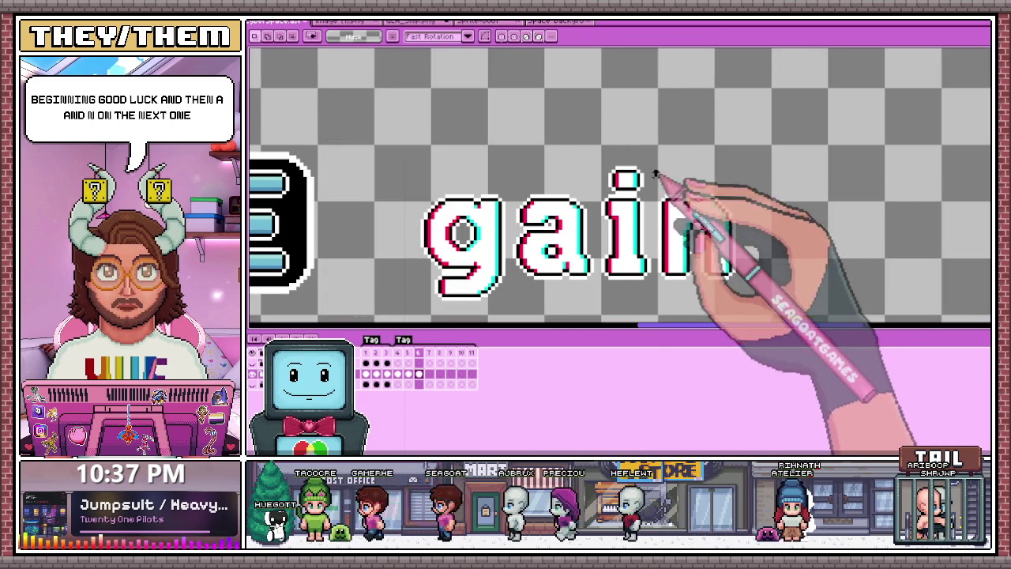
pyautogui.moveTo(656, 170); pyautogui.dragTo(727, 283)
pyautogui.press('Delete')
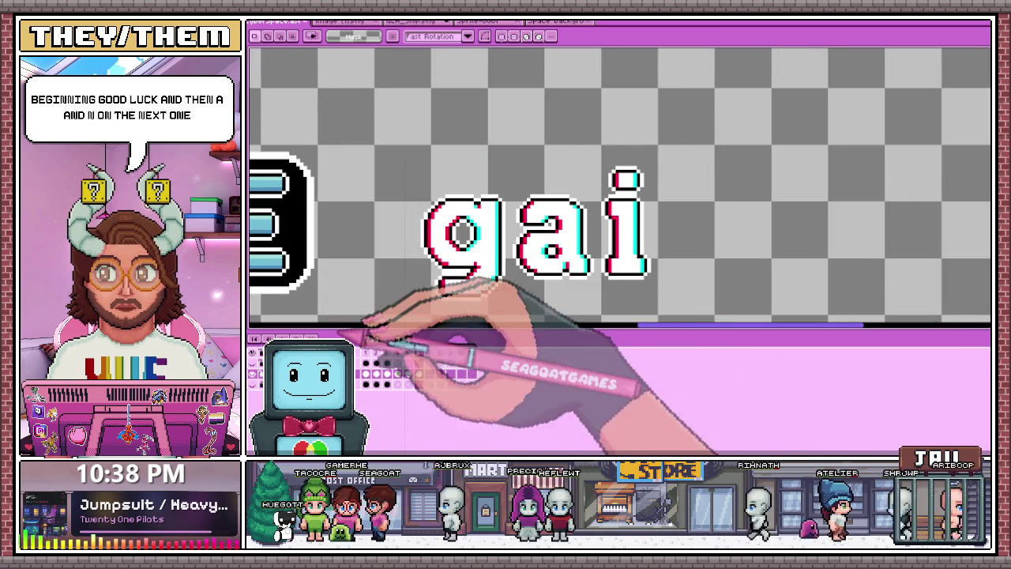
# Copy the A and n from frame 1 and place them into frame 6
pyautogui.click(366, 353)
pyautogui.moveTo(329, 136); pyautogui.dragTo(416, 289)
pyautogui.moveTo(653, 174)
pyautogui.mouseDown()
pyautogui.moveTo(671, 229)
pyautogui.moveTo(734, 289)
pyautogui.mouseUp()
pyautogui.moveTo(656, 174)
pyautogui.mouseDown()
pyautogui.moveTo(677, 237)
pyautogui.moveTo(763, 290)
pyautogui.mouseUp()
pyautogui.click(419, 353)
pyautogui.moveTo(767, 140); pyautogui.dragTo(835, 203)
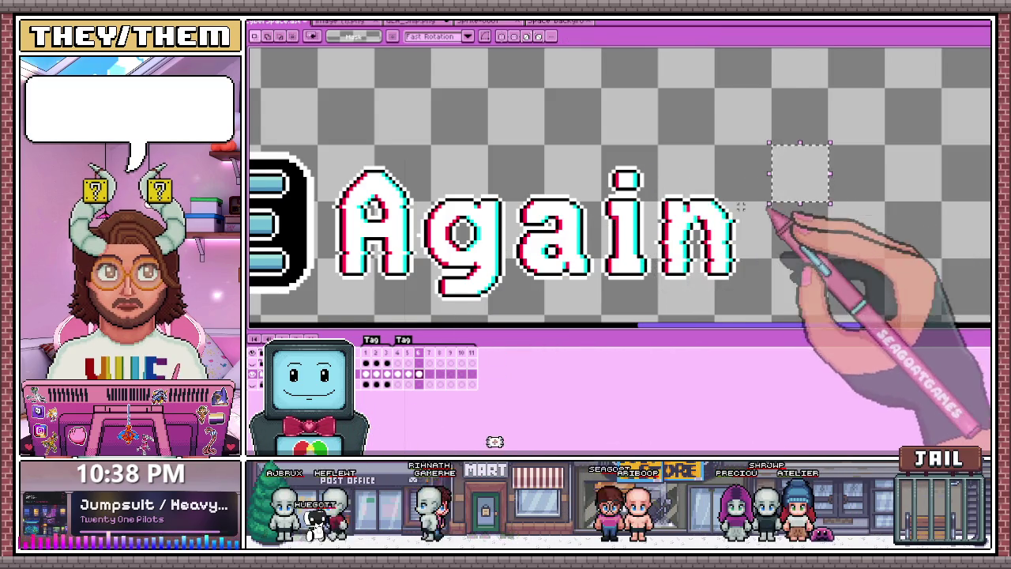
# Select frames 4 to 6 in the timeline
pyautogui.scroll(-1, 822, 206)
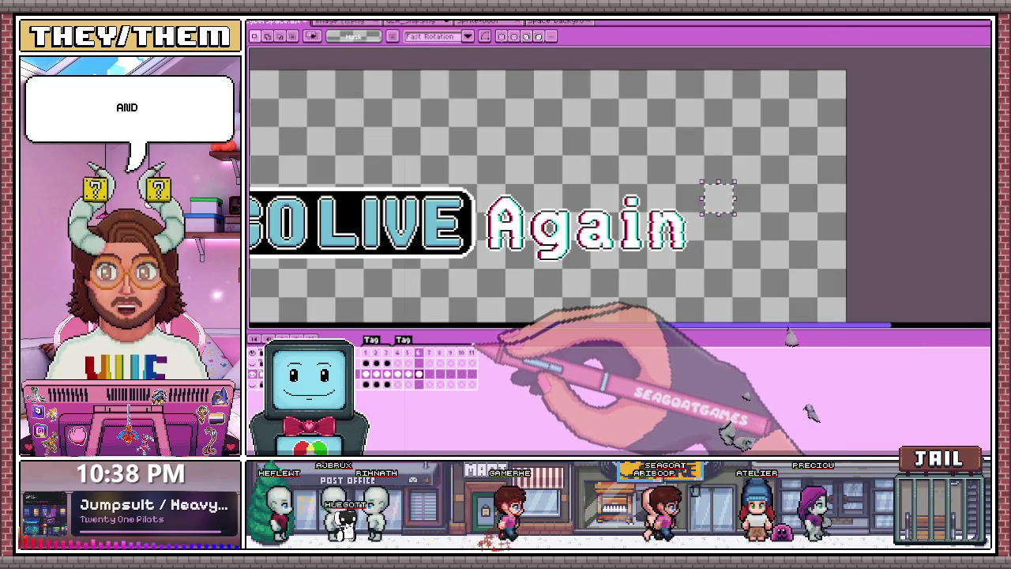
pyautogui.scroll(-3, 489, 332)
pyautogui.scroll(1, 671, 253)
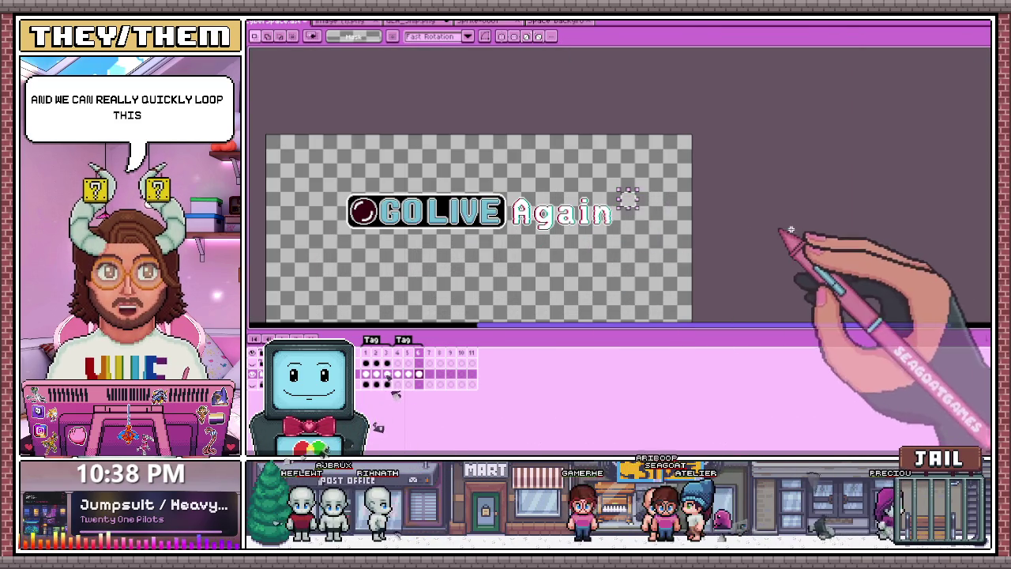
pyautogui.moveTo(383, 373); pyautogui.dragTo(419, 372)
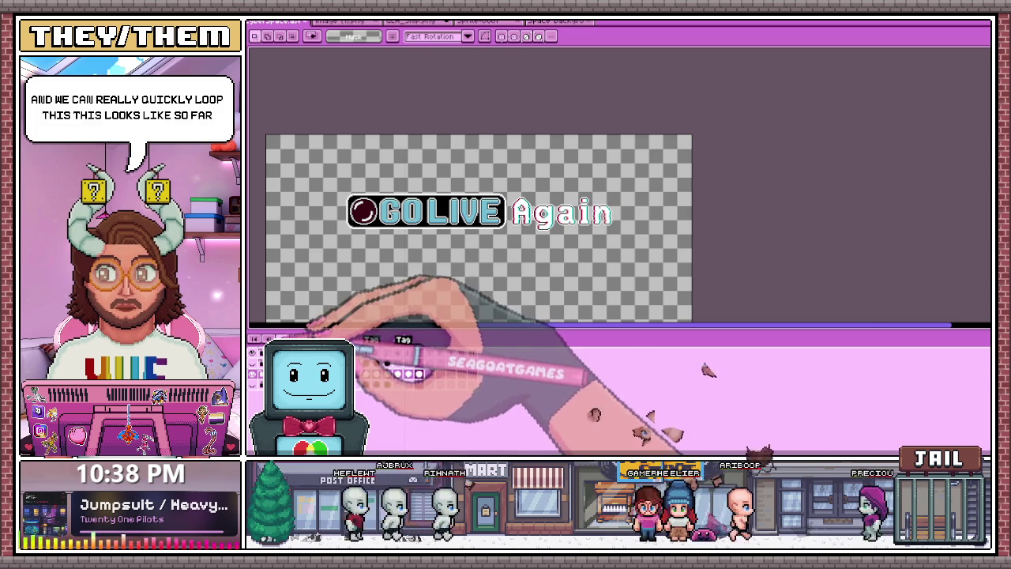
pyautogui.scroll(2, 553, 237)
pyautogui.scroll(1, 549, 233)
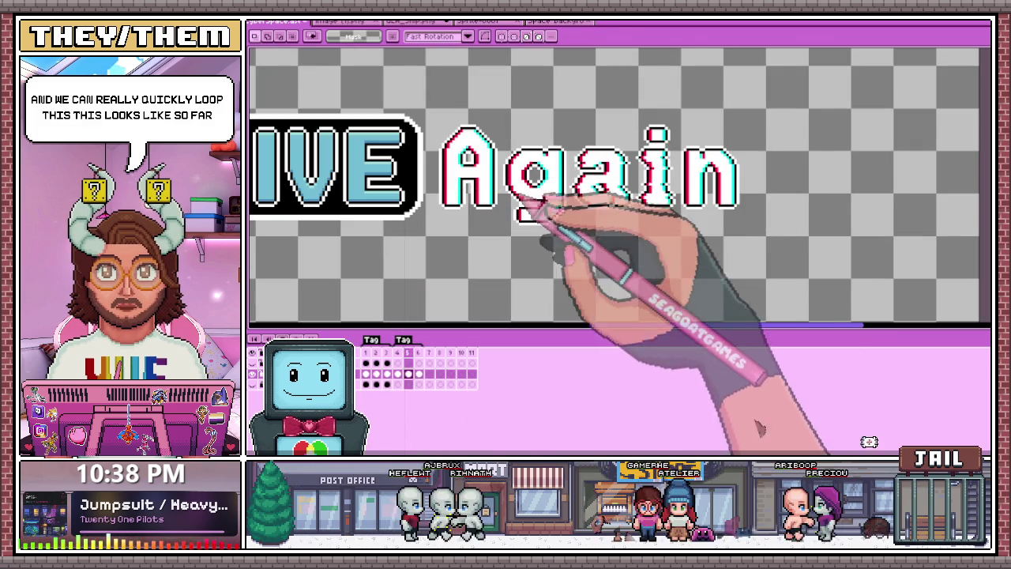
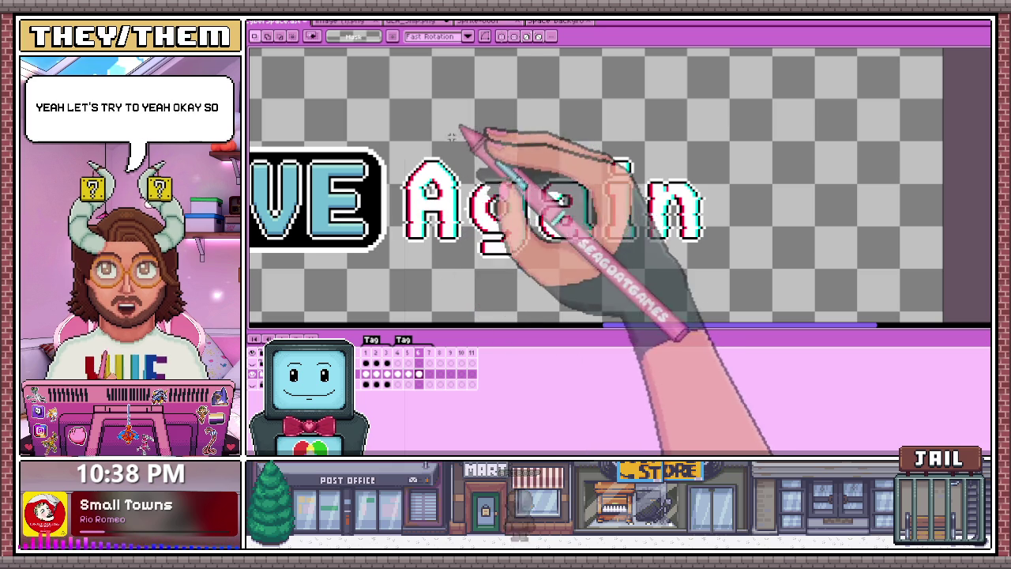
# Preview the neighbouring frames, then select frame 2 across all layers and marquee its text
pyautogui.click(429, 353)
pyautogui.click(419, 352)
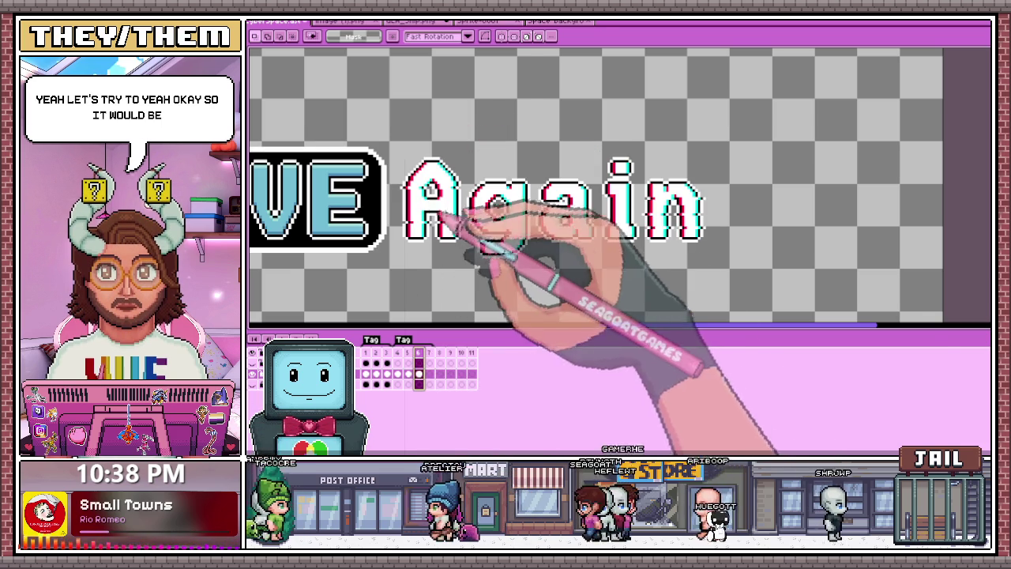
pyautogui.click(418, 355)
pyautogui.click(395, 352)
pyautogui.click(376, 373)
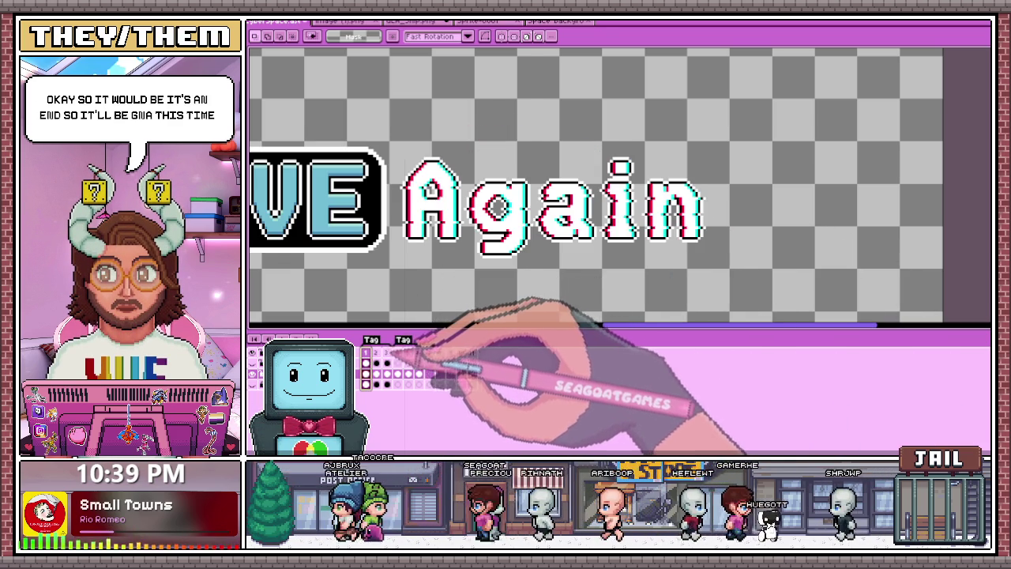
pyautogui.moveTo(403, 130); pyautogui.dragTo(519, 282)
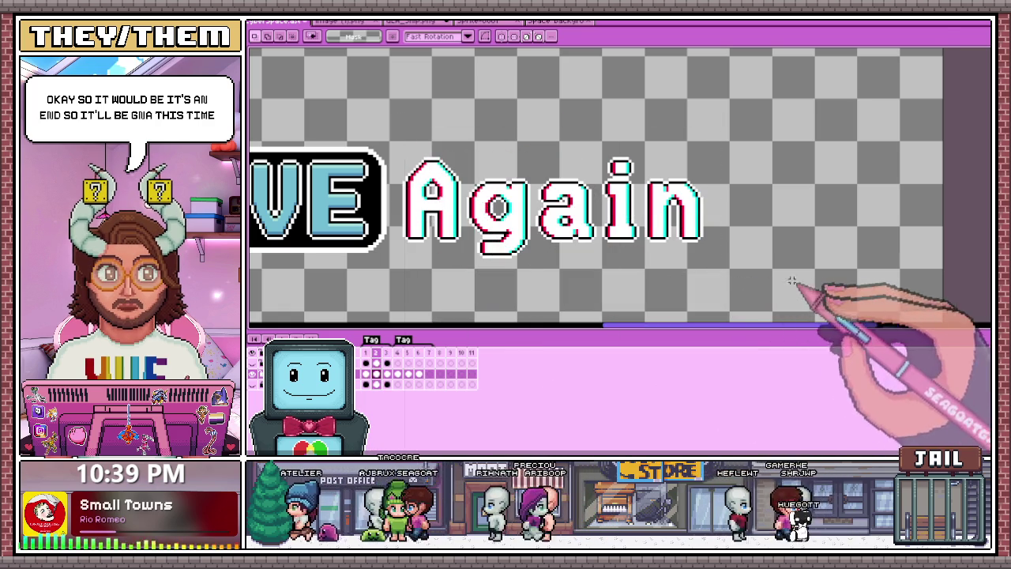
pyautogui.scroll(-4, 553, 253)
pyautogui.scroll(2, 474, 269)
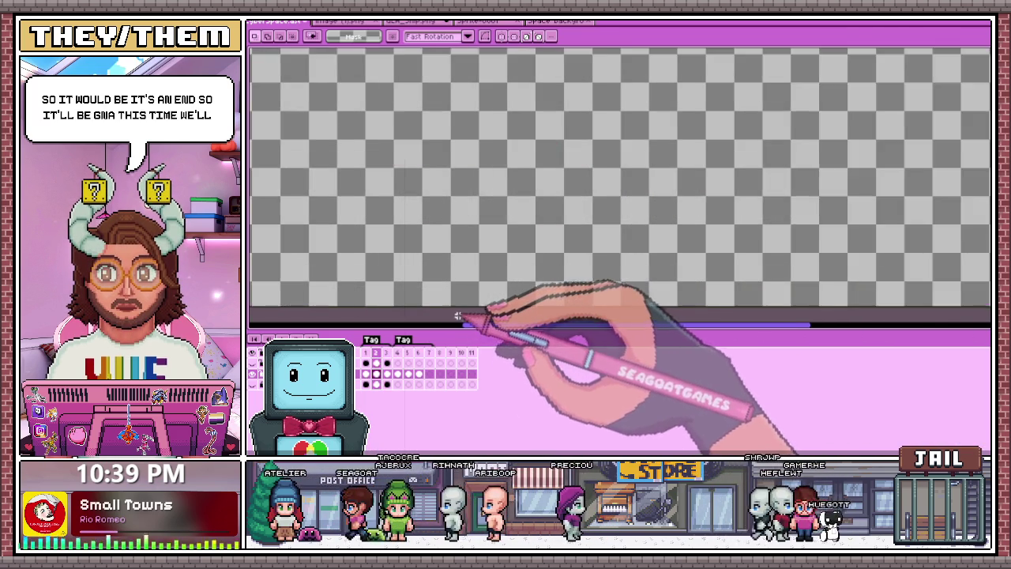
pyautogui.scroll(-1, 490, 237)
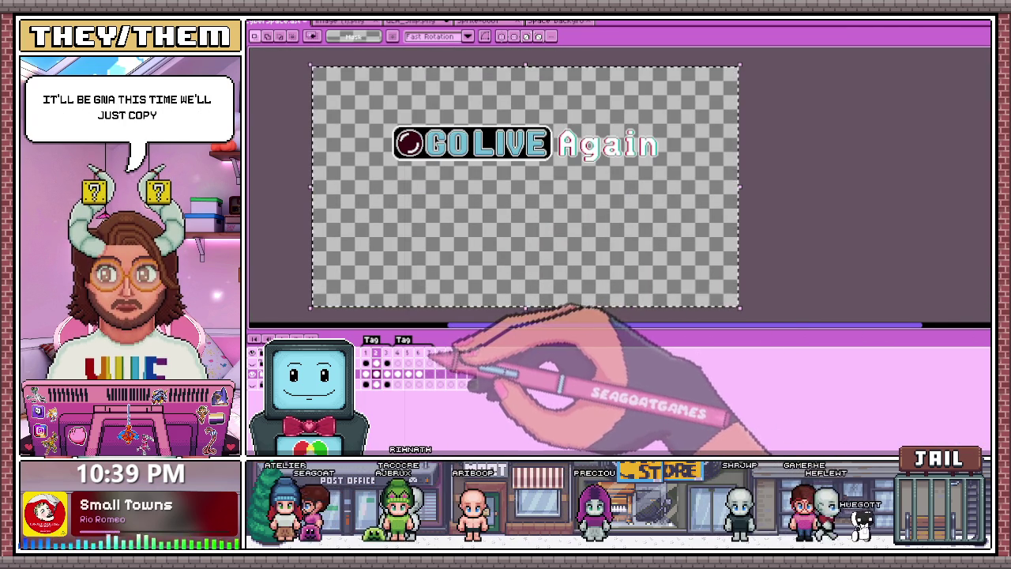
# On frame 8, select the 'ga' letters of Again, cut them, then undo
pyautogui.click(429, 352)
pyautogui.hotkey('ctrl', 'a')
pyautogui.scroll(2, 717, 131)
pyautogui.scroll(-2, 463, 181)
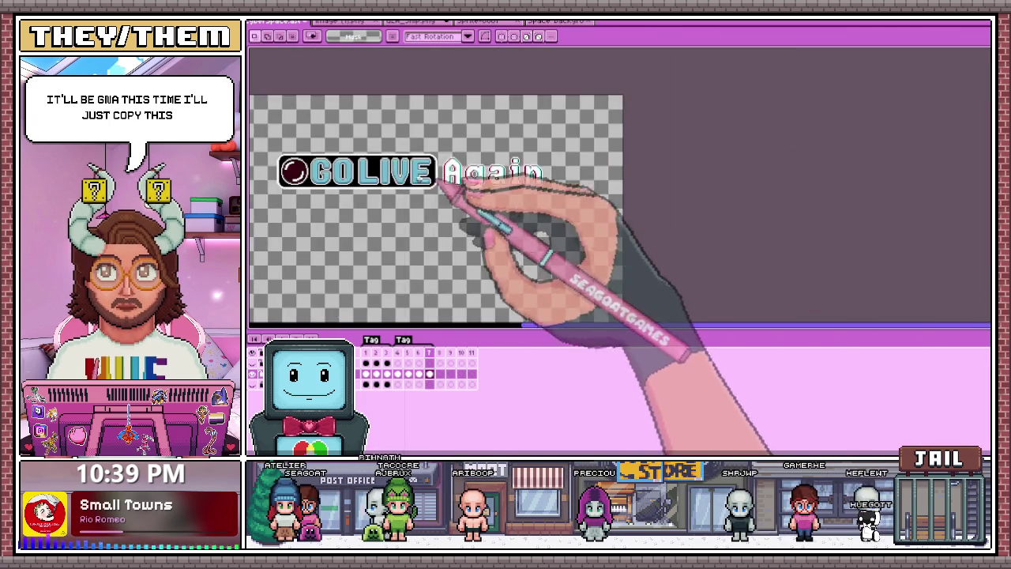
pyautogui.scroll(2, 541, 192)
pyautogui.scroll(1, 536, 141)
pyautogui.scroll(-1, 536, 141)
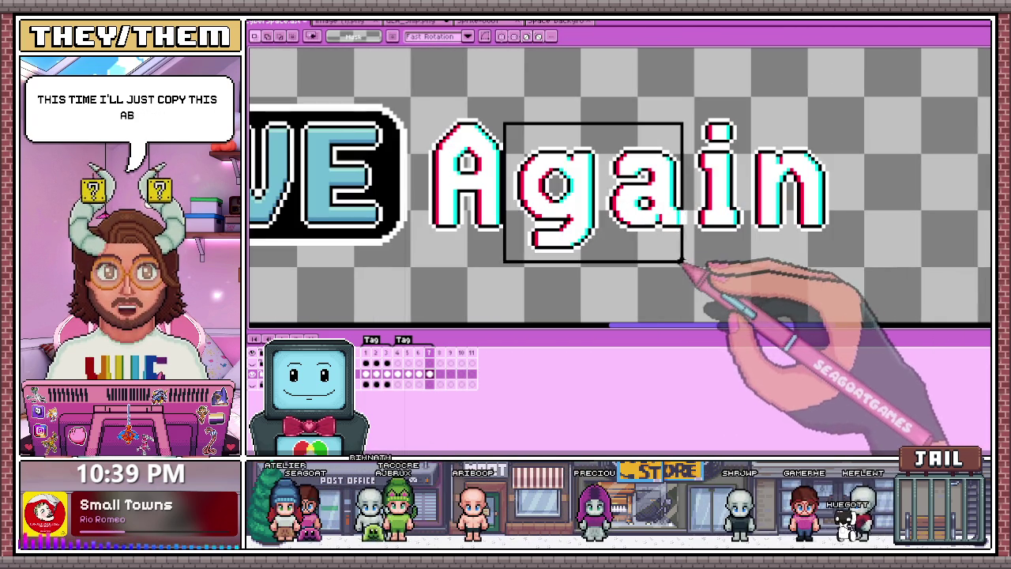
pyautogui.moveTo(505, 123); pyautogui.dragTo(679, 265)
pyautogui.scroll(1, 507, 111)
pyautogui.moveTo(508, 100); pyautogui.dragTo(691, 268)
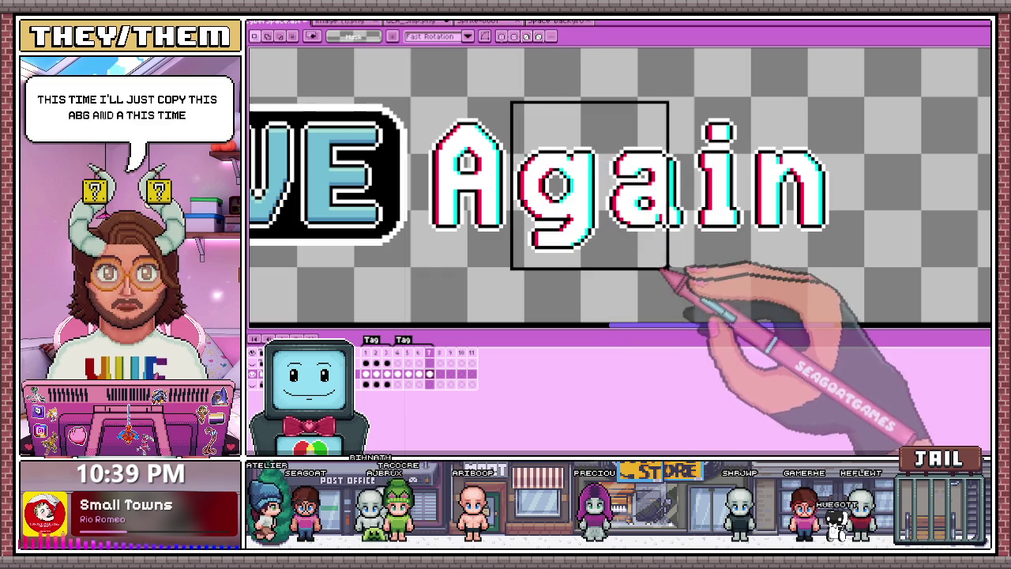
pyautogui.hotkey('ctrl', 'x')
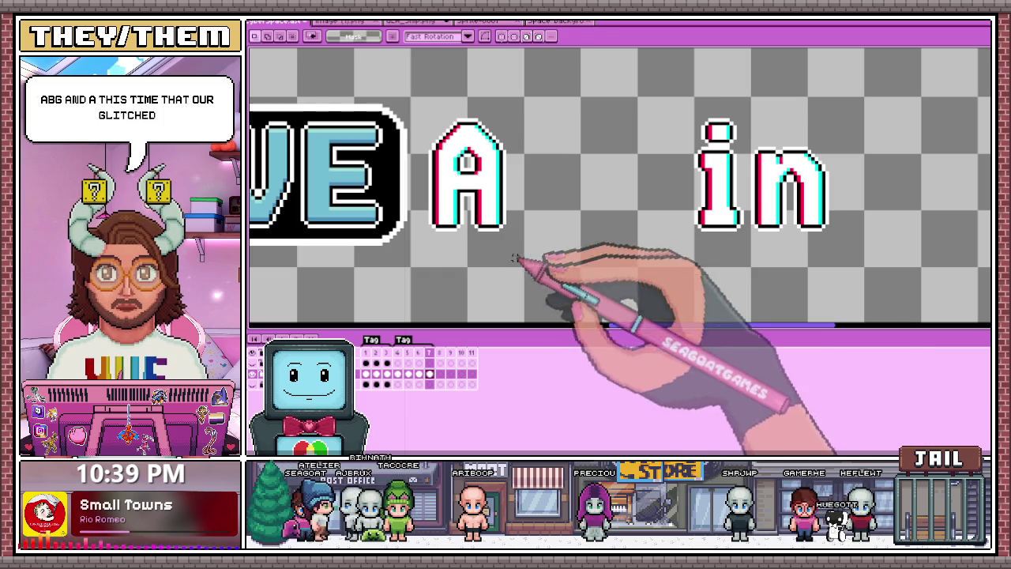
pyautogui.hotkey('ctrl', 'z')
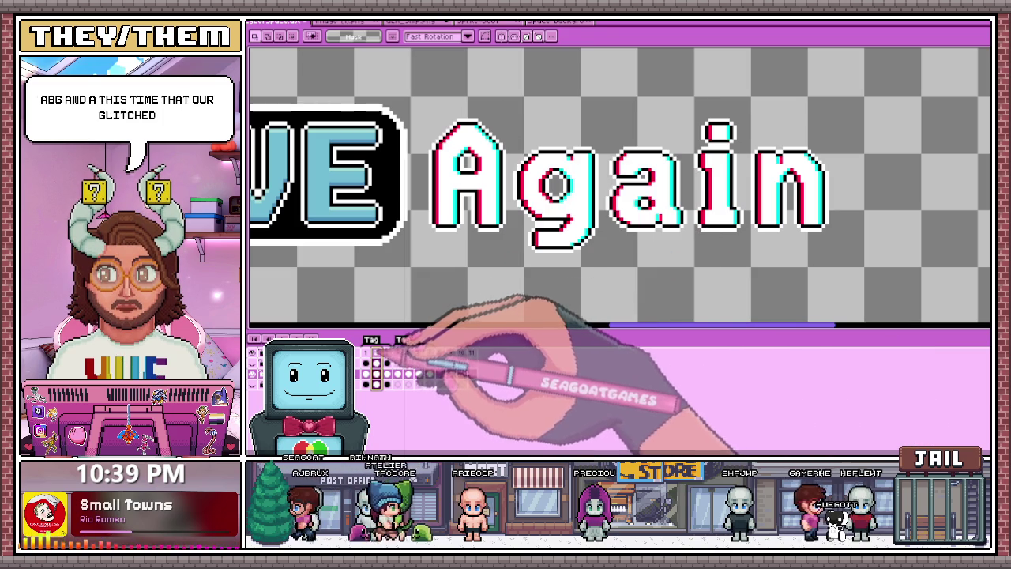
# Reselect from the 'g' of Again, delete it, and undo to restore the letters
pyautogui.scroll(-2, 416, 297)
pyautogui.scroll(1, 482, 213)
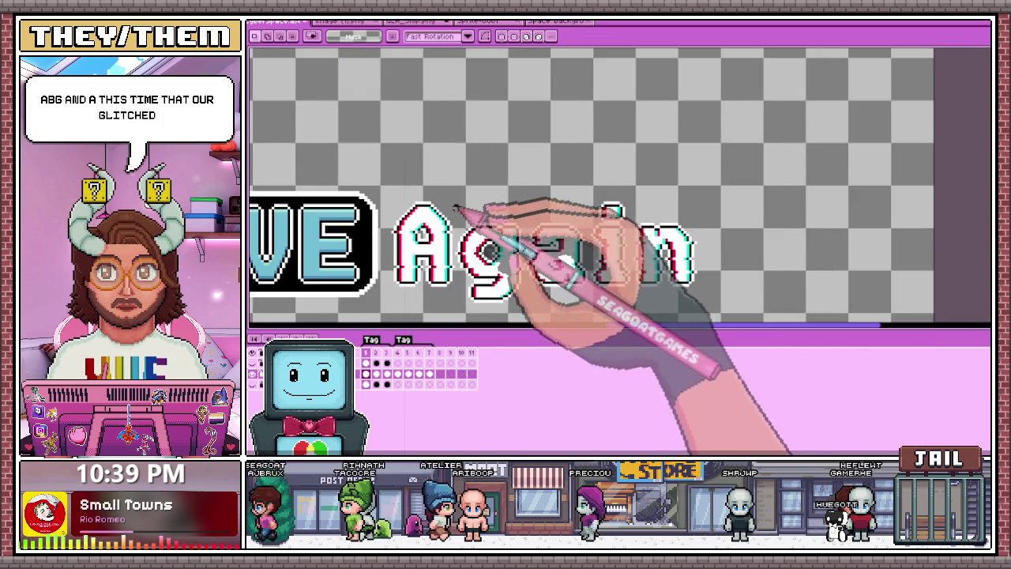
pyautogui.scroll(-2, 514, 237)
pyautogui.scroll(1, 521, 267)
pyautogui.scroll(1, 496, 266)
pyautogui.moveTo(392, 125)
pyautogui.mouseDown()
pyautogui.moveTo(519, 249)
pyautogui.moveTo(573, 253)
pyautogui.moveTo(583, 267)
pyautogui.mouseUp()
pyautogui.scroll(1, 519, 249)
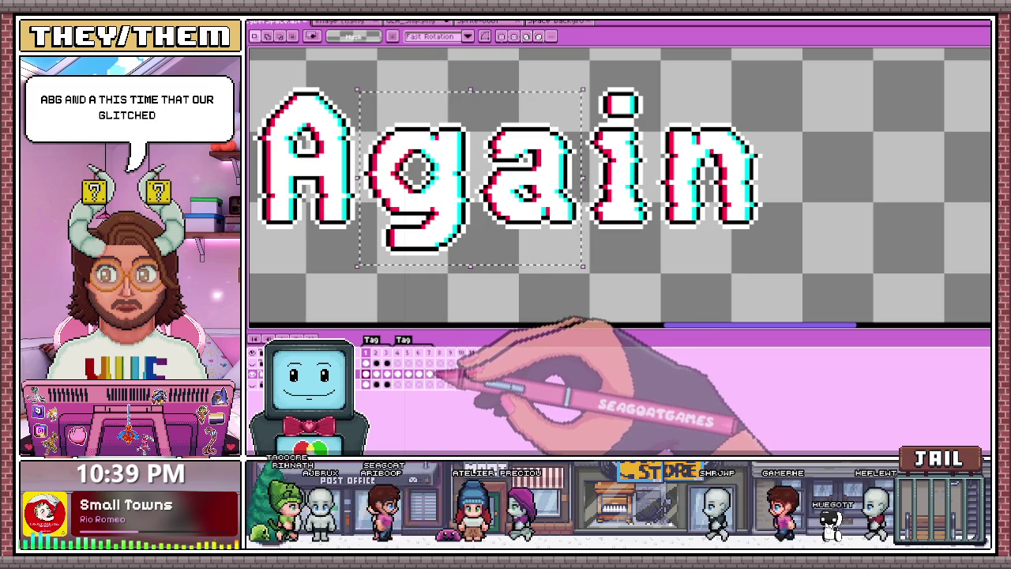
pyautogui.press('Delete')
pyautogui.hotkey('ctrl', 'z')
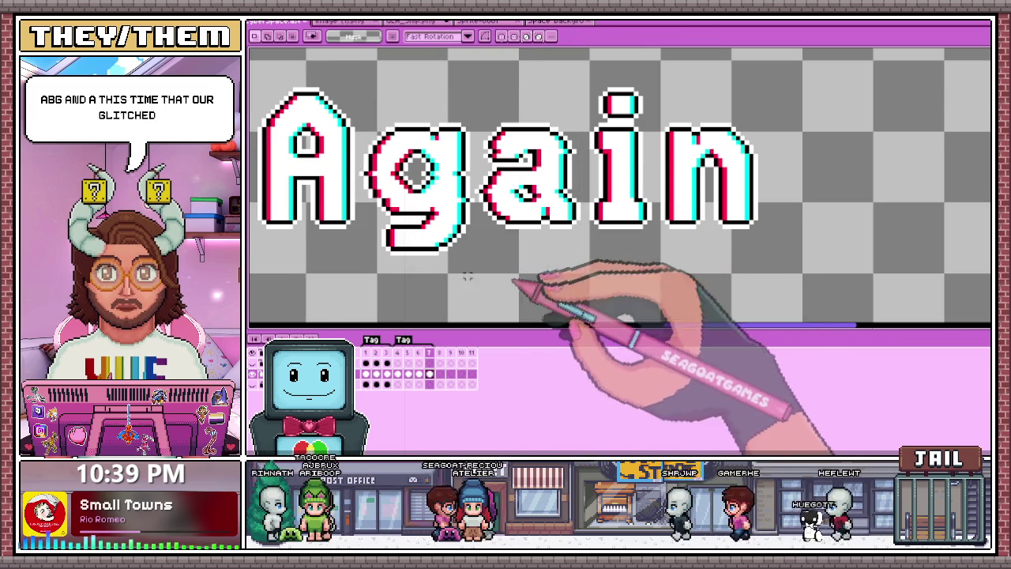
pyautogui.scroll(-1, 475, 263)
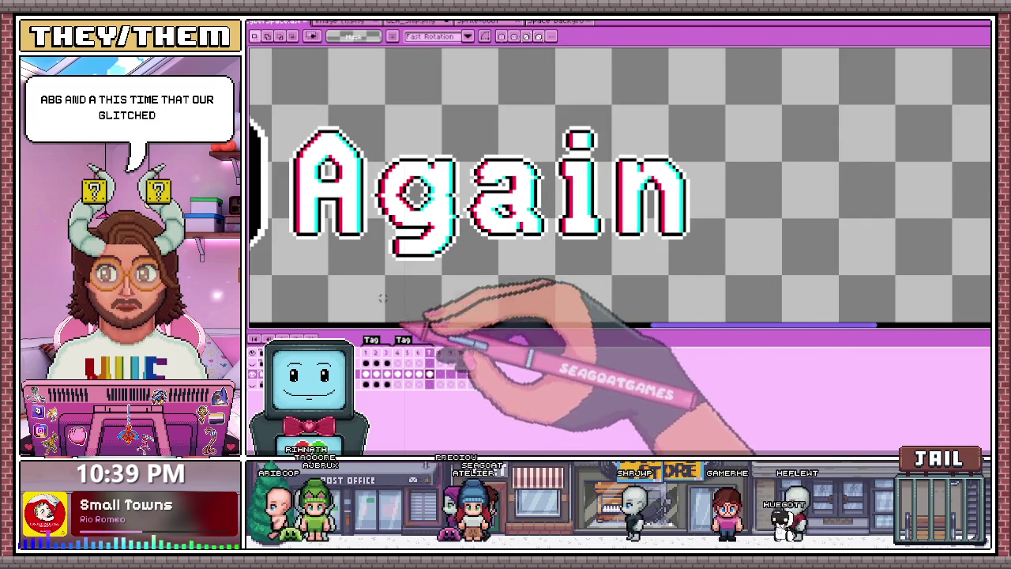
pyautogui.scroll(-1, 504, 225)
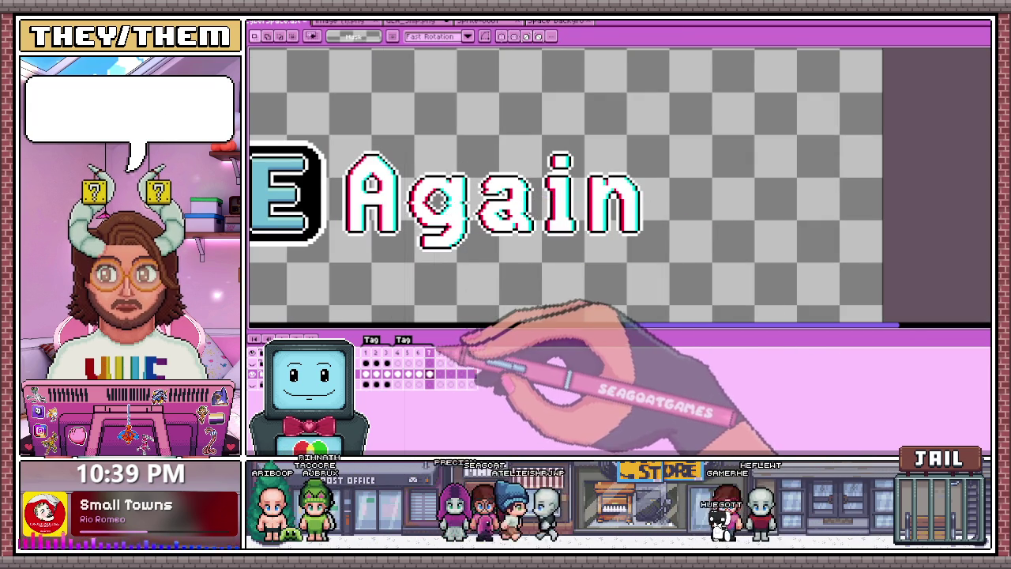
pyautogui.scroll(-2, 496, 266)
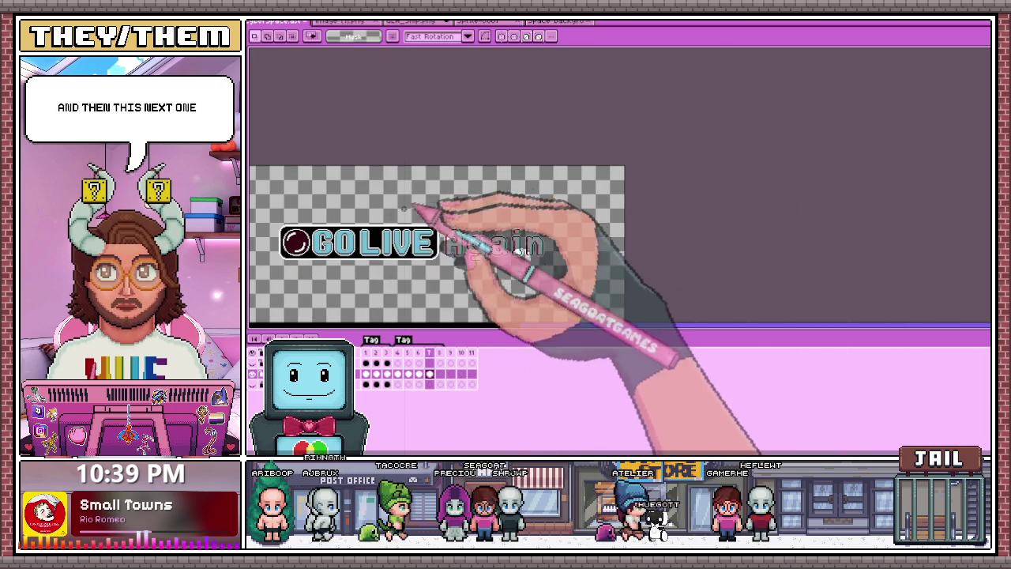
# Return to frame 1, select the GO LIVE Again text, and compare it on frames 8 and 2
pyautogui.click(366, 353)
pyautogui.click(399, 351)
pyautogui.moveTo(269, 210); pyautogui.dragTo(569, 288)
pyautogui.click(440, 353)
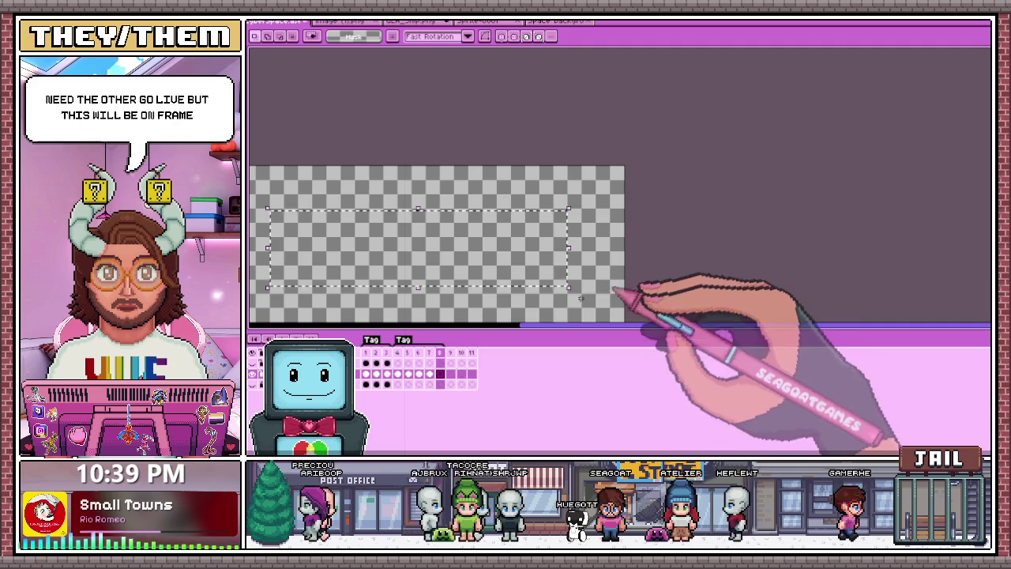
pyautogui.click(376, 353)
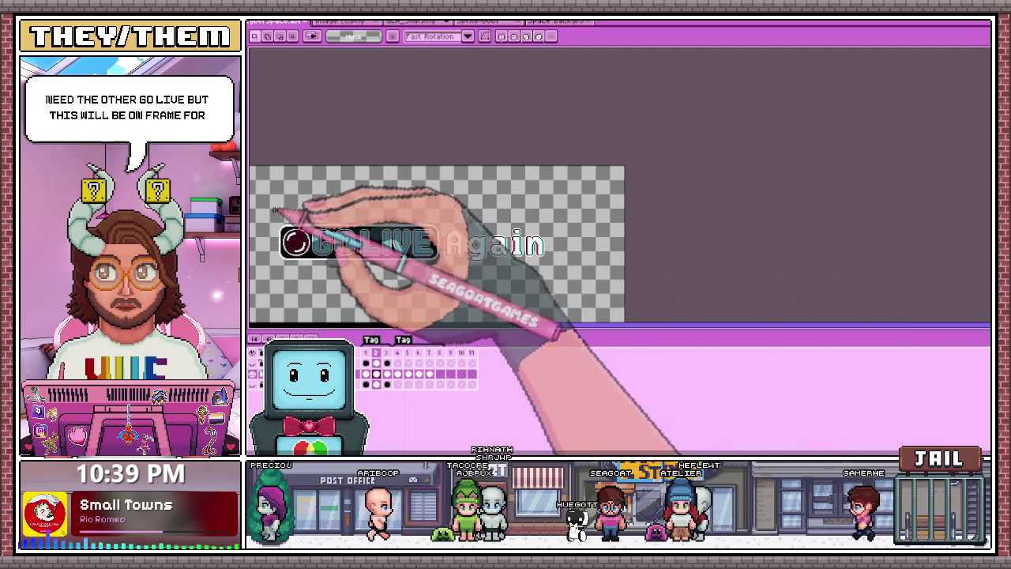
pyautogui.moveTo(273, 208); pyautogui.dragTo(554, 286)
pyautogui.click(572, 280)
pyautogui.scroll(2, 473, 245)
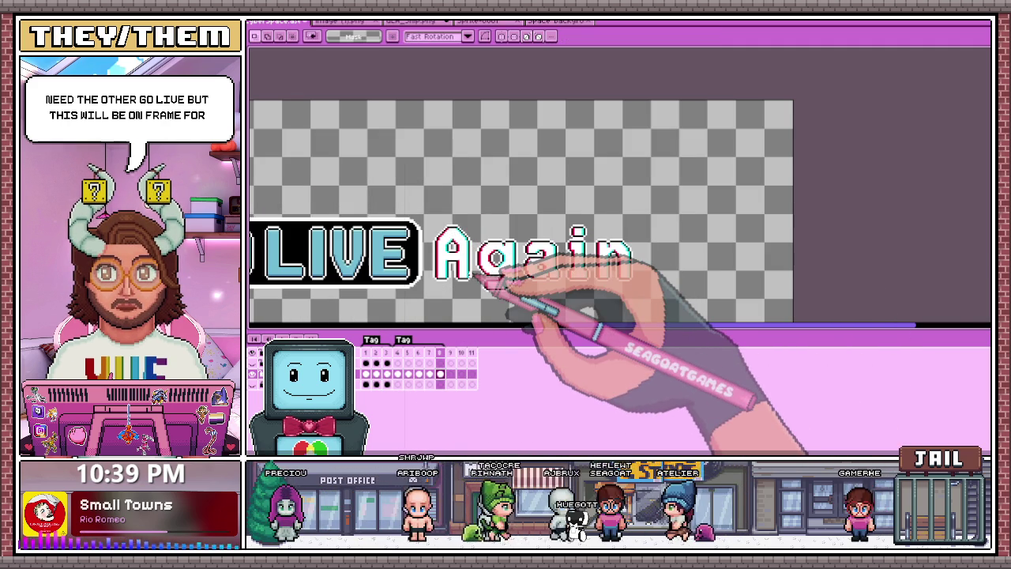
pyautogui.scroll(-3, 486, 280)
pyautogui.scroll(3, 467, 232)
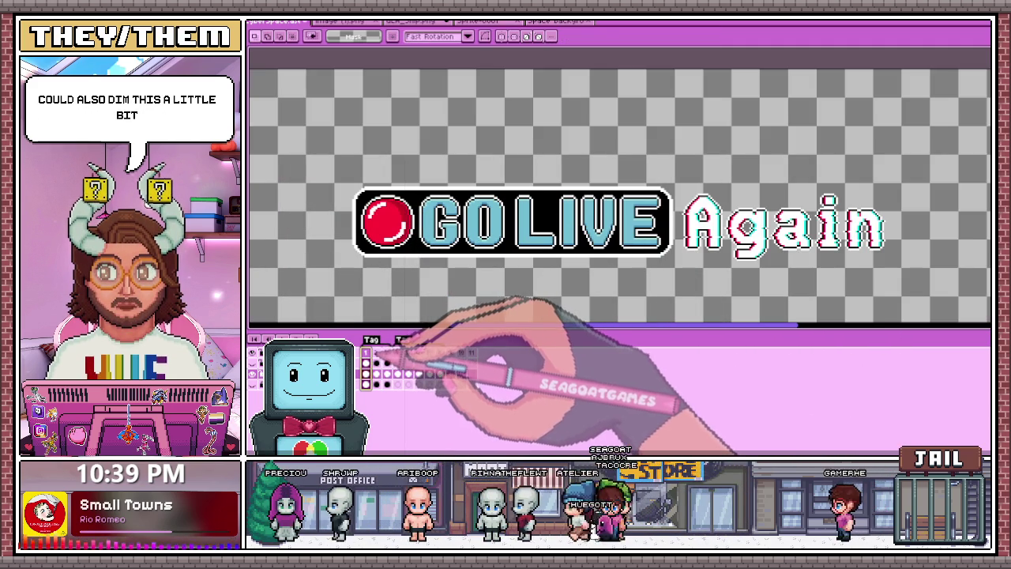
# Step forward to frame 4 and back, switch to colour selection, and zoom out on the banner
pyautogui.press('Right')
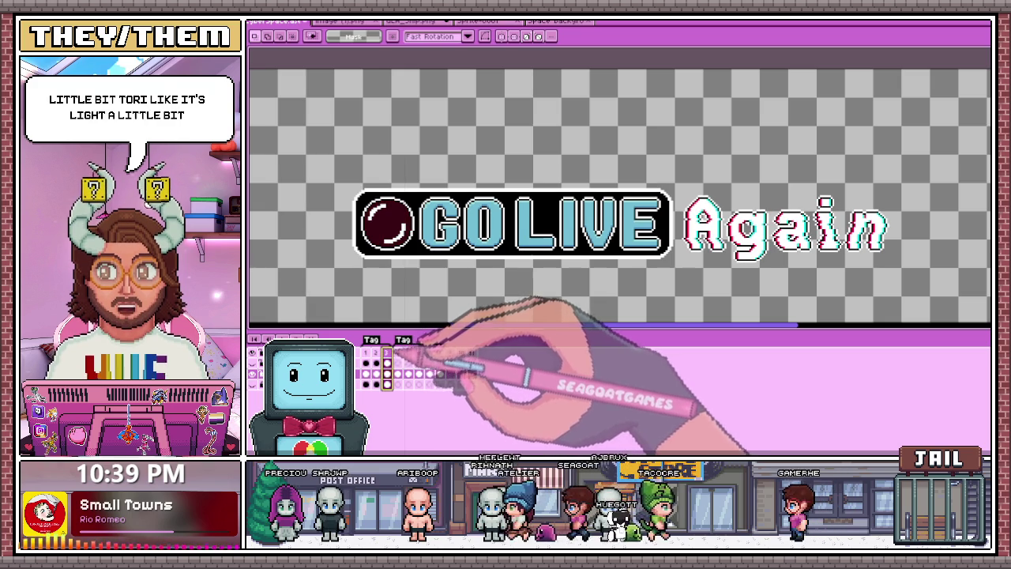
pyautogui.press('Right')
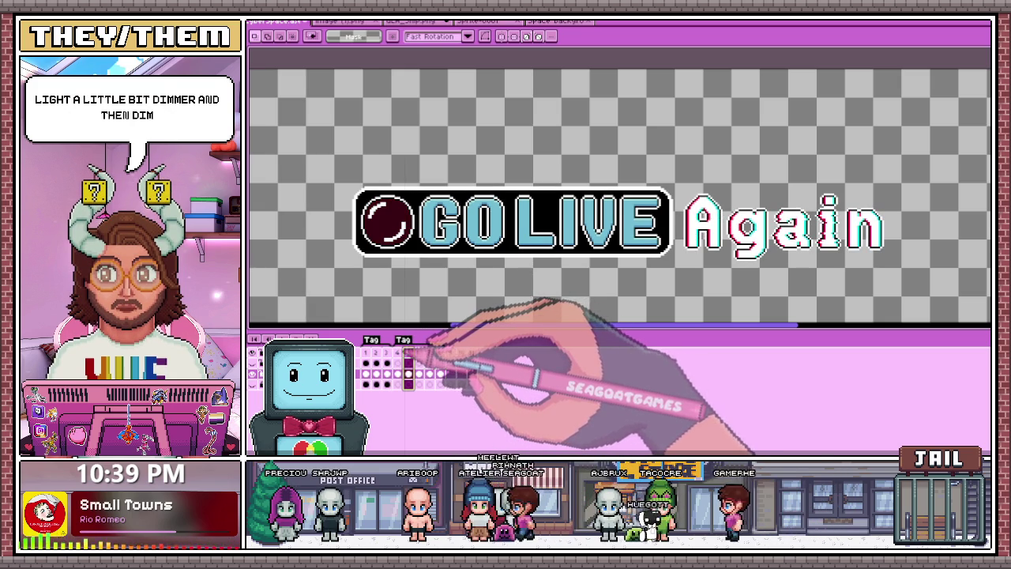
pyautogui.press('Left')
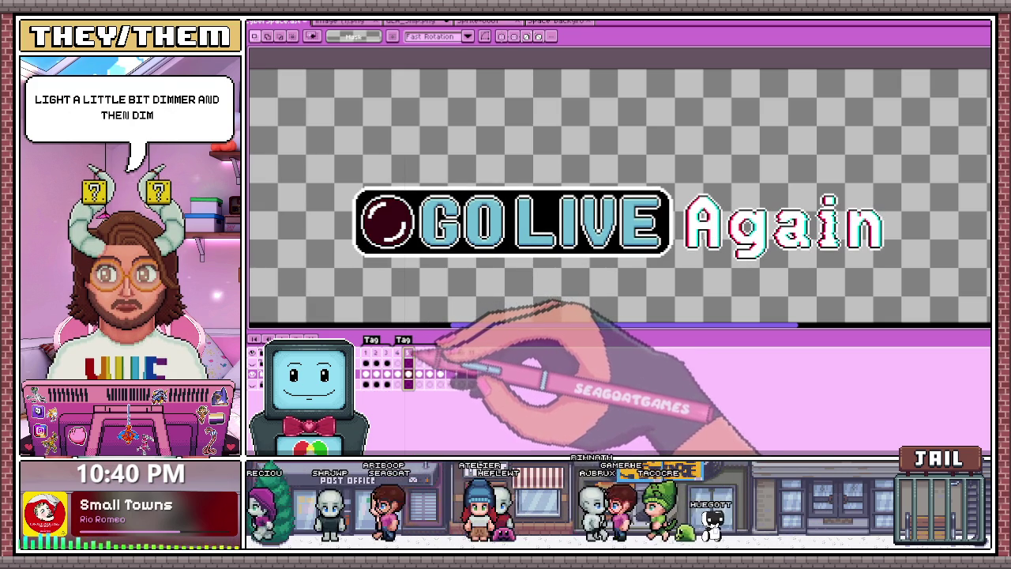
pyautogui.scroll(1, 387, 269)
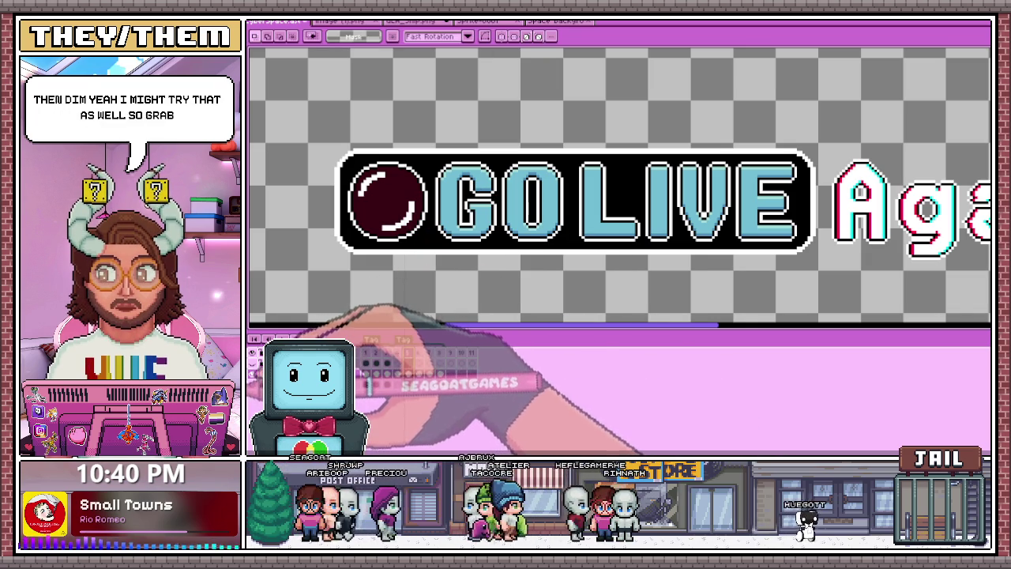
pyautogui.press('w')
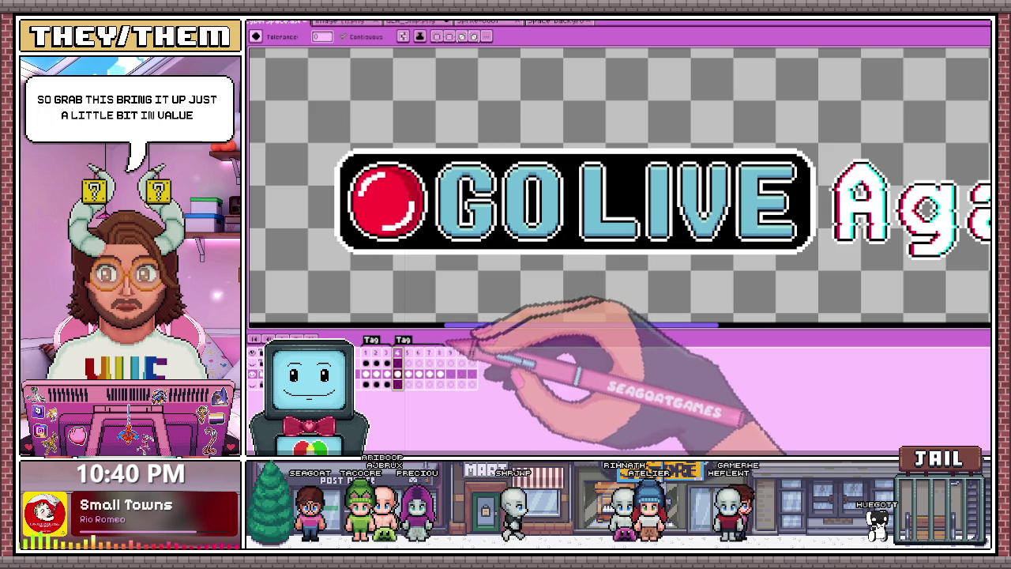
pyautogui.press('-')
pyautogui.press('-')
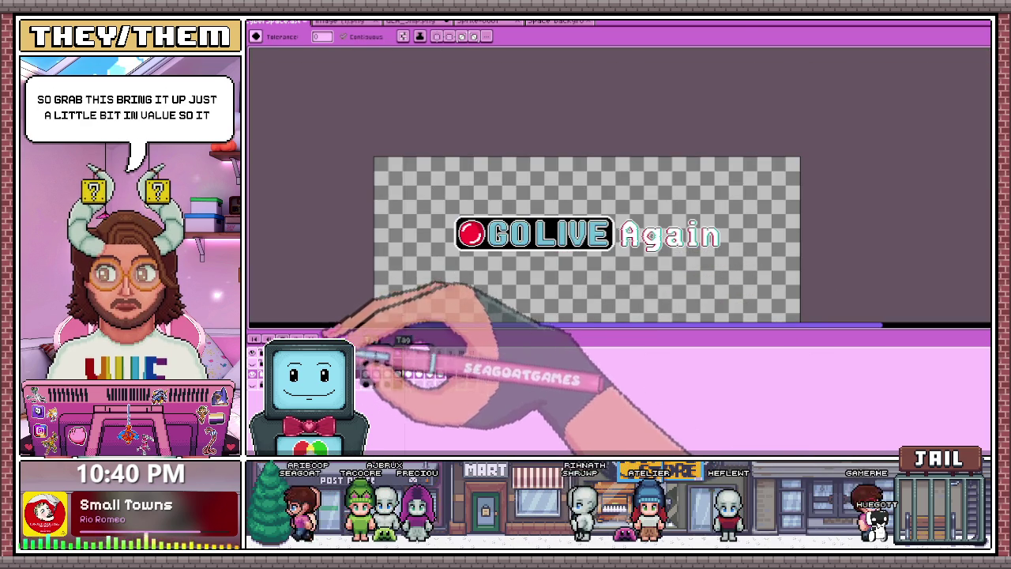
# View frame 6's dark record dot zoomed in, then step back to frame 4's red dot
pyautogui.click(418, 374)
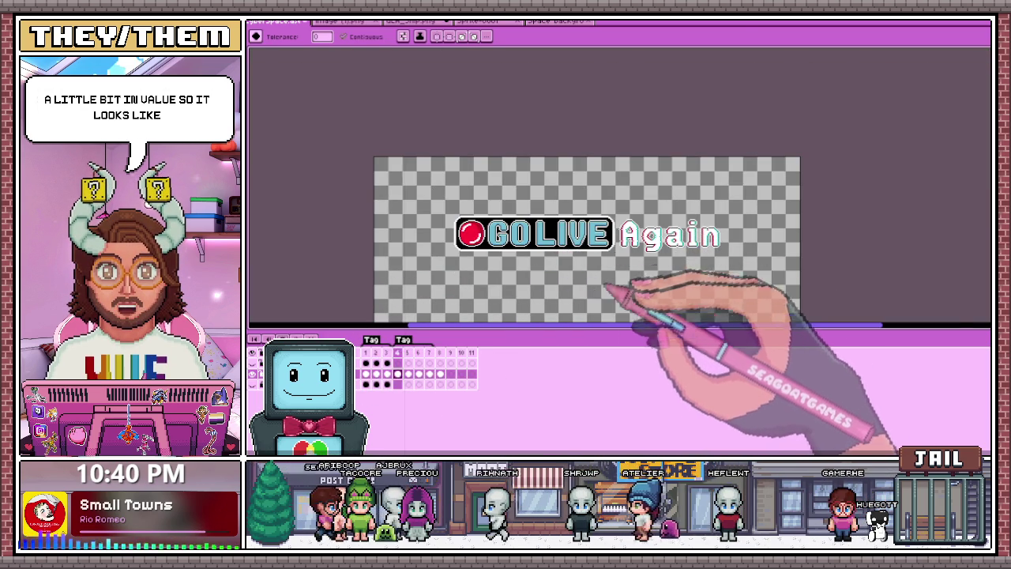
pyautogui.press('+')
pyautogui.press('-')
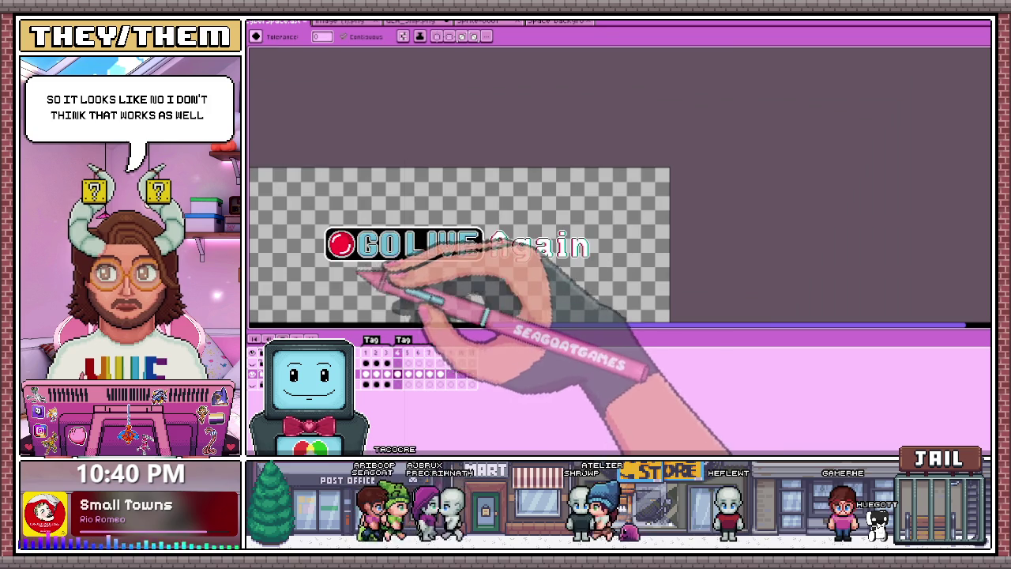
pyautogui.press('+')
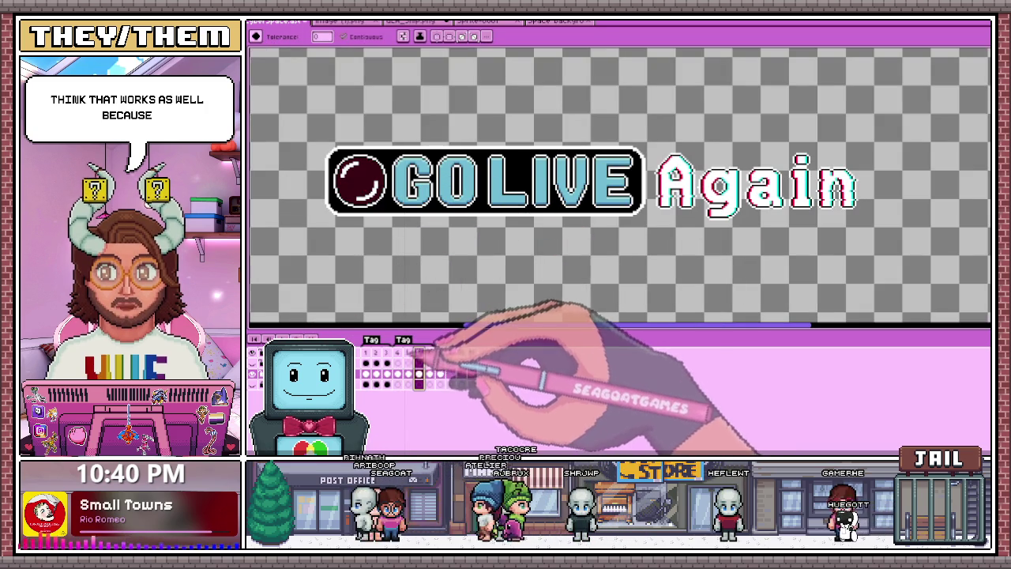
pyautogui.press('Left')
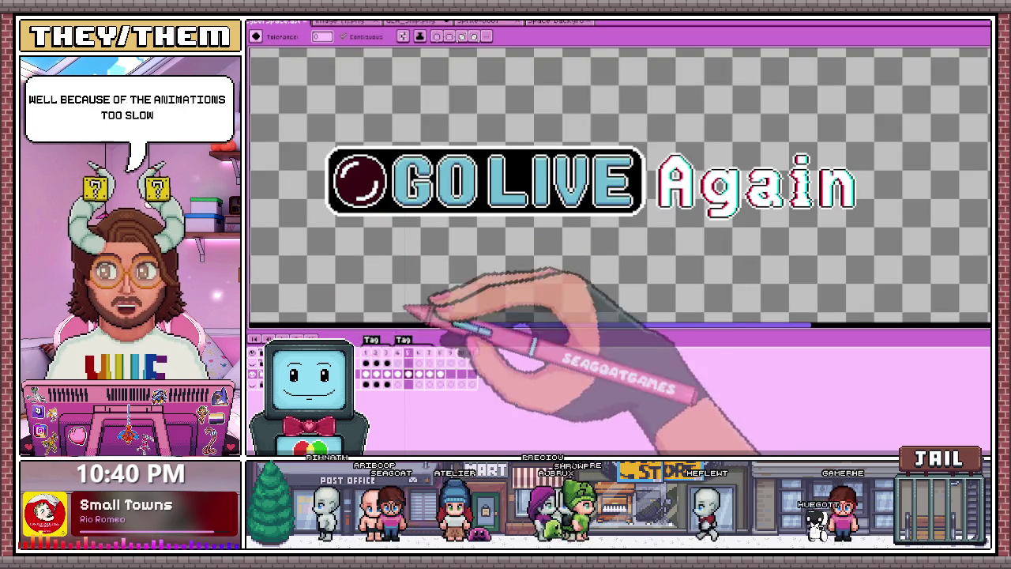
pyautogui.press('Left')
pyautogui.scroll(-2, 498, 304)
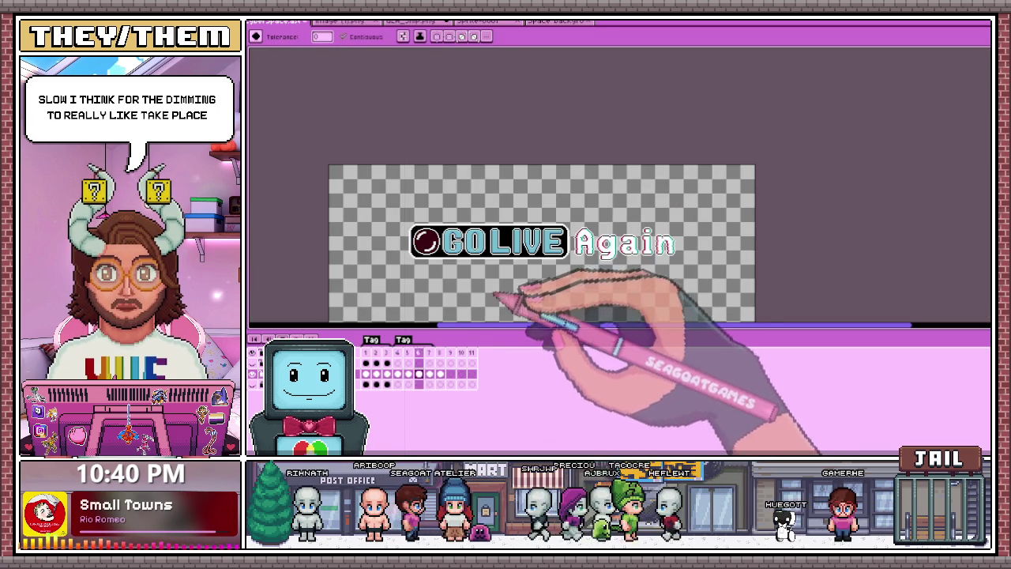
pyautogui.press('Left')
pyautogui.press('Left')
pyautogui.scroll(2, 474, 296)
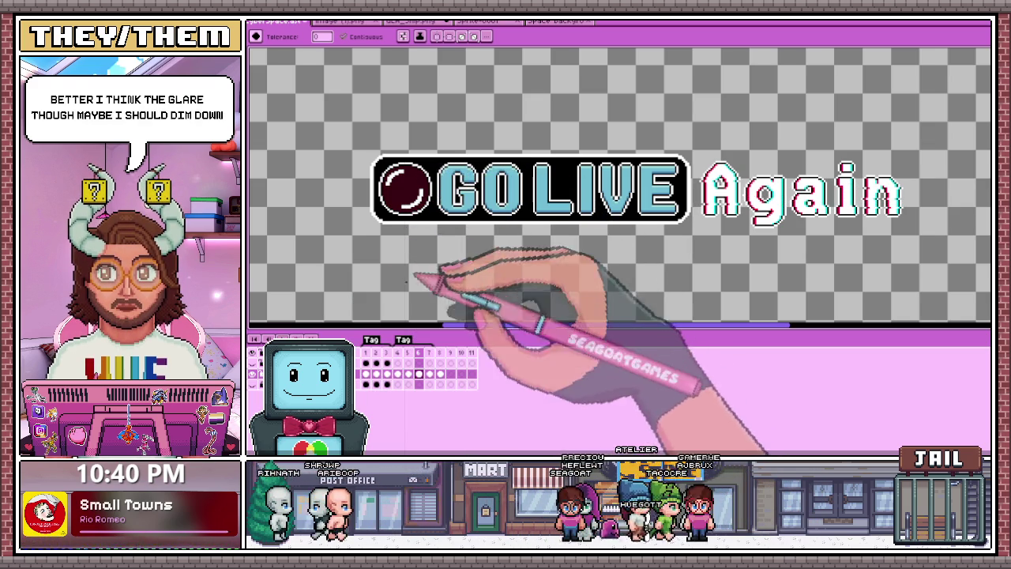
pyautogui.scroll(-2, 439, 286)
pyautogui.scroll(3, 430, 261)
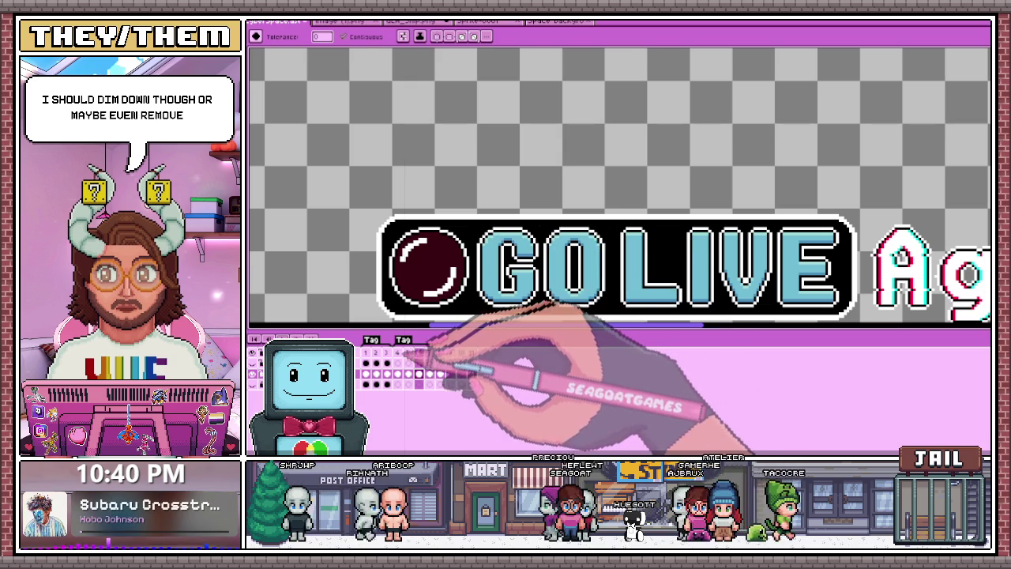
# On the next frame, fill over the record bulb's white shine with dark red
pyautogui.scroll(2, 460, 291)
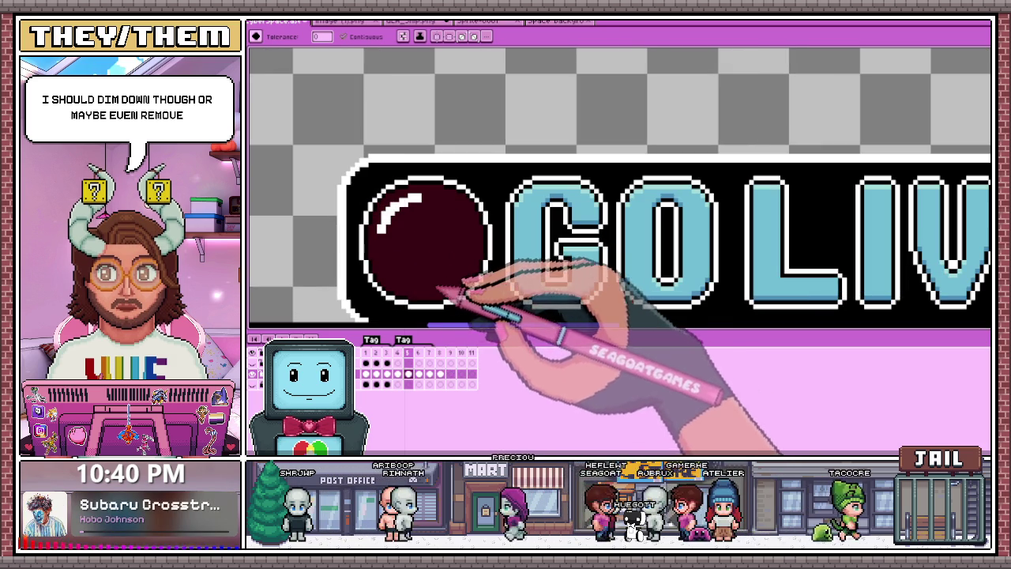
pyautogui.click(418, 351)
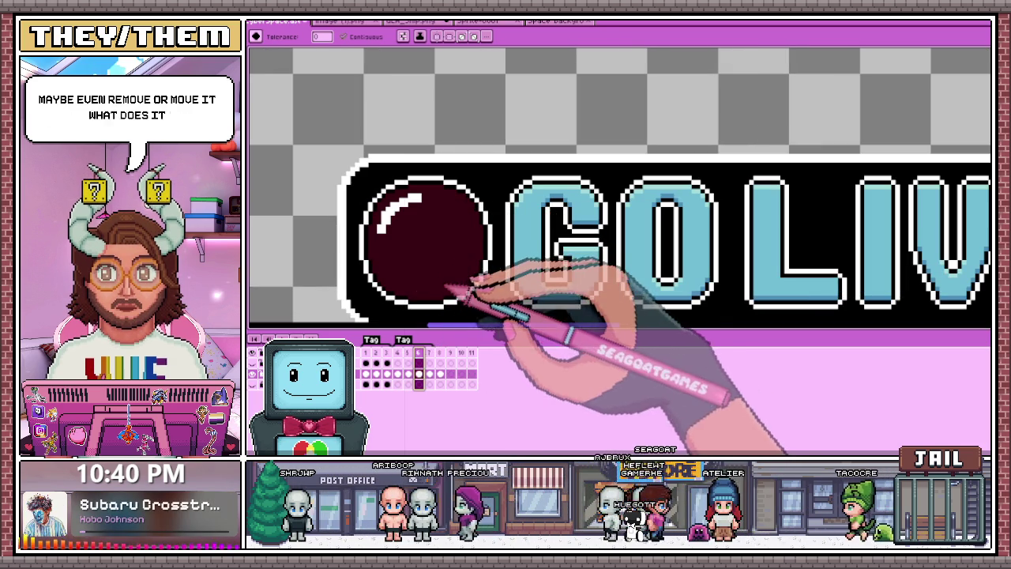
pyautogui.click(401, 218)
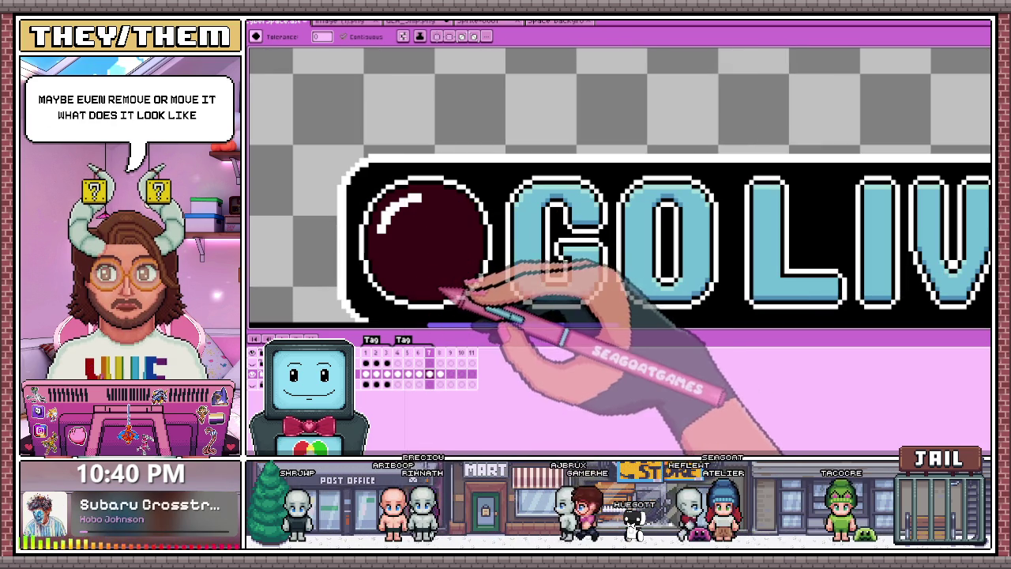
pyautogui.scroll(-1, 391, 221)
pyautogui.scroll(-1, 407, 225)
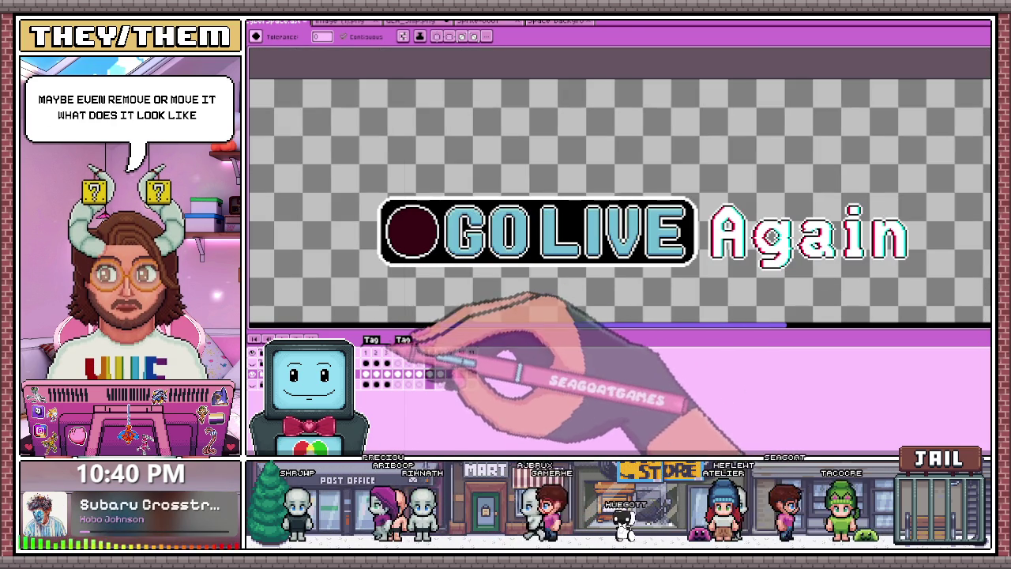
pyautogui.scroll(-2, 510, 306)
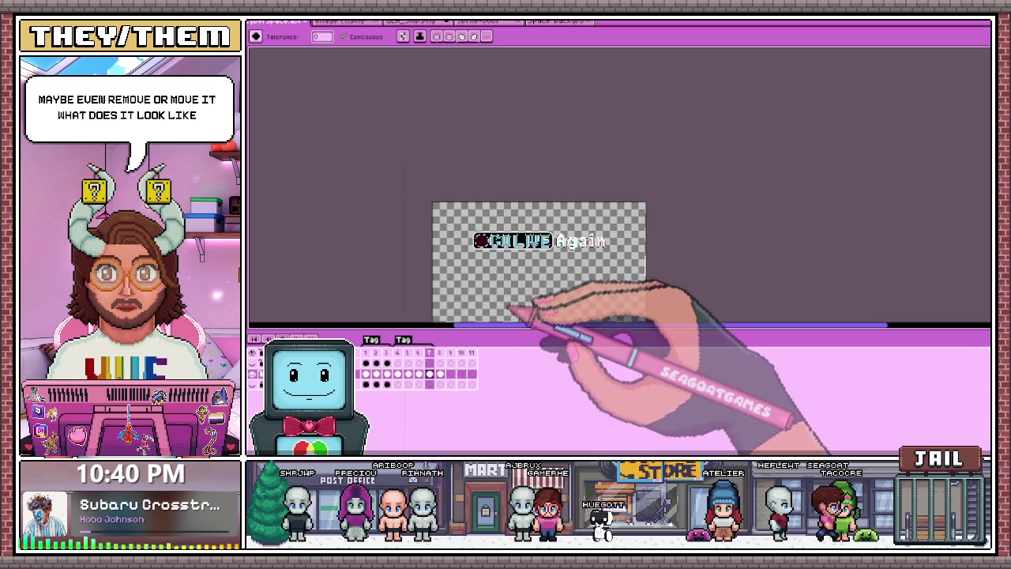
pyautogui.scroll(1, 515, 281)
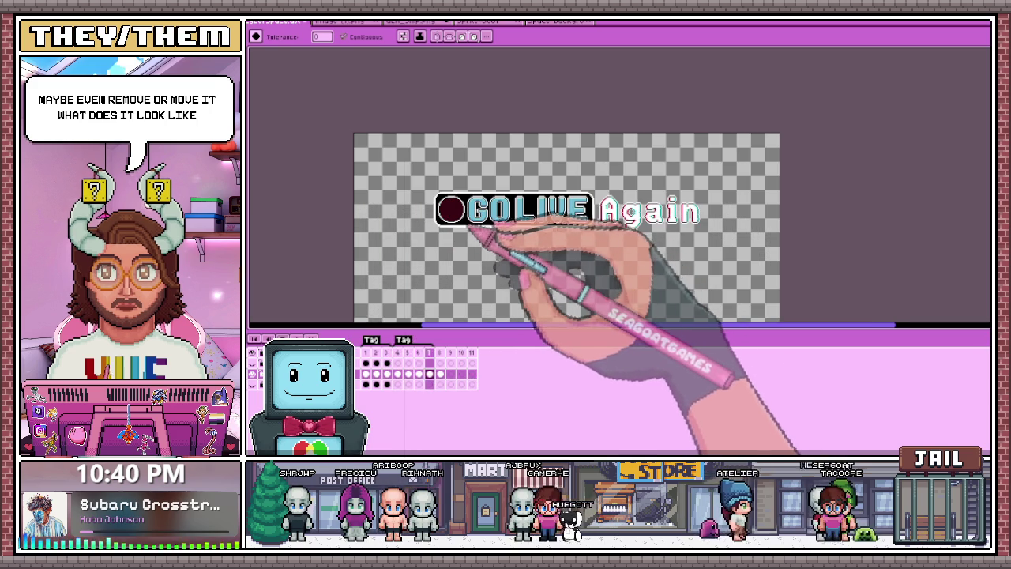
pyautogui.scroll(1, 467, 229)
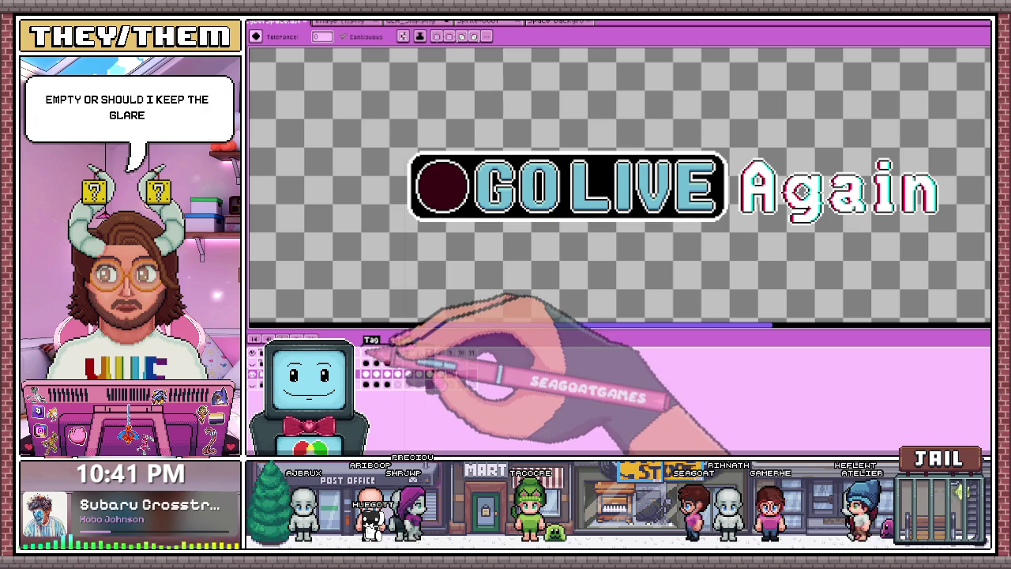
# Compare frames 2 and 5 against the frame with the plain dark bulb
pyautogui.click(375, 362)
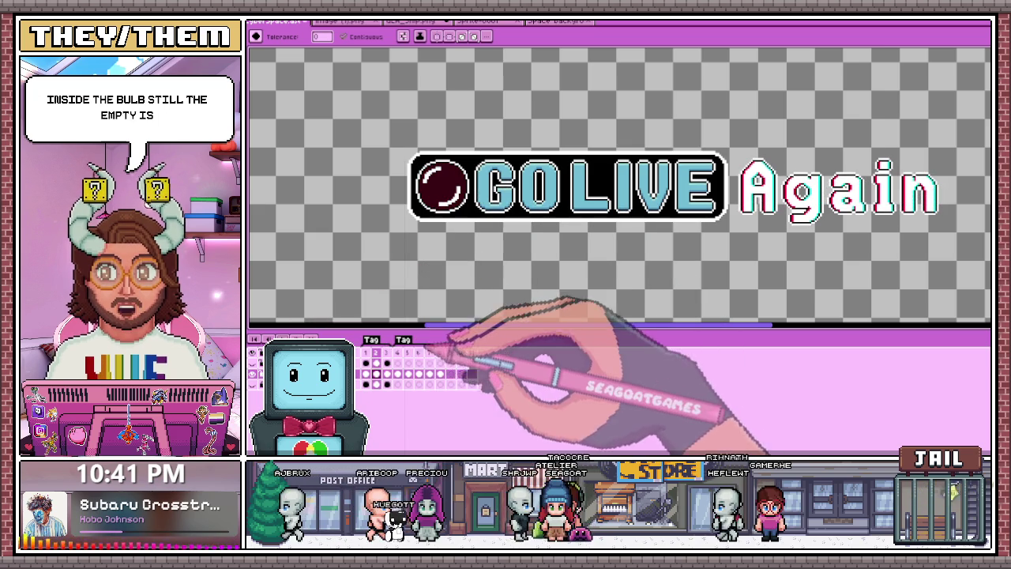
pyautogui.click(408, 352)
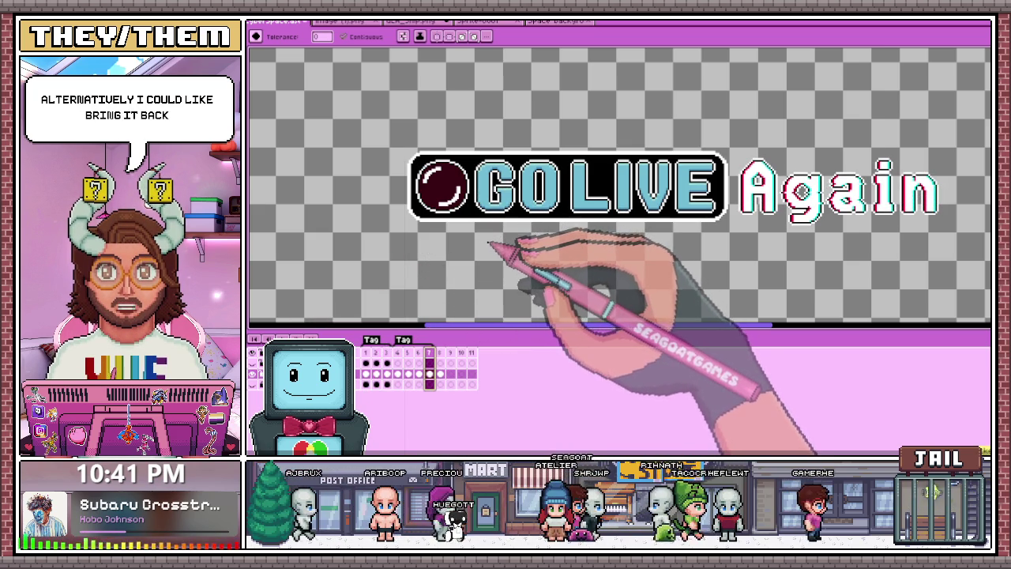
pyautogui.click(419, 352)
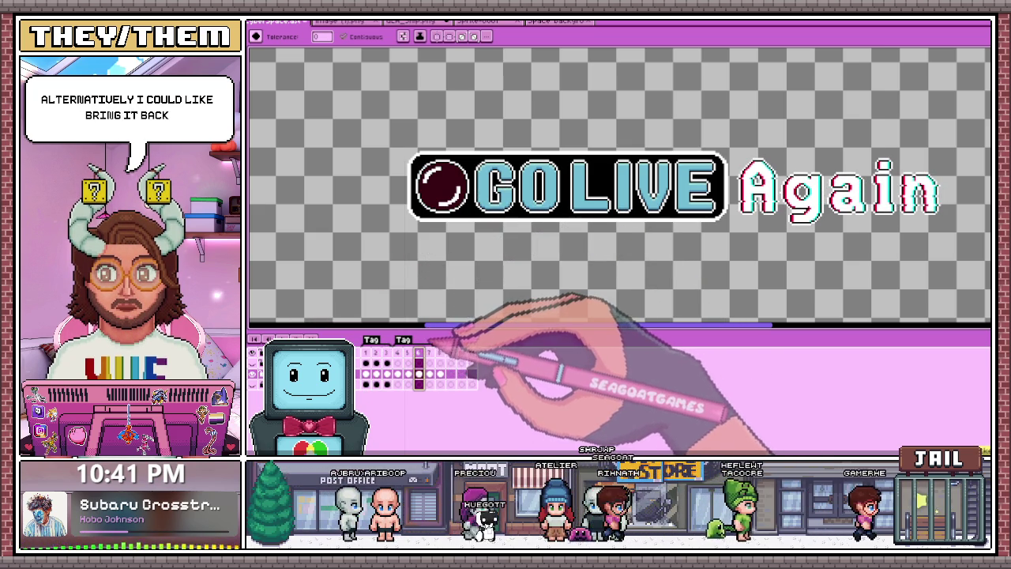
# Compare the bulb glare across the neighbouring frames, then go back two frames
pyautogui.click(408, 352)
pyautogui.hscroll(-3, 380, 237)
pyautogui.scroll(2, 600, 197)
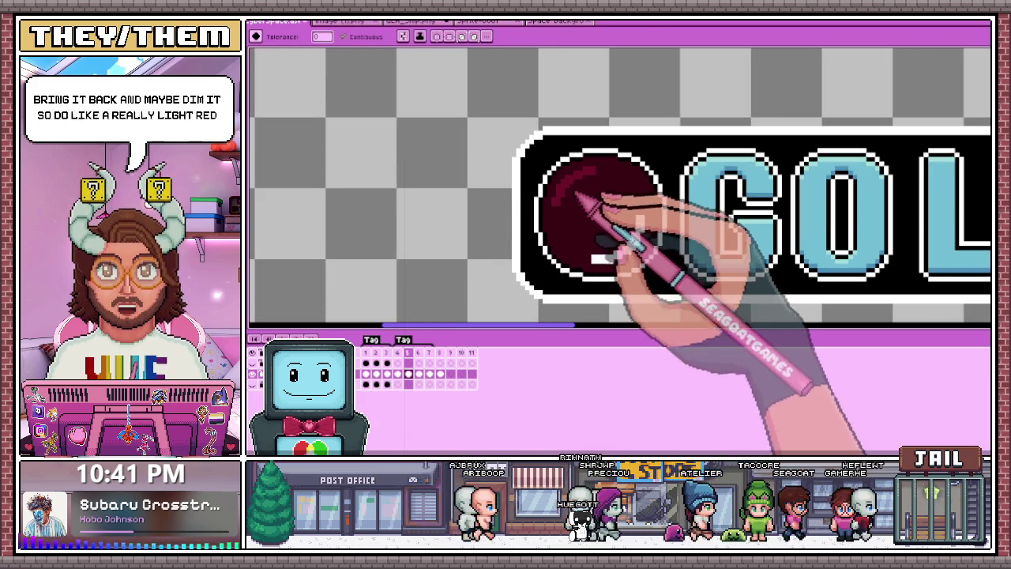
pyautogui.click(419, 352)
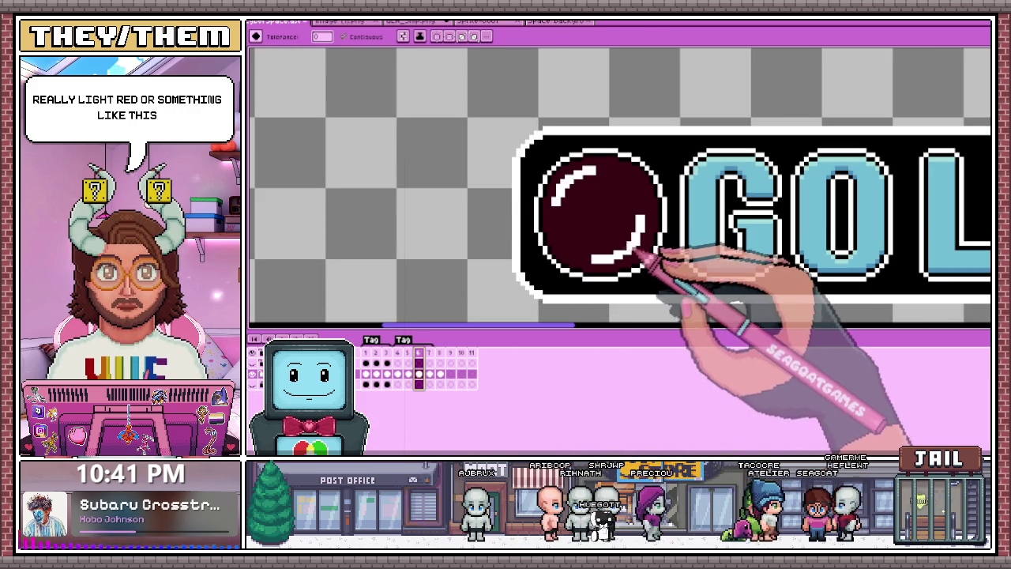
pyautogui.click(429, 353)
pyautogui.scroll(-1, 553, 237)
pyautogui.scroll(-2, 656, 277)
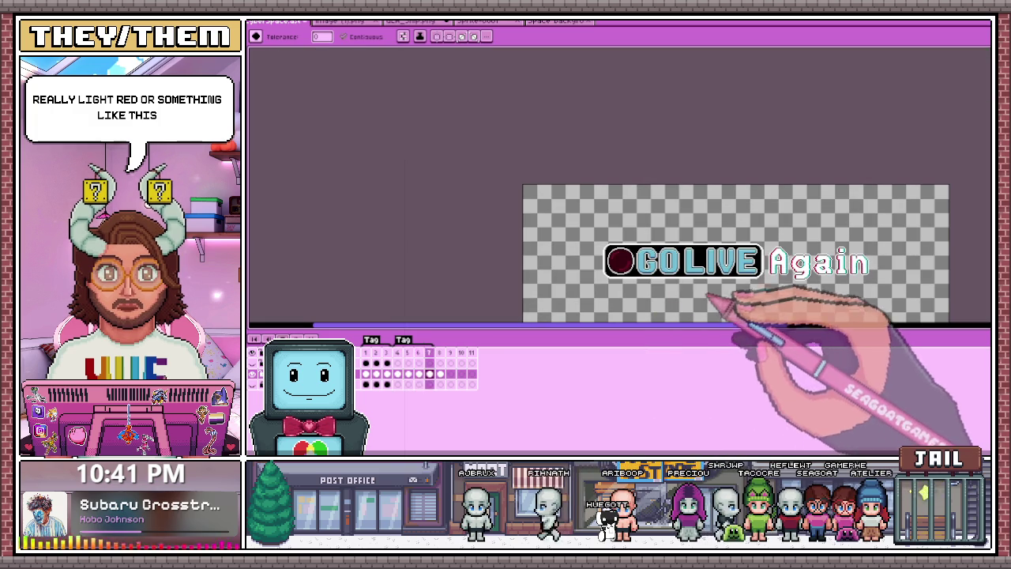
pyautogui.press('Left')
pyautogui.press('Left')
pyautogui.scroll(1, 628, 276)
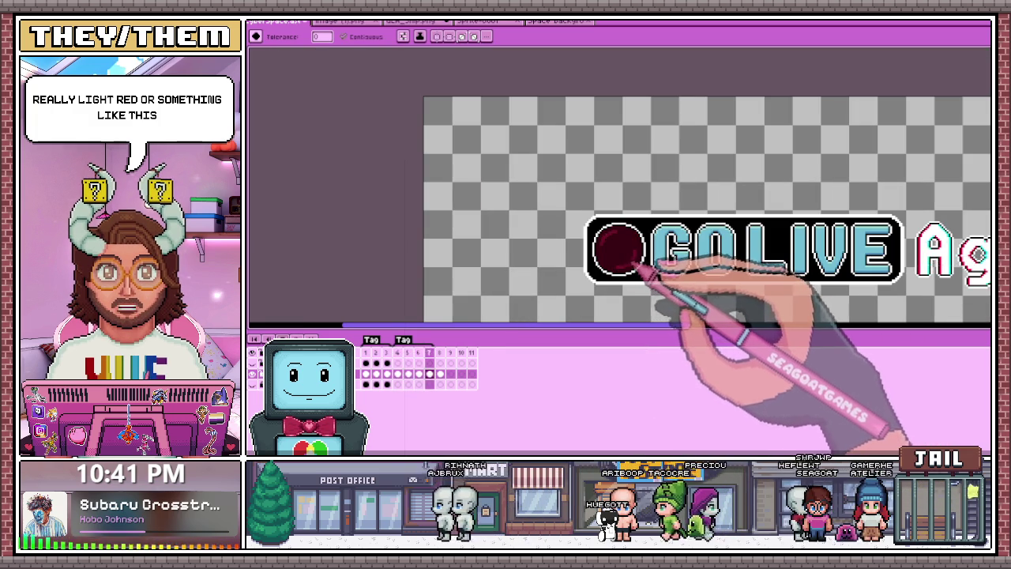
pyautogui.scroll(-1, 640, 265)
pyautogui.scroll(1, 652, 258)
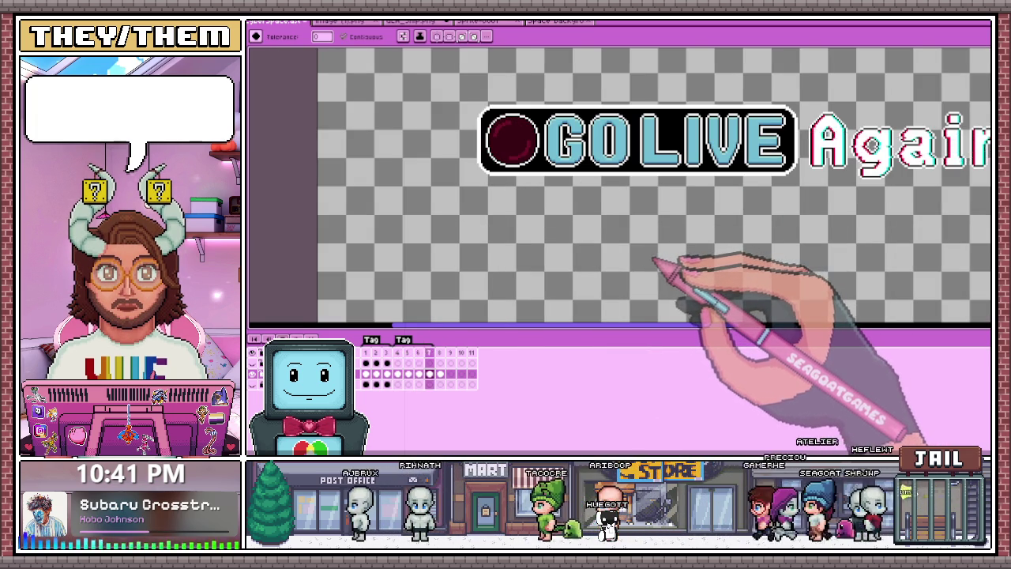
# Jump back and forward two frames and zoom in closely on the record bulb
pyautogui.press('Left')
pyautogui.press('Left')
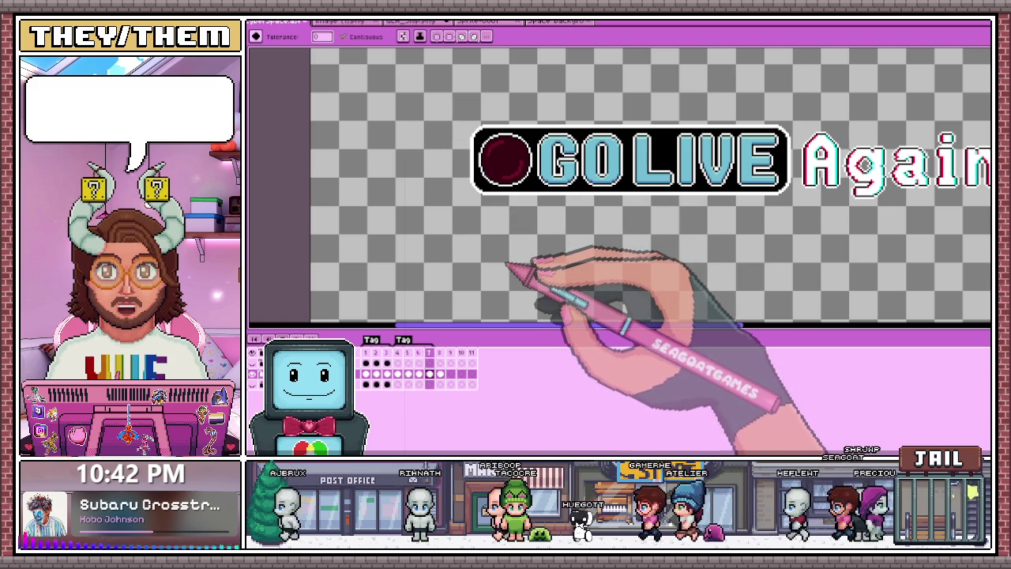
pyautogui.press('Right')
pyautogui.press('Right')
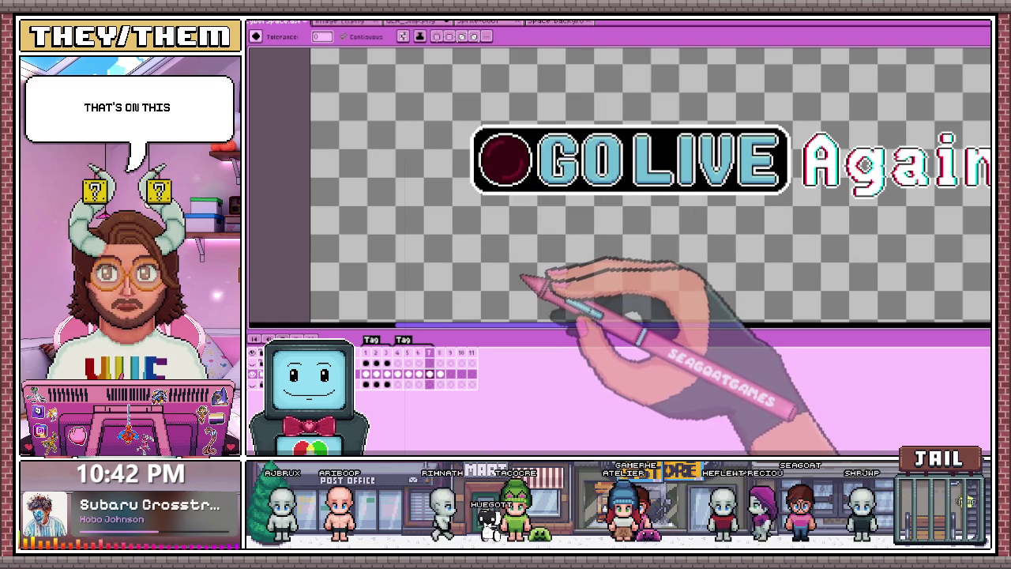
pyautogui.scroll(3, 517, 277)
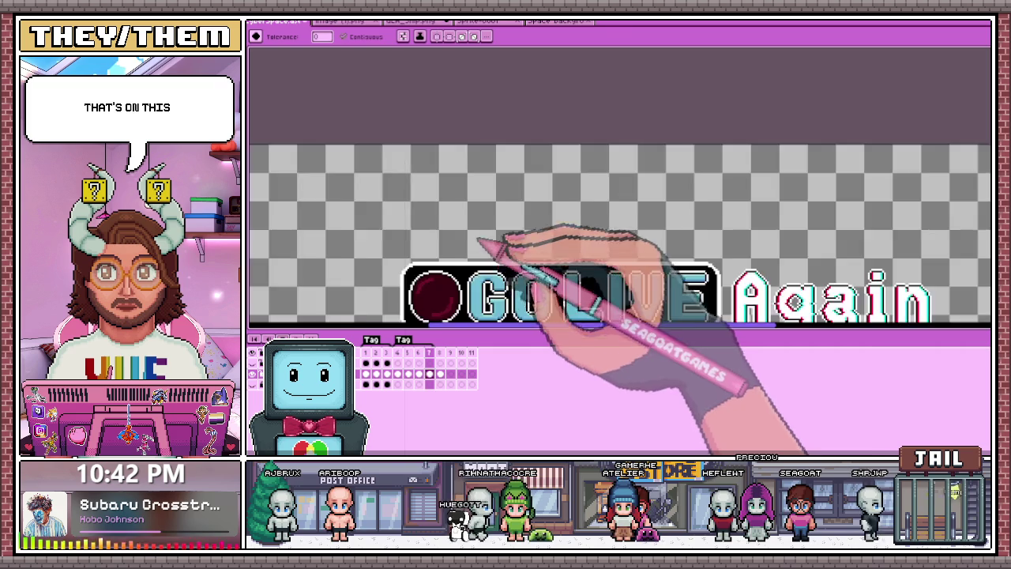
pyautogui.scroll(-2, 478, 244)
pyautogui.scroll(1, 463, 244)
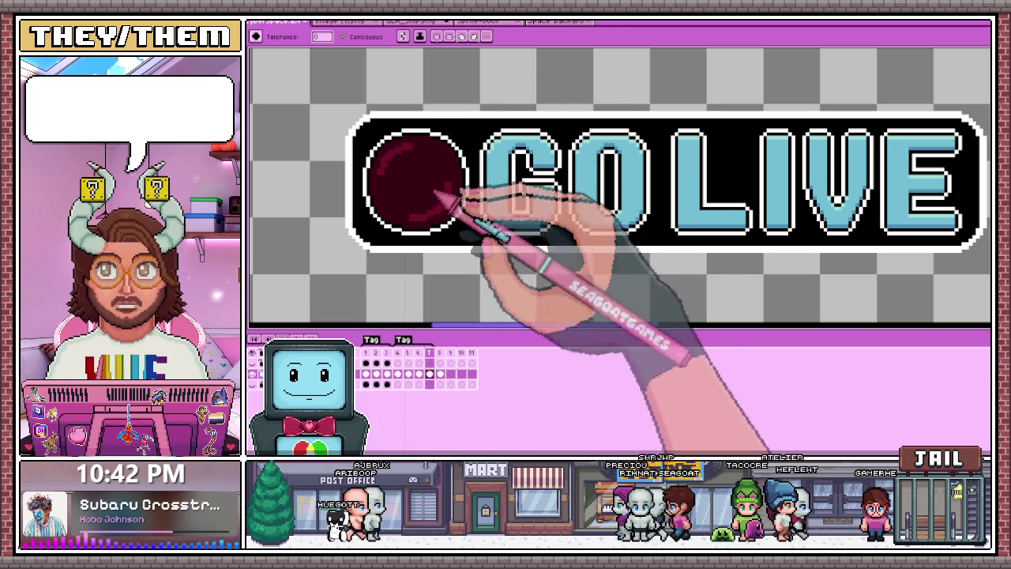
pyautogui.scroll(-2, 474, 277)
pyautogui.scroll(-3, 426, 239)
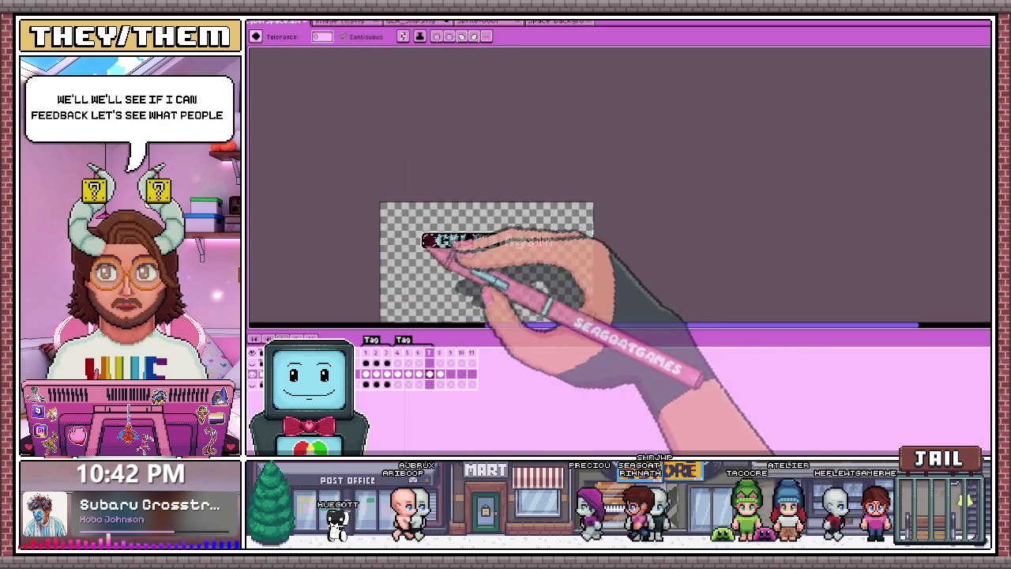
pyautogui.scroll(3, 435, 266)
pyautogui.scroll(-2, 372, 203)
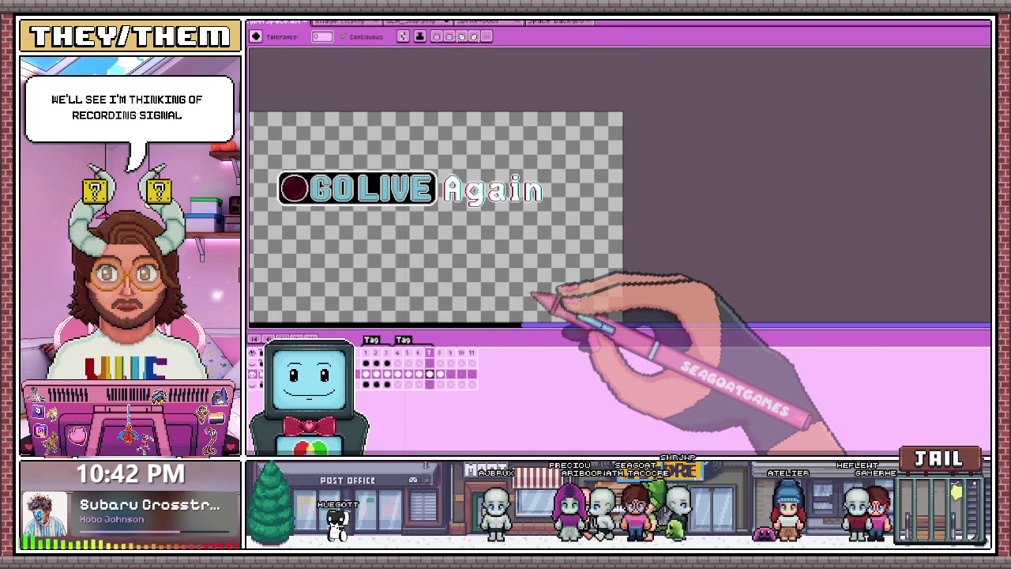
pyautogui.scroll(-2, 530, 290)
pyautogui.scroll(3, 395, 241)
pyautogui.scroll(-2, 361, 198)
pyautogui.scroll(3, 326, 207)
pyautogui.scroll(3, 325, 207)
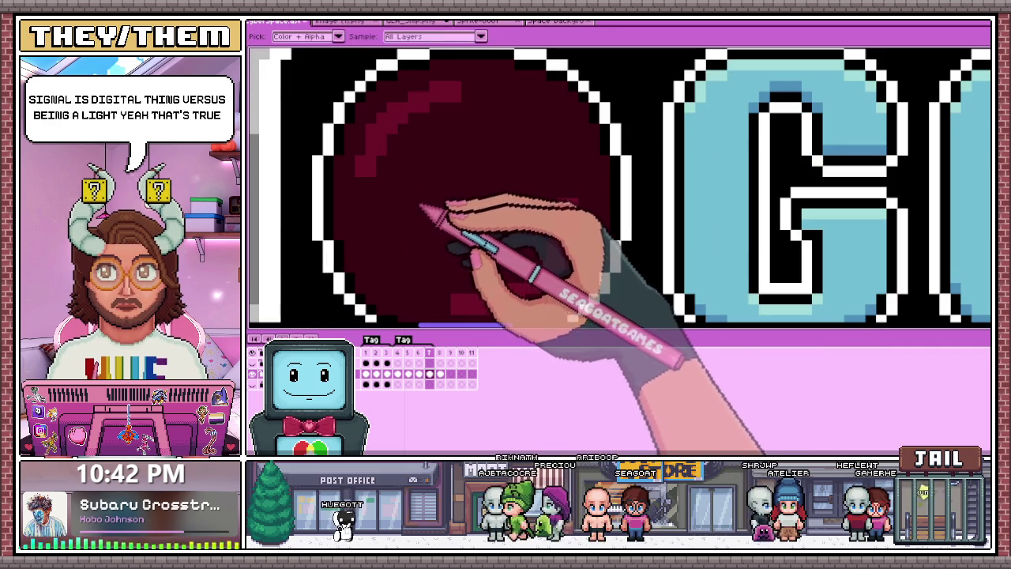
pyautogui.scroll(-1, 442, 182)
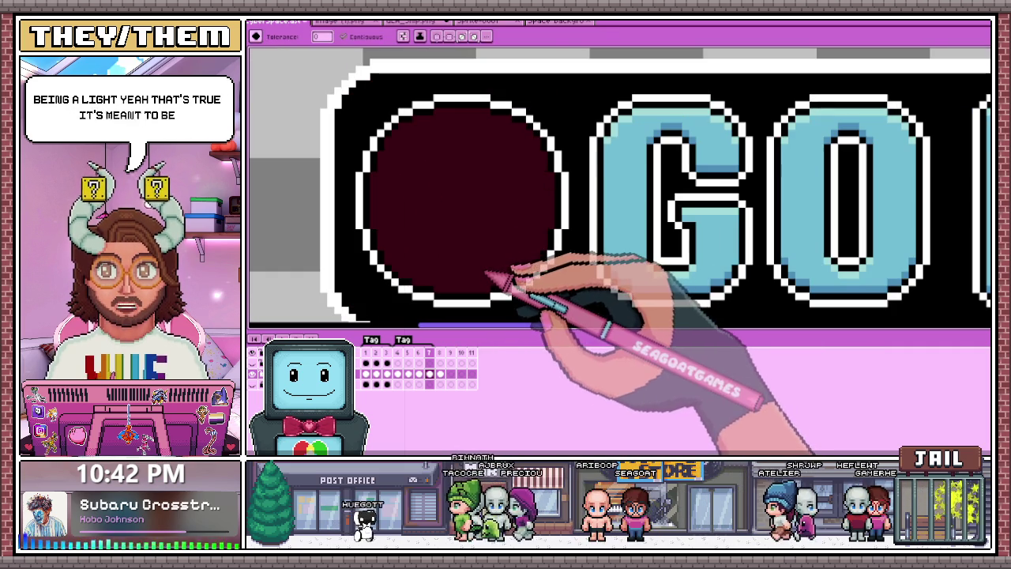
pyautogui.scroll(-2, 429, 316)
pyautogui.scroll(-1, 474, 226)
pyautogui.scroll(2, 437, 257)
# Sample a colour with the eyedropper and bucket-fill the record bulb with it
pyautogui.press('i')
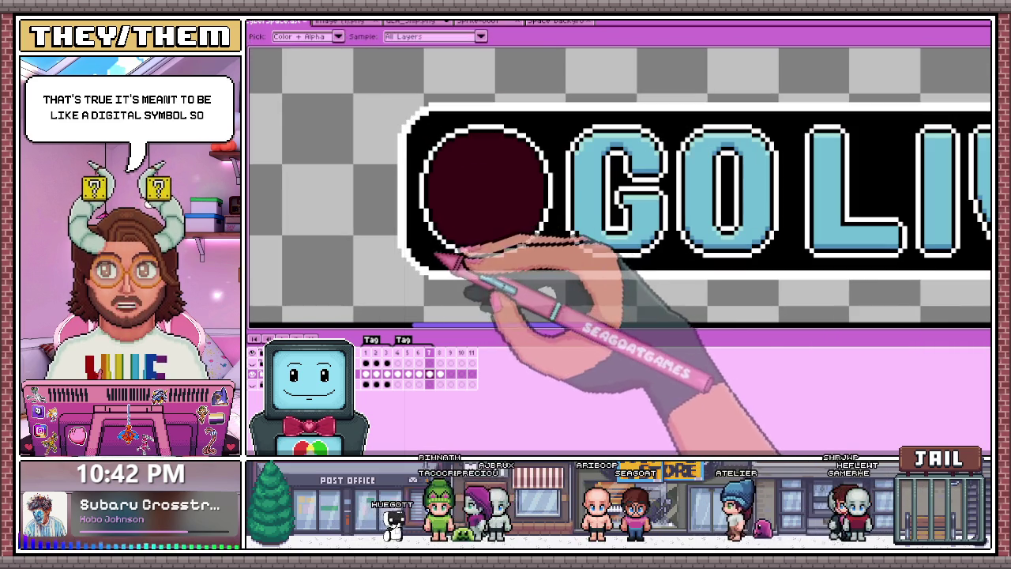
pyautogui.click(433, 258)
pyautogui.press('g')
pyautogui.click(478, 223)
pyautogui.scroll(-1, 487, 286)
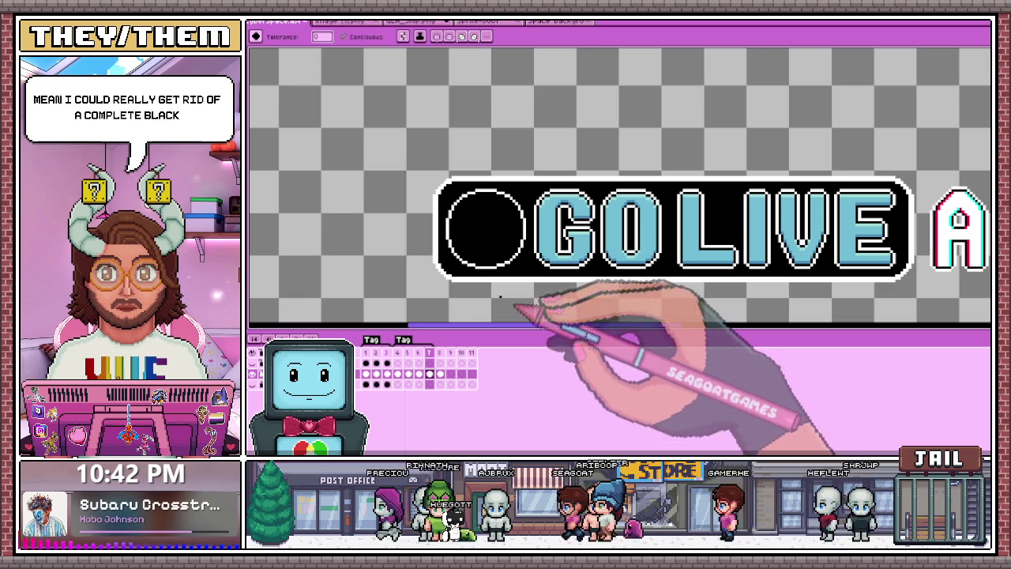
pyautogui.scroll(1, 515, 304)
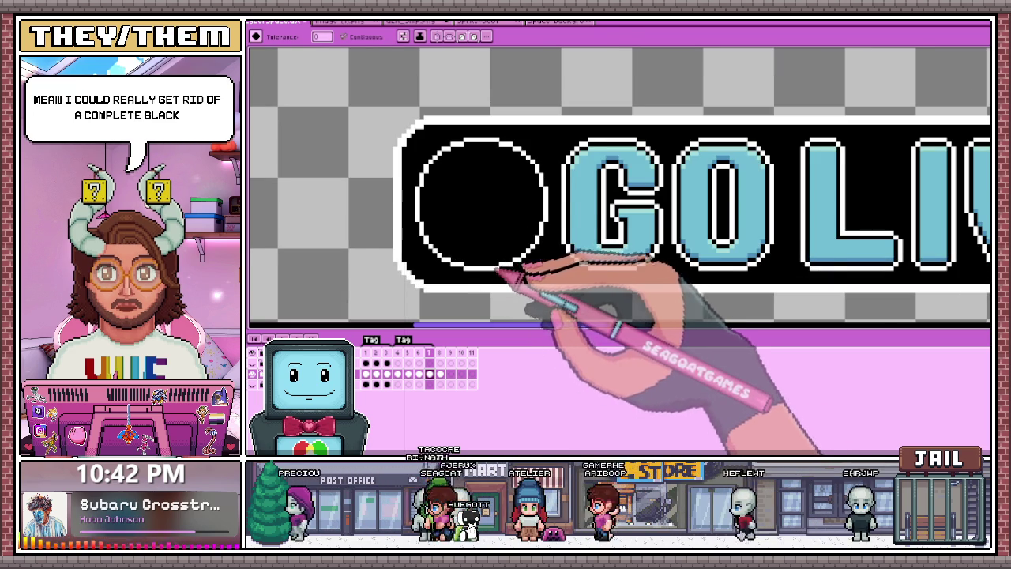
pyautogui.scroll(-1, 499, 306)
# Fill the empty bulb with dark red, then undo that fill
pyautogui.click(482, 214)
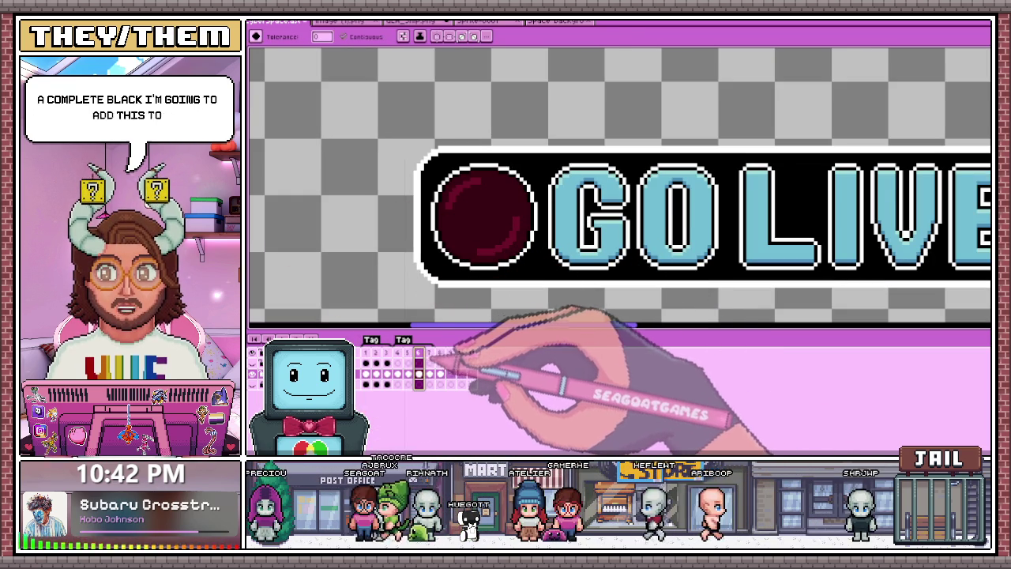
pyautogui.press('i')
pyautogui.press('g')
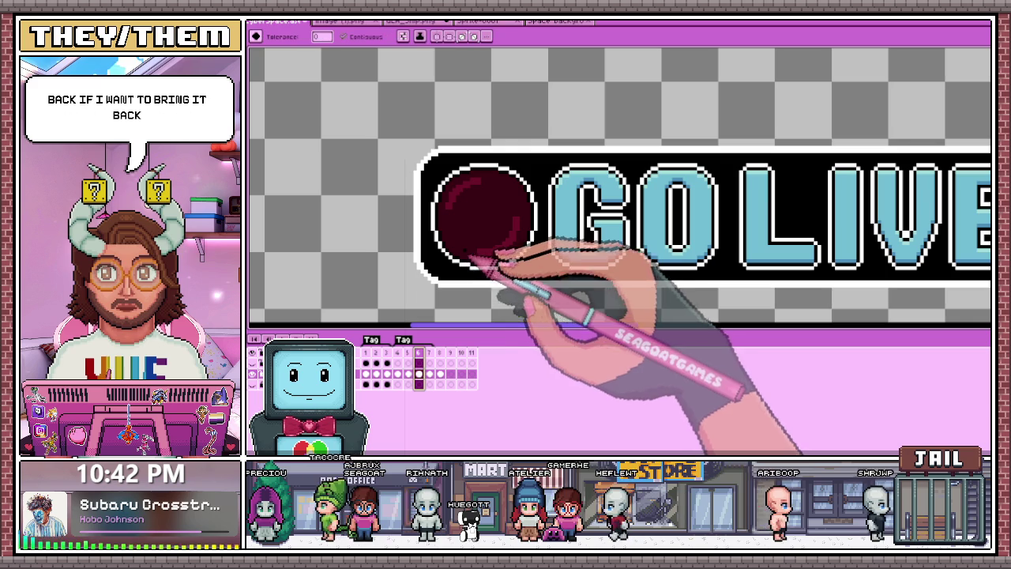
pyautogui.hotkey('ctrl', 'z')
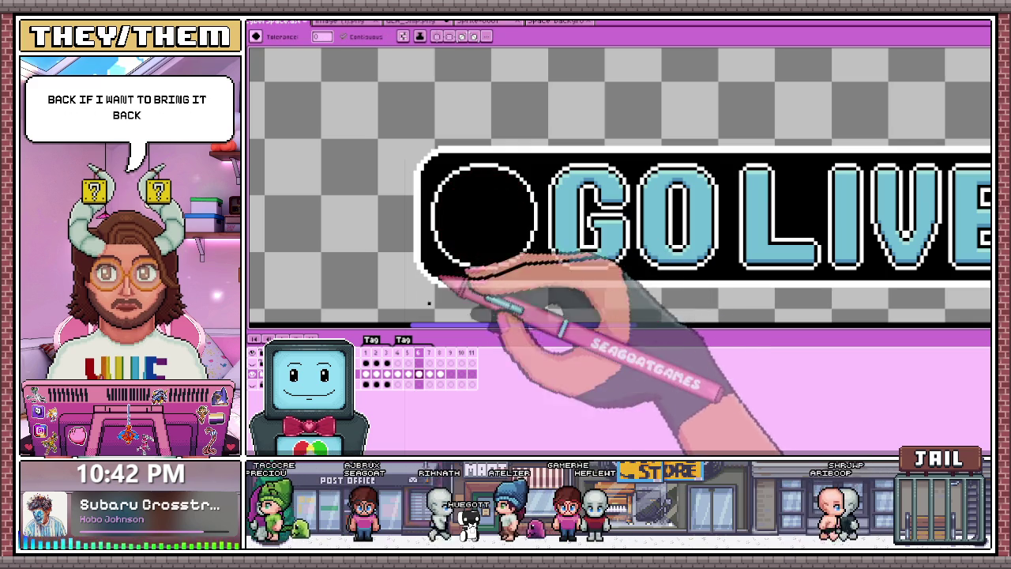
# Compare with the bright red bulb frame, then step one frame forward
pyautogui.click(407, 373)
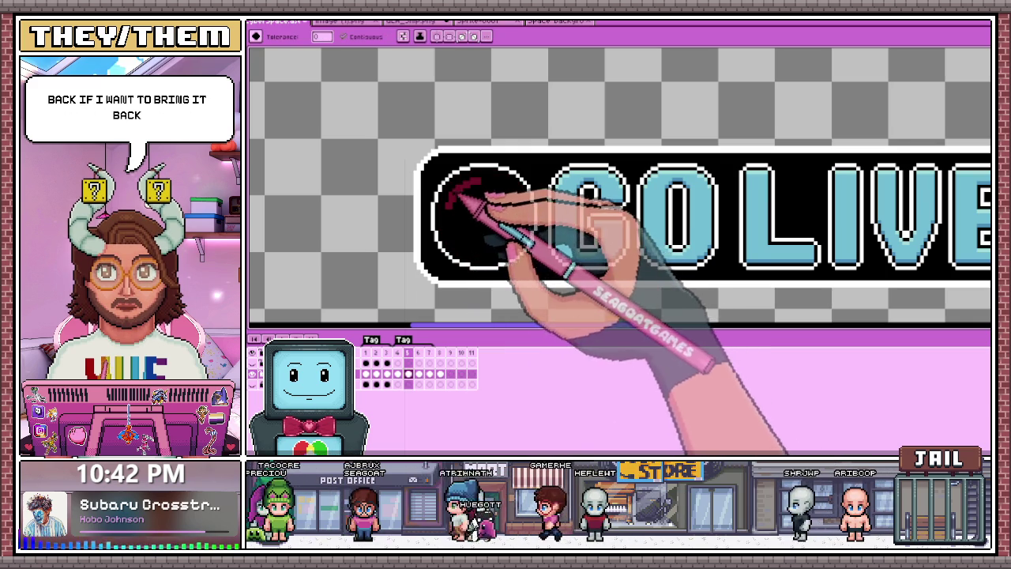
pyautogui.click(398, 356)
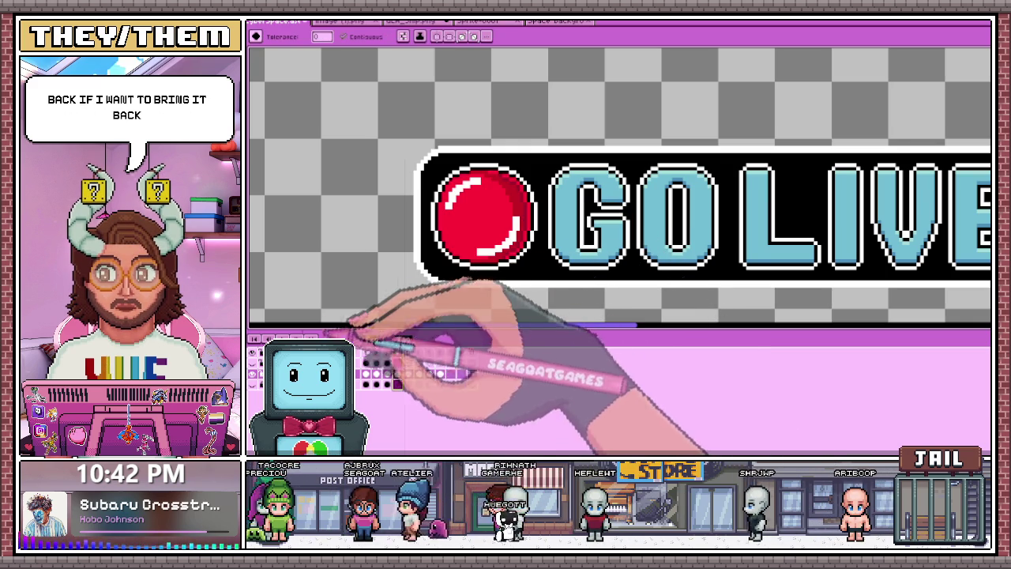
pyautogui.click(408, 373)
pyautogui.scroll(-2, 588, 288)
pyautogui.press('Right')
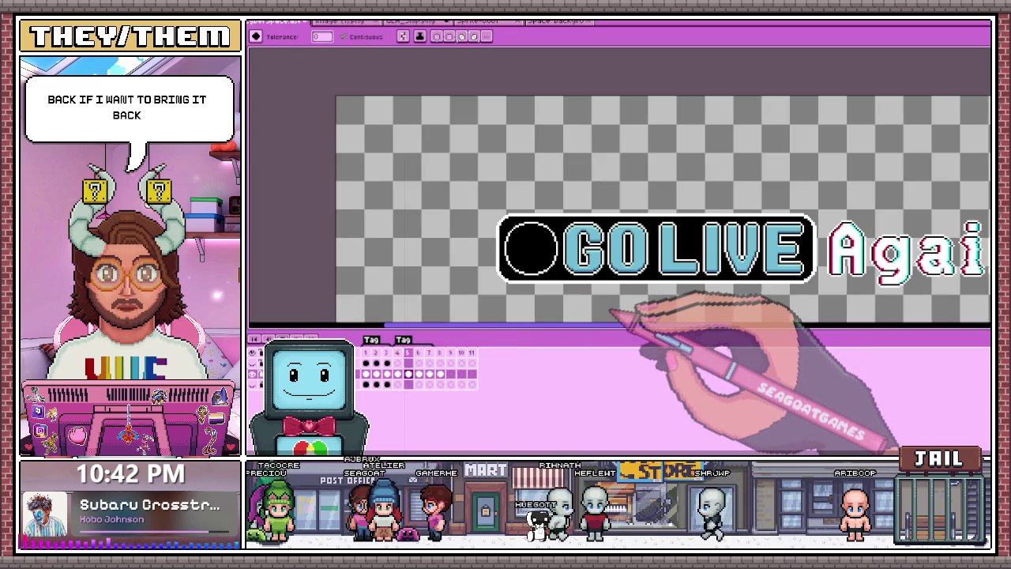
# Zoom in closely on the unlit record bulb
pyautogui.scroll(-2, 622, 318)
pyautogui.scroll(1, 641, 318)
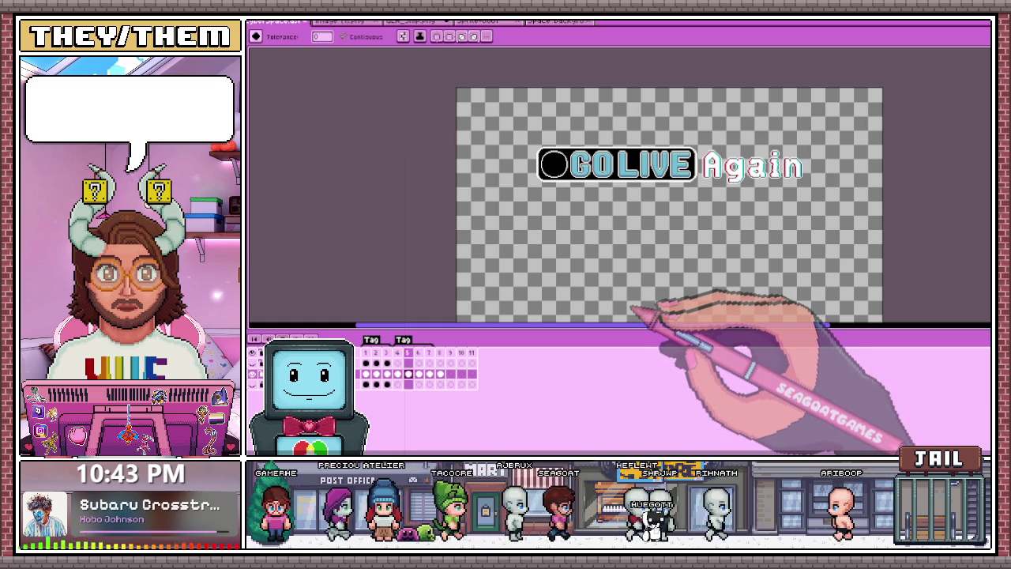
pyautogui.scroll(-1, 624, 285)
pyautogui.scroll(2, 632, 252)
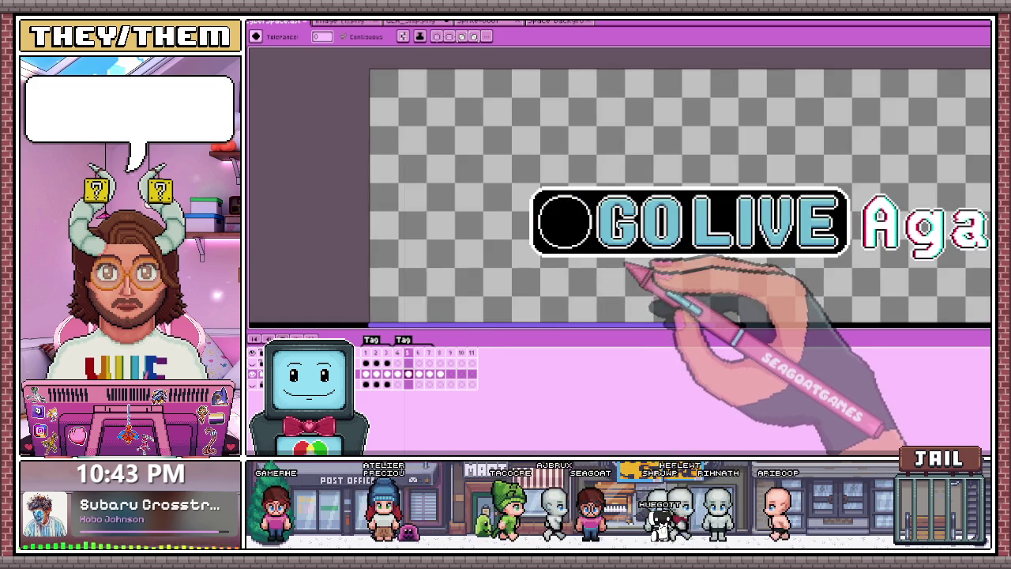
pyautogui.scroll(1, 643, 276)
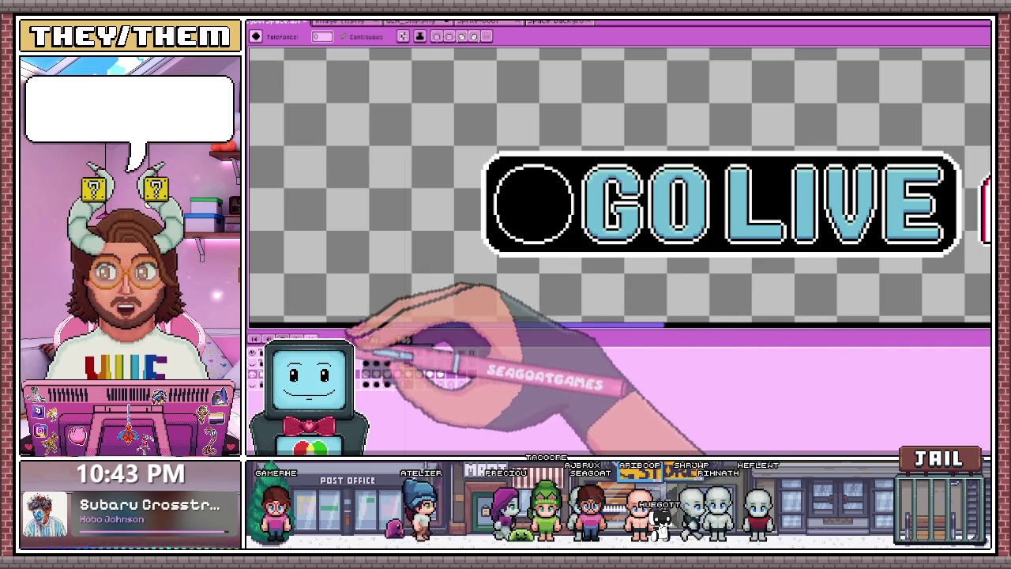
pyautogui.scroll(1, 530, 245)
pyautogui.scroll(1, 536, 247)
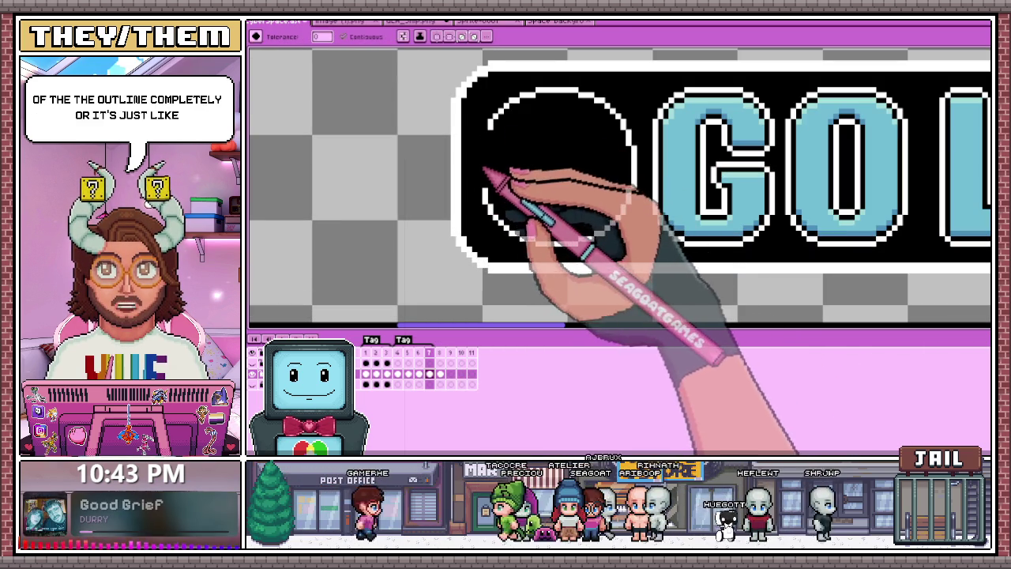
pyautogui.scroll(-3, 499, 218)
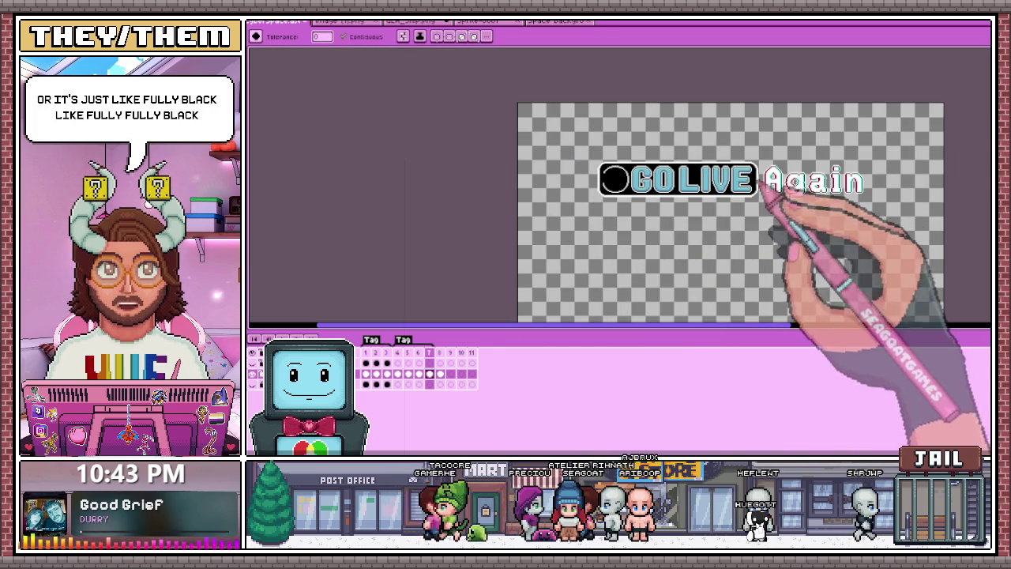
pyautogui.scroll(1, 508, 203)
pyautogui.scroll(2, 339, 208)
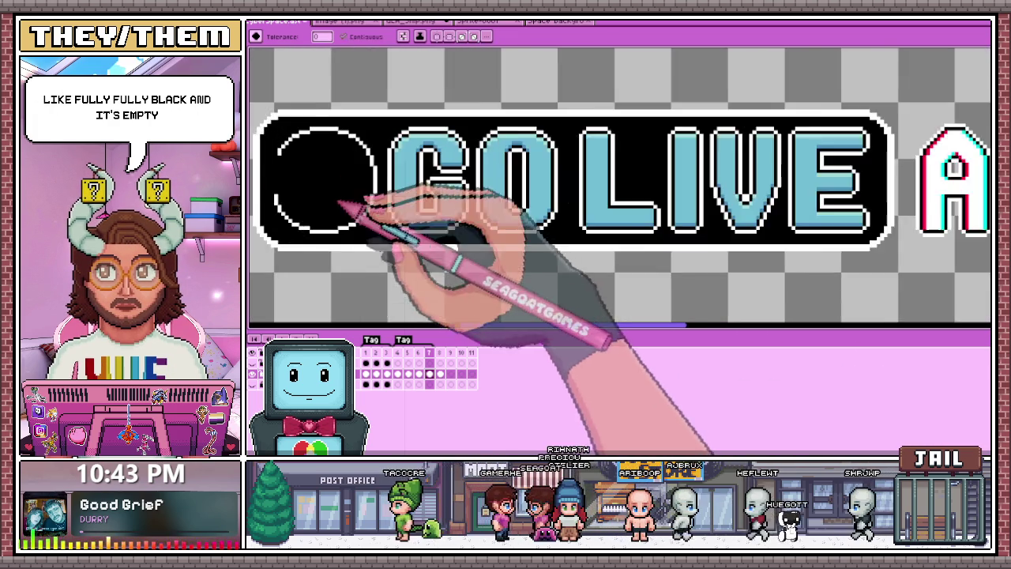
pyautogui.scroll(2, 361, 232)
# Take the Pencil for the bulb's outline, then marquee-select the area around the banner
pyautogui.press('b')
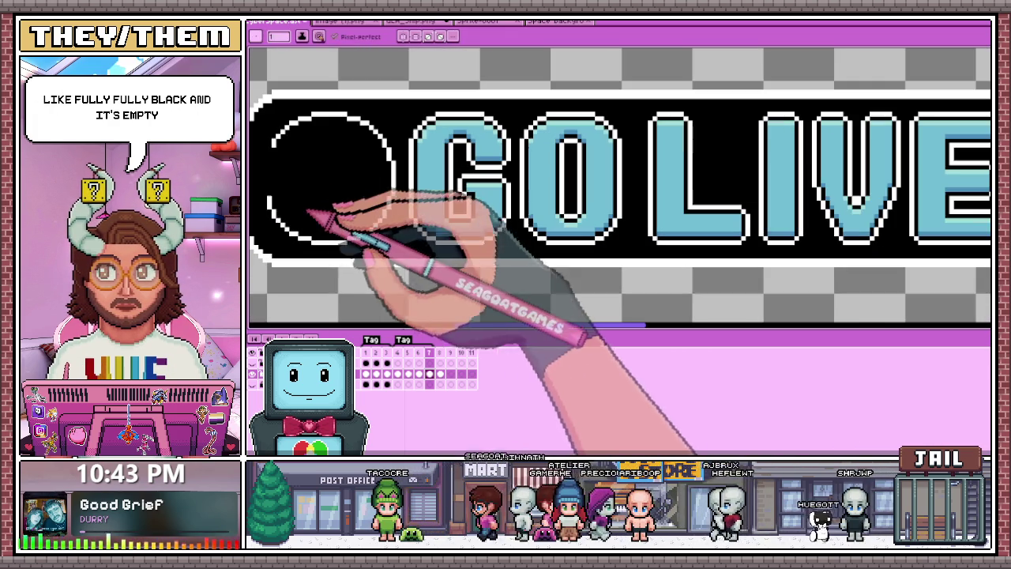
pyautogui.scroll(1, 331, 225)
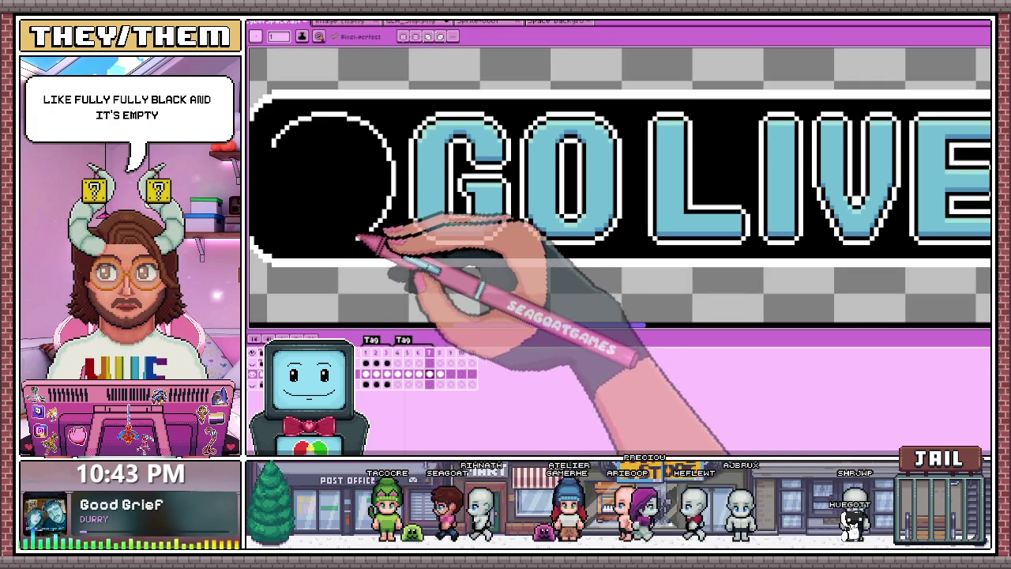
pyautogui.scroll(-2, 348, 181)
pyautogui.scroll(2, 331, 169)
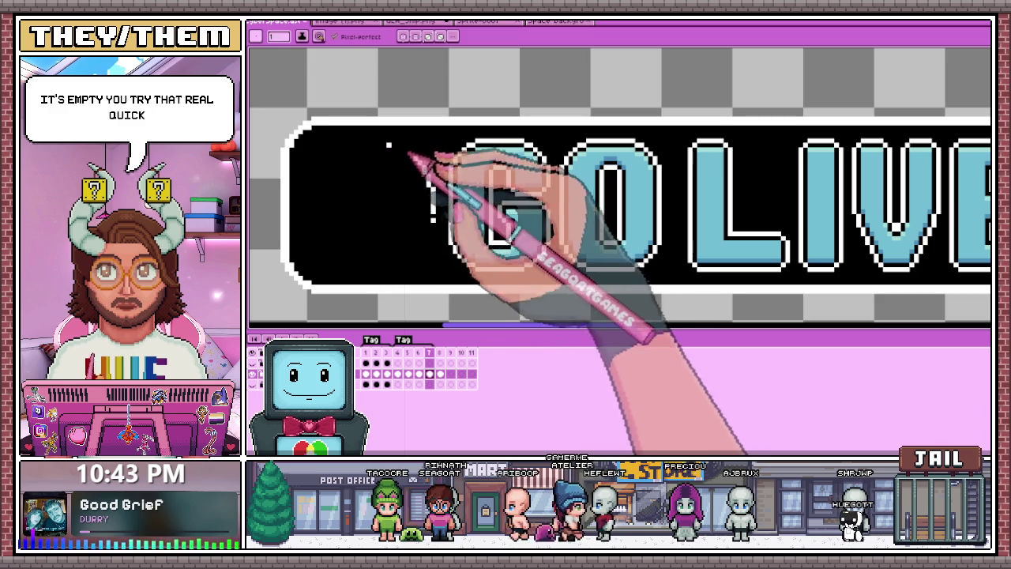
pyautogui.scroll(-1, 399, 158)
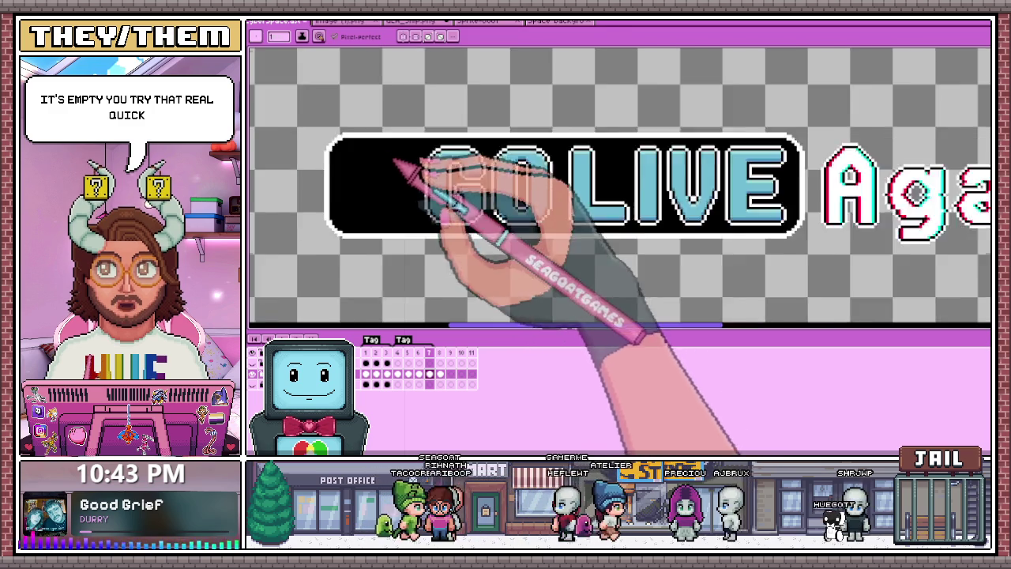
pyautogui.scroll(-1, 426, 190)
pyautogui.press('m')
pyautogui.moveTo(336, 131); pyautogui.dragTo(678, 240)
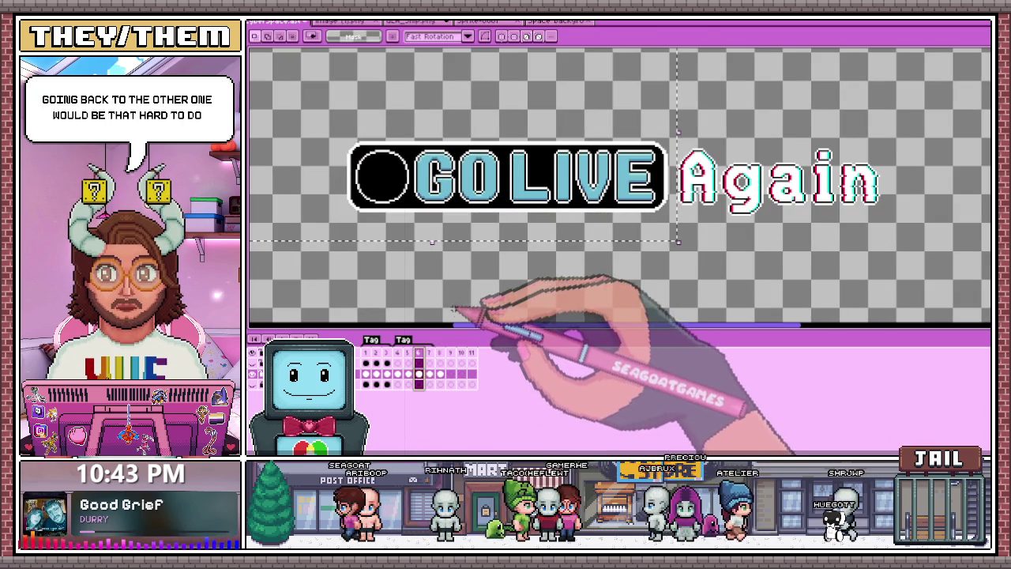
# Clear the selection and compare the red-bulb frame with the unlit-bulb frame
pyautogui.hotkey('ctrl', 'd')
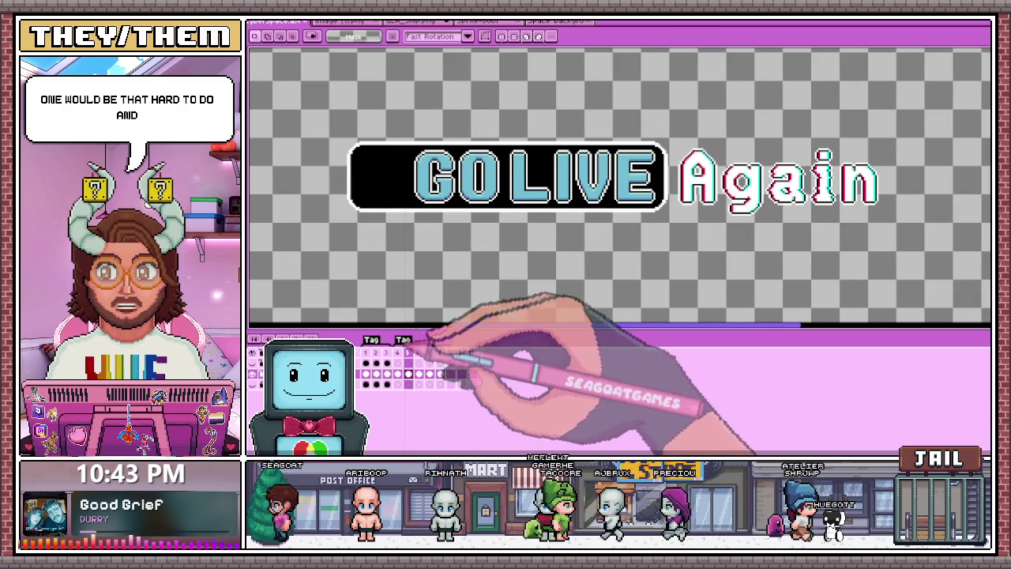
pyautogui.click(398, 353)
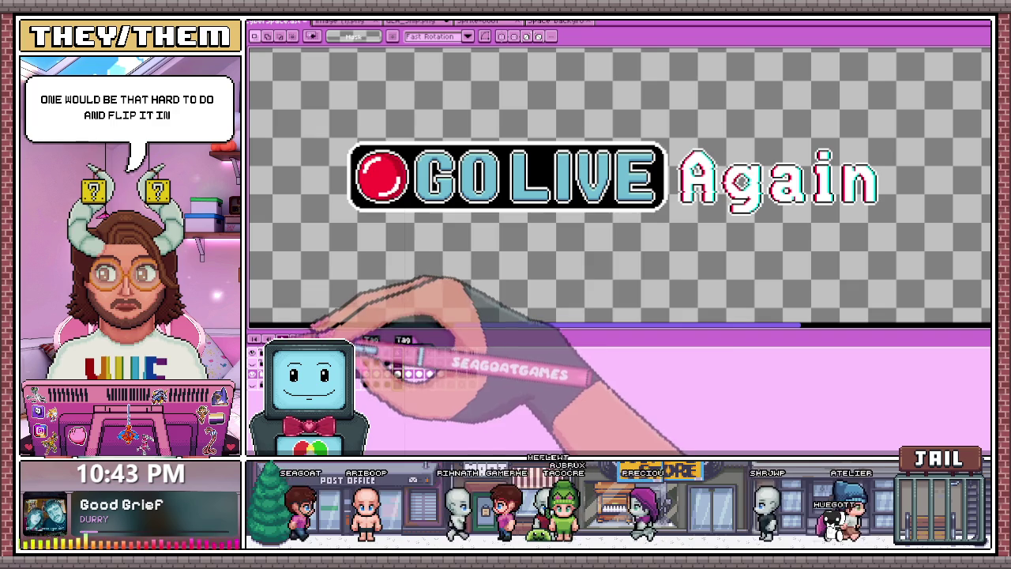
pyautogui.click(429, 353)
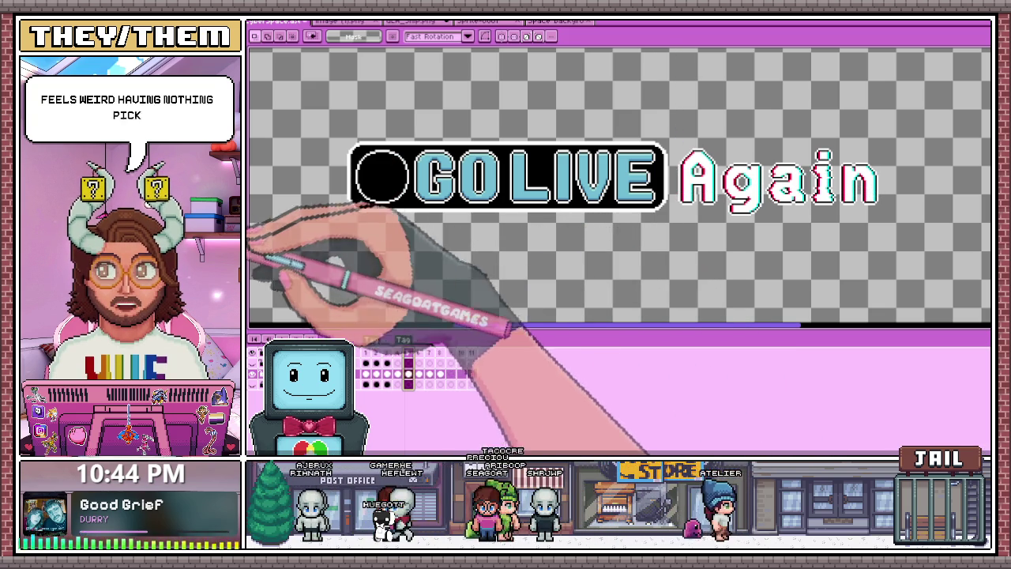
# Flood-fill the black record bulb with dark red using the Paint Bucket
pyautogui.press('g')
pyautogui.click(387, 179)
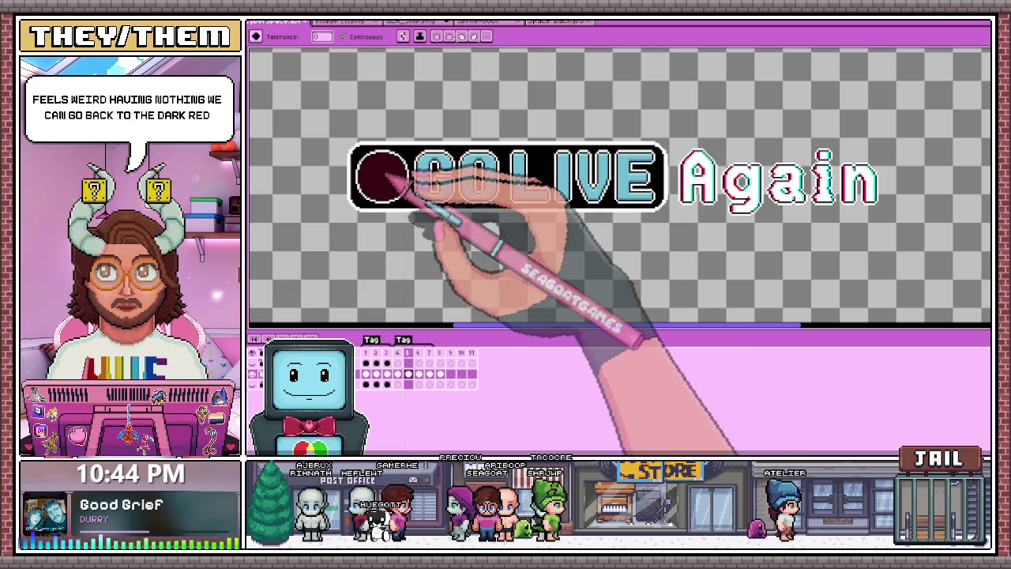
pyautogui.scroll(2, 399, 197)
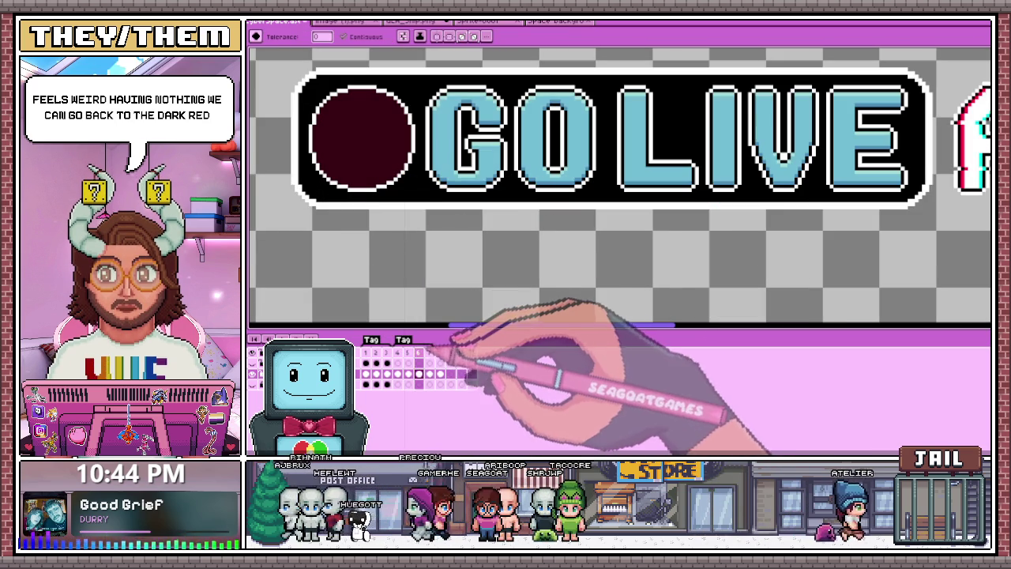
pyautogui.scroll(-3, 473, 312)
pyautogui.scroll(1, 480, 288)
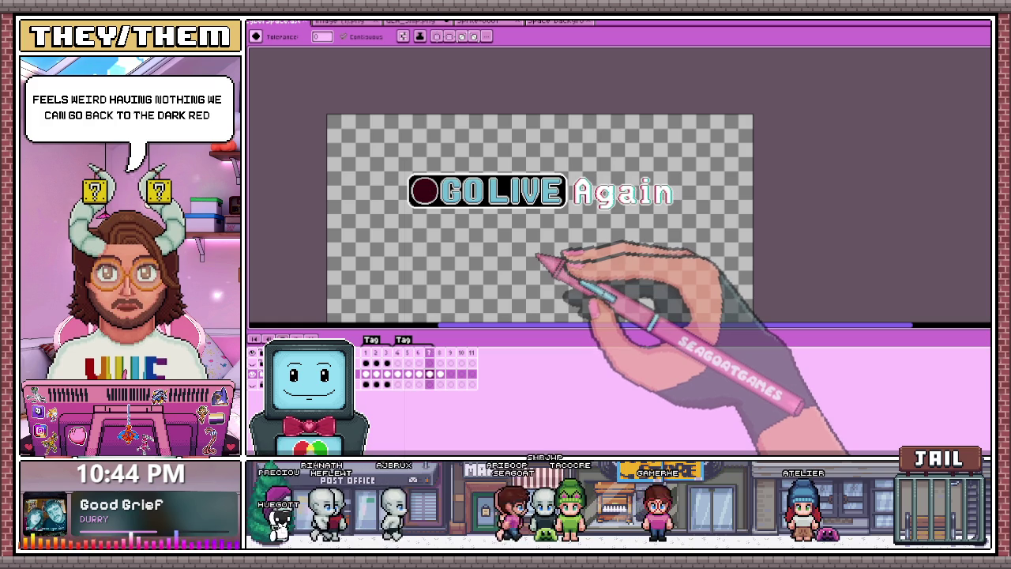
# Step forward a frame and back again to compare the dark red bulb
pyautogui.press('Right')
pyautogui.press('Right')
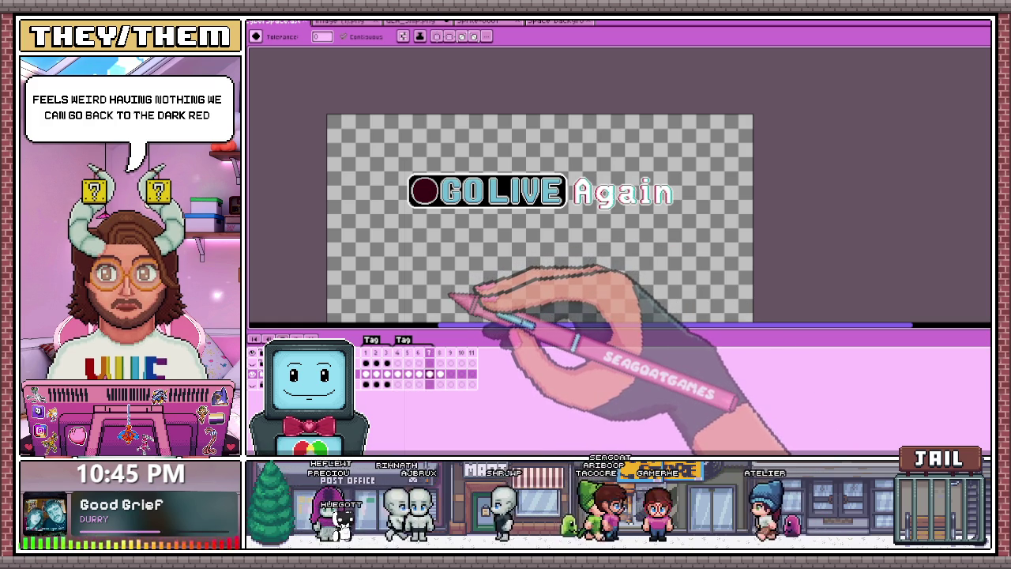
pyautogui.scroll(1, 452, 289)
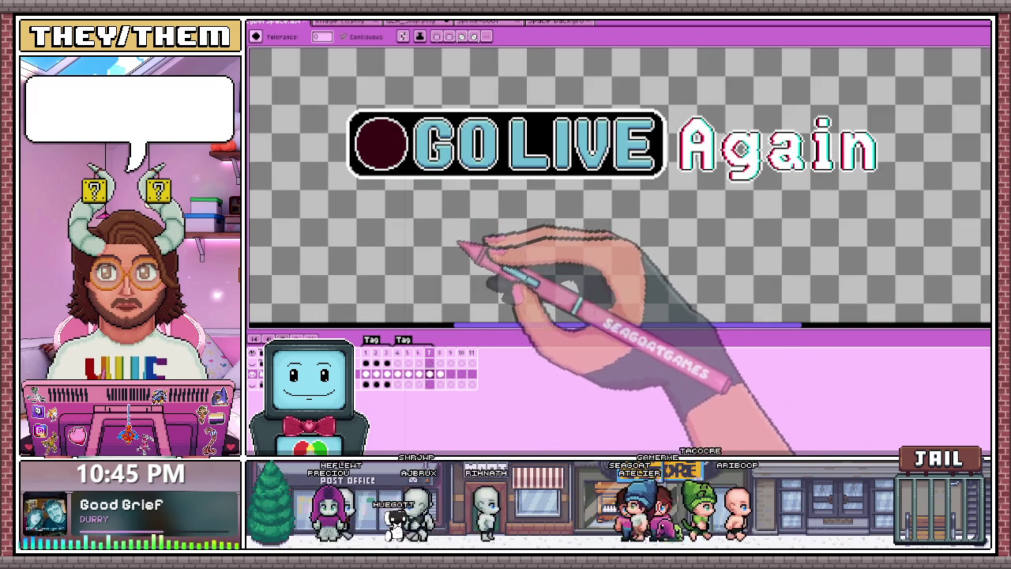
pyautogui.press('Left')
pyautogui.press('Left')
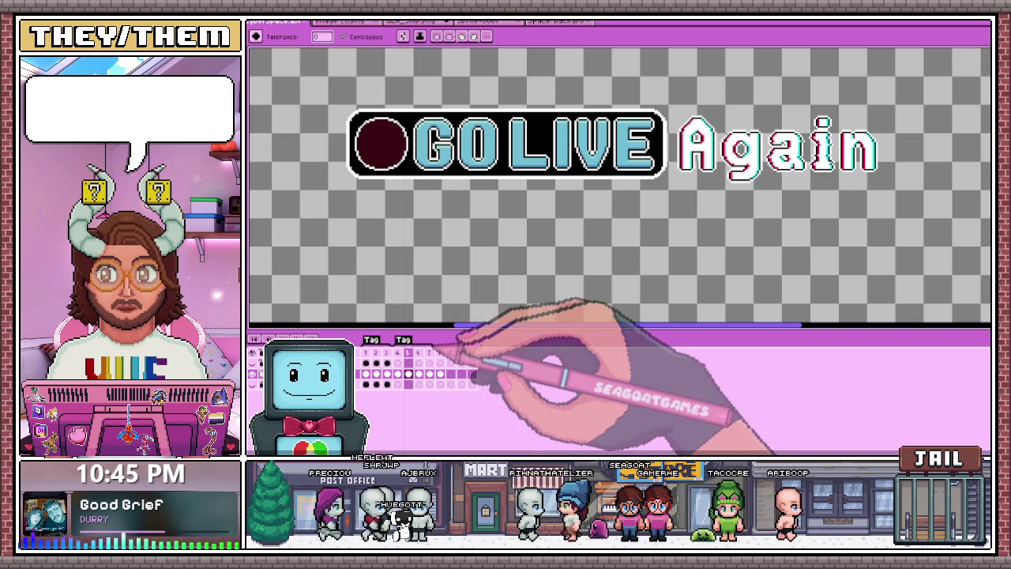
pyautogui.scroll(-2, 553, 300)
pyautogui.scroll(2, 624, 277)
pyautogui.scroll(-2, 474, 281)
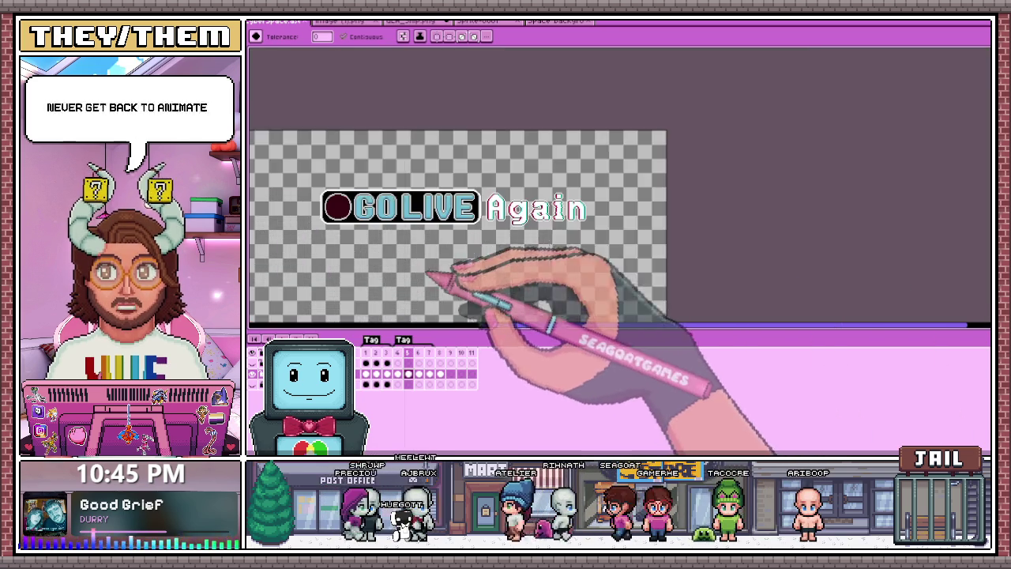
# Go to frame 7 of the animation
pyautogui.scroll(2, 589, 201)
pyautogui.scroll(1, 589, 197)
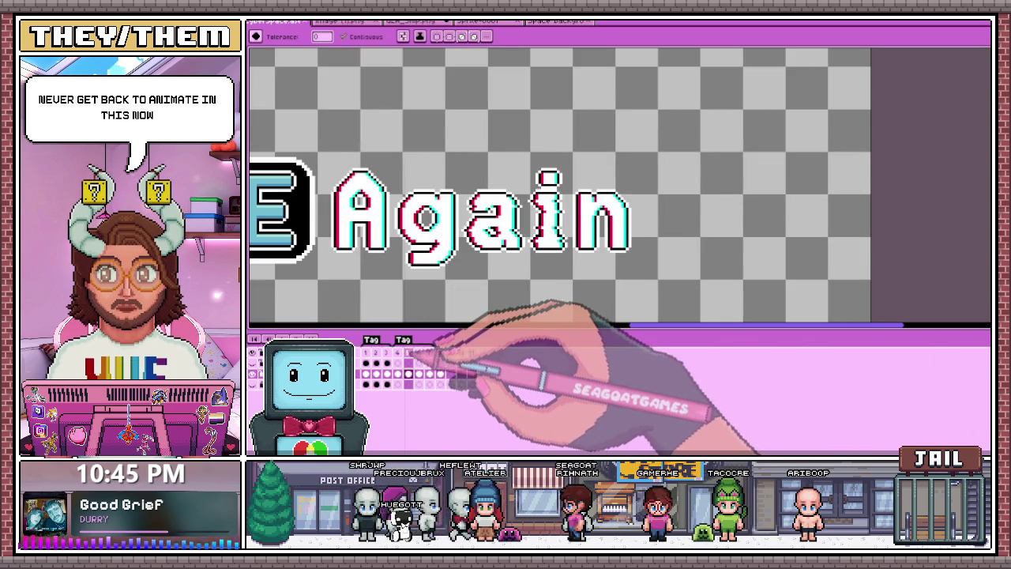
pyautogui.click(407, 352)
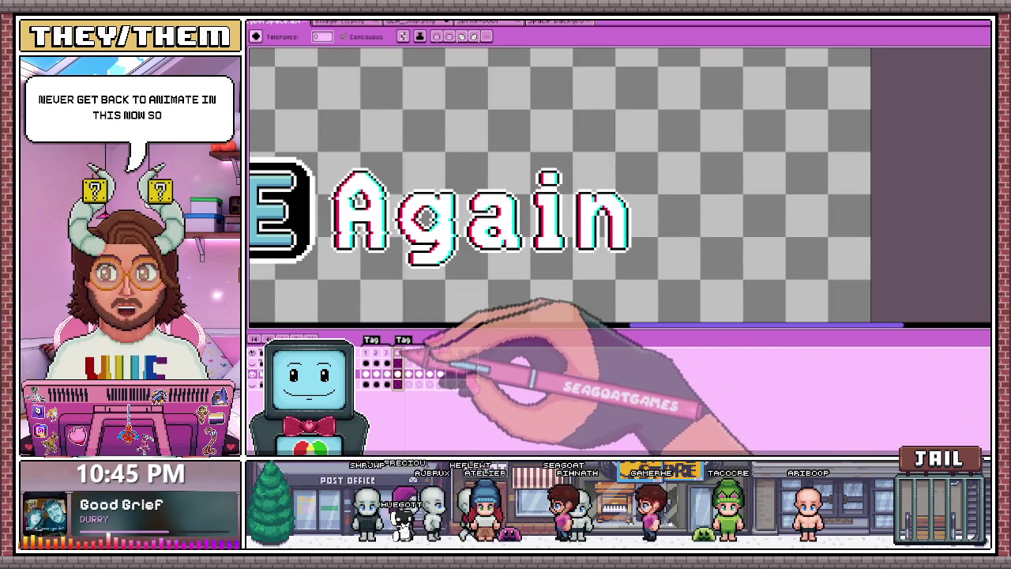
pyautogui.click(429, 352)
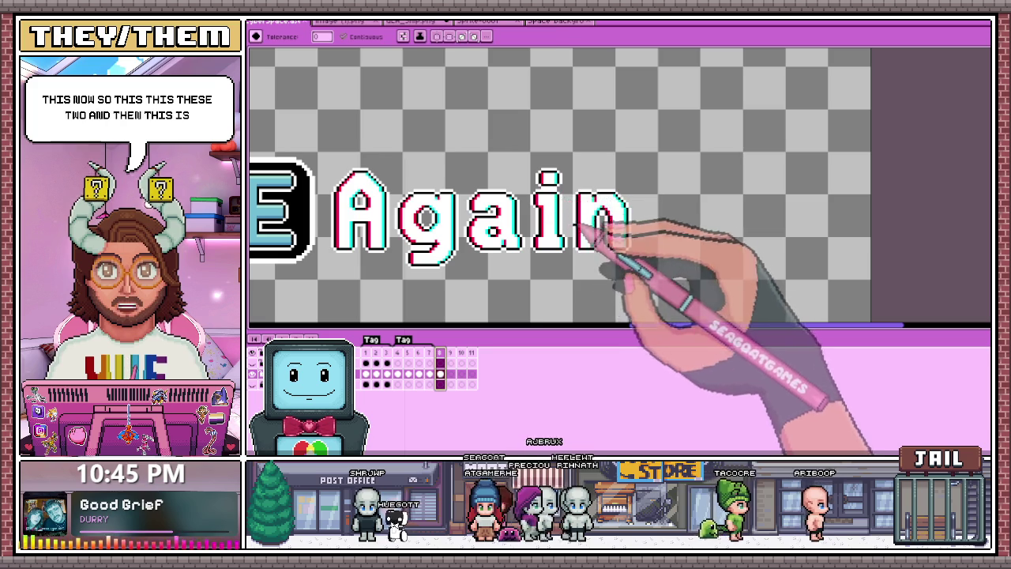
# Marquee-select the 'in' of Again, cut it and paste it back into this frame
pyautogui.press('m')
pyautogui.moveTo(526, 156)
pyautogui.mouseDown()
pyautogui.moveTo(604, 269)
pyautogui.moveTo(655, 270)
pyautogui.mouseUp()
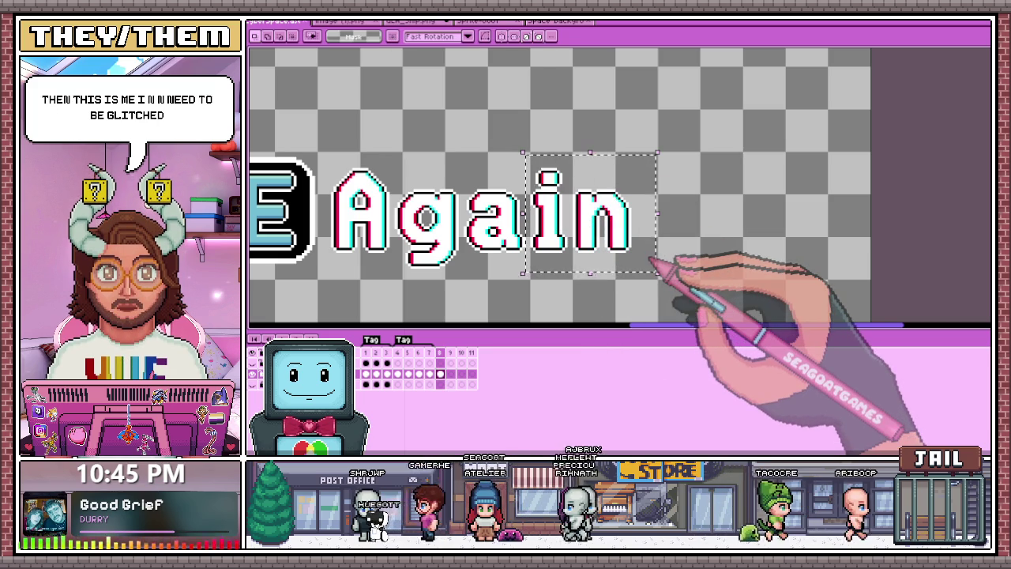
pyautogui.hotkey('ctrl', 'v')
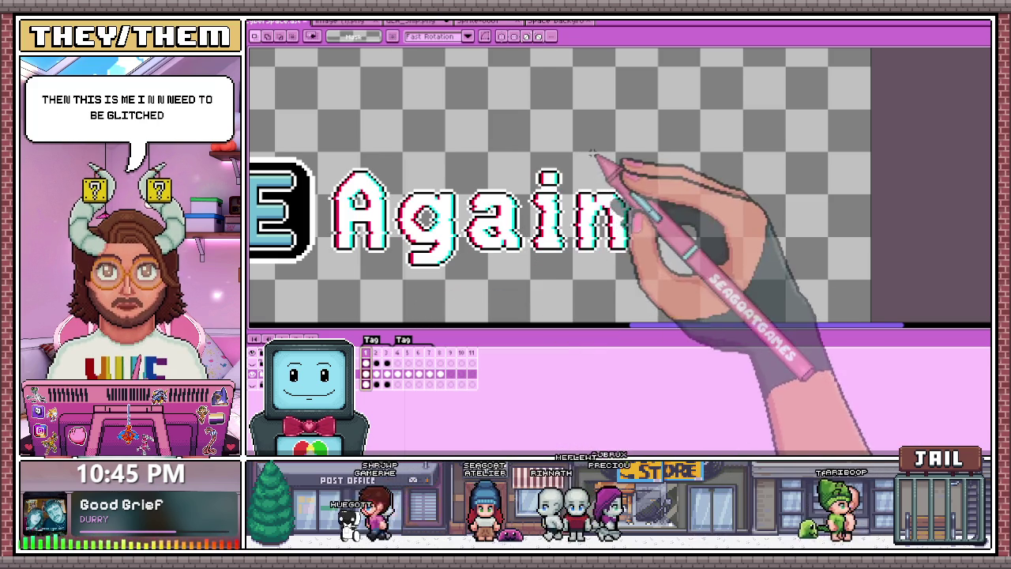
pyautogui.moveTo(527, 156)
pyautogui.mouseDown()
pyautogui.moveTo(588, 263)
pyautogui.moveTo(650, 269)
pyautogui.mouseUp()
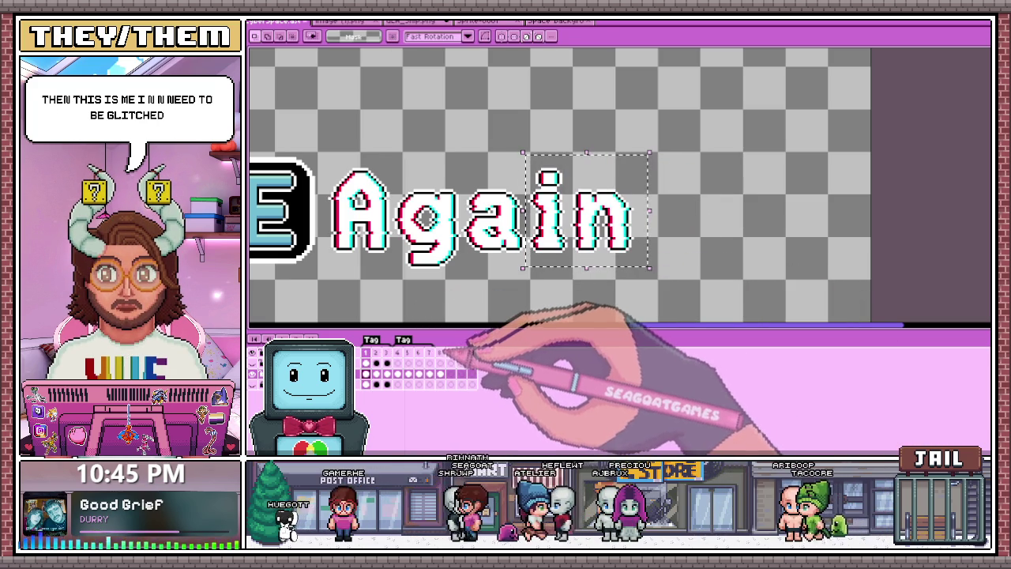
pyautogui.hotkey('ctrl', 'x')
pyautogui.hotkey('ctrl', 'v')
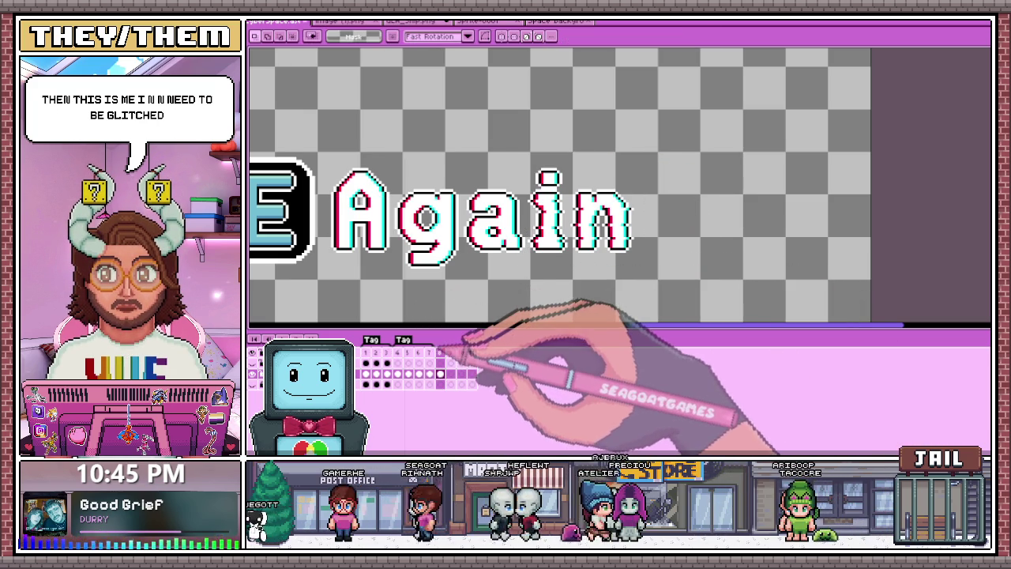
# Zoom out and select the whole GO LIVE Again text
pyautogui.hscroll(-1, 520, 259)
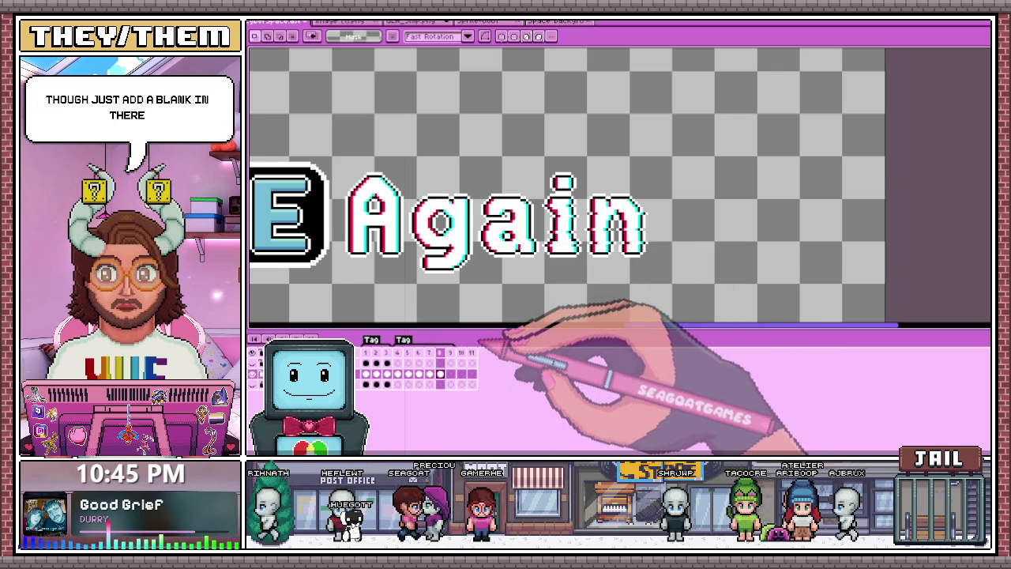
pyautogui.press('-')
pyautogui.press('-')
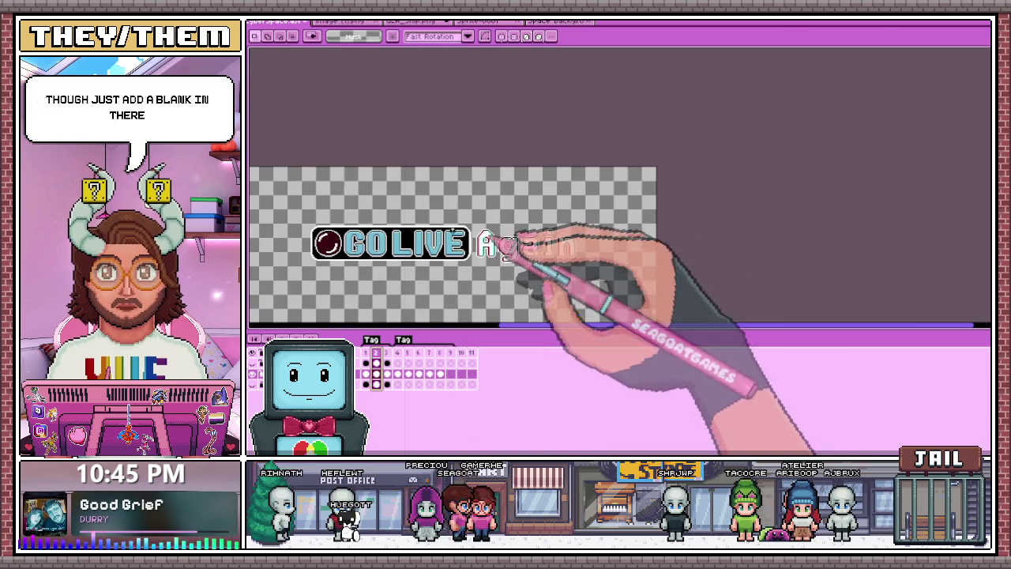
pyautogui.moveTo(282, 218); pyautogui.dragTo(615, 284)
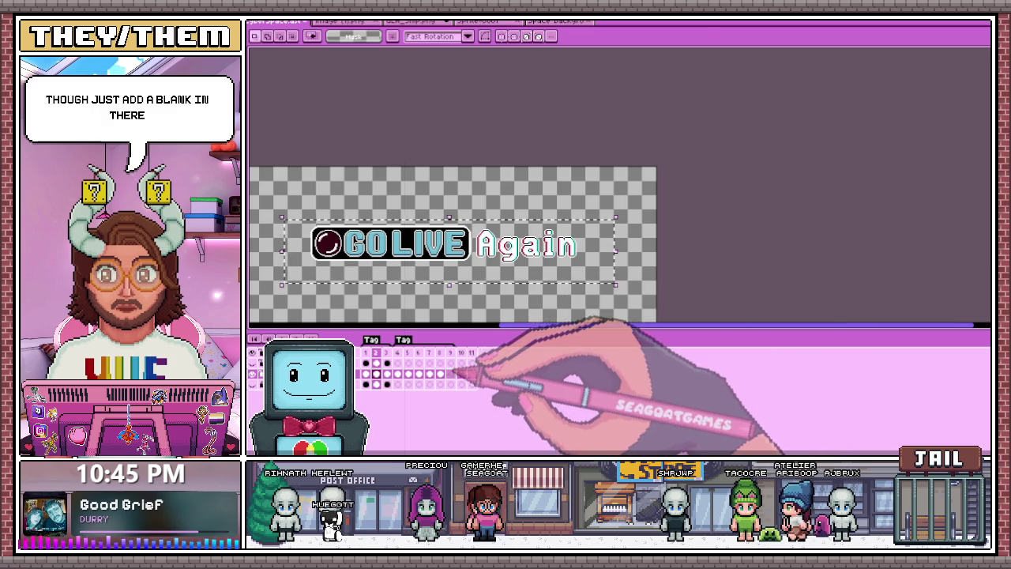
# Stop playback, go to an unlit-bulb frame and fill the bulb's white highlight dark red
pyautogui.hotkey('ctrl', 'z')
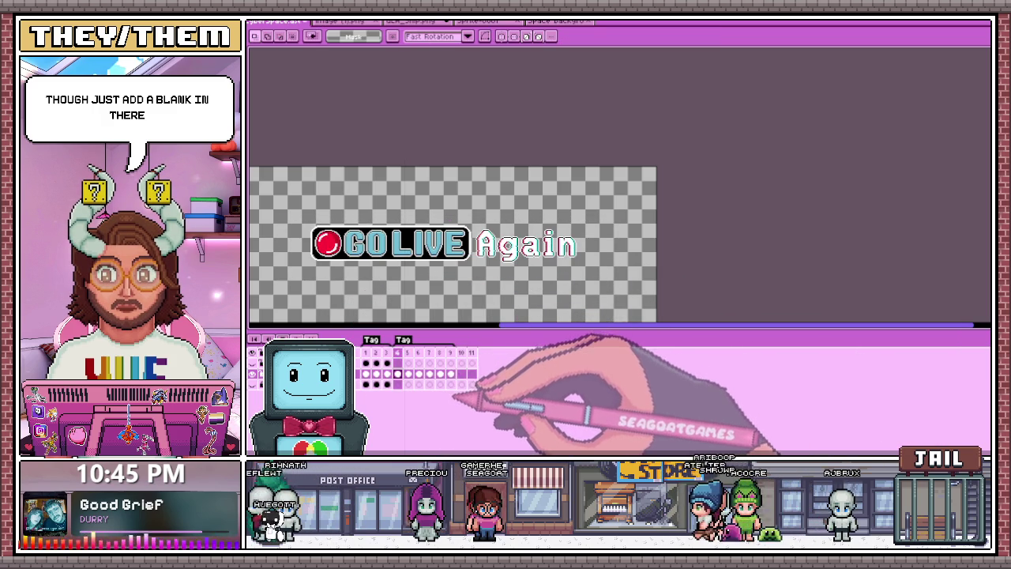
pyautogui.click(365, 352)
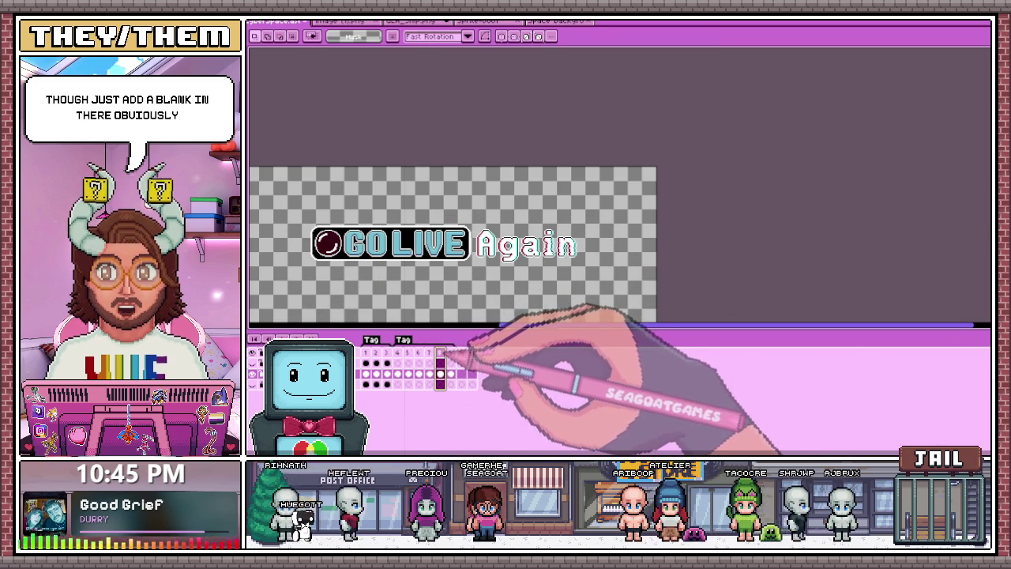
pyautogui.scroll(3, 338, 237)
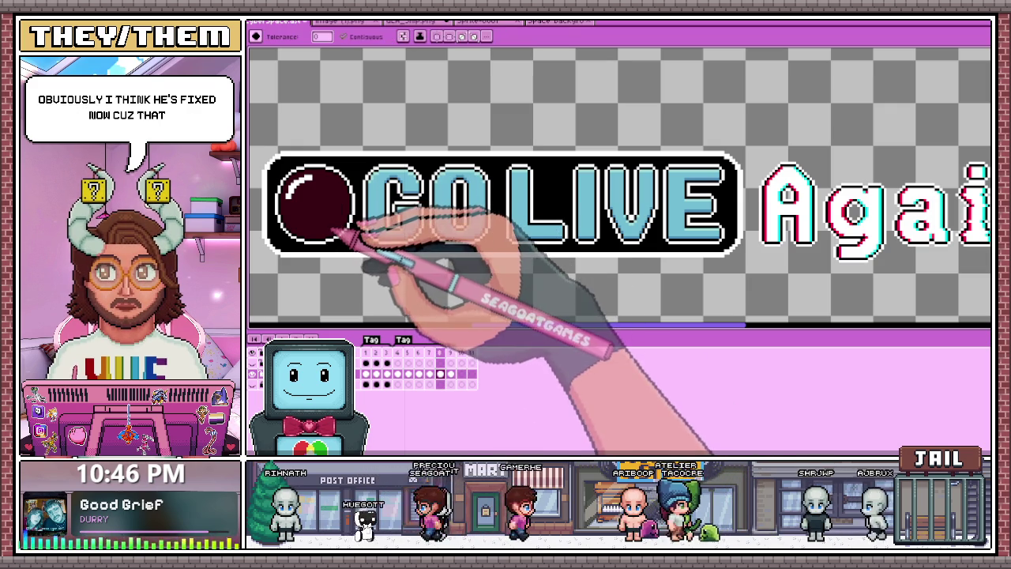
pyautogui.click(304, 185)
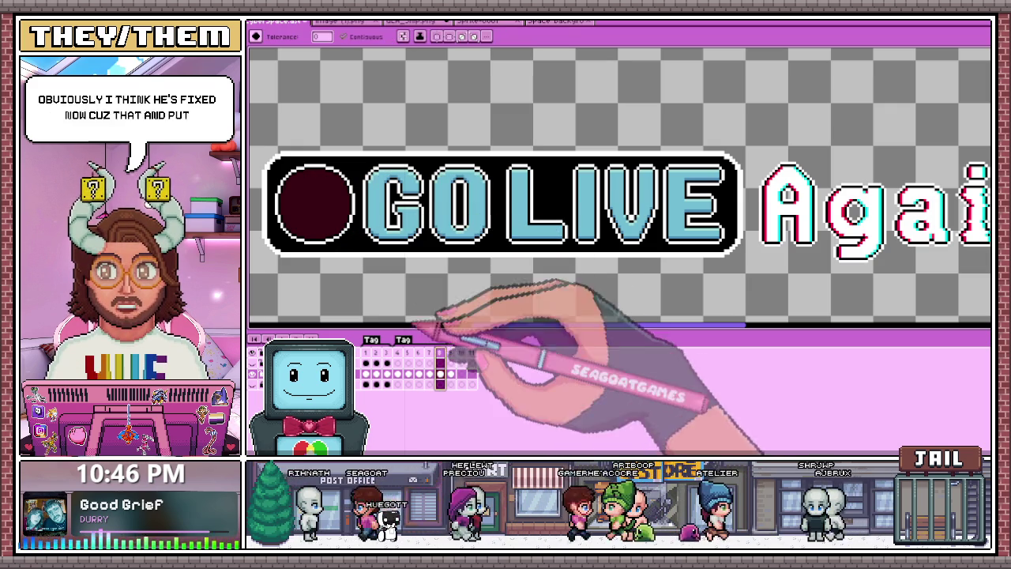
pyautogui.click(338, 207)
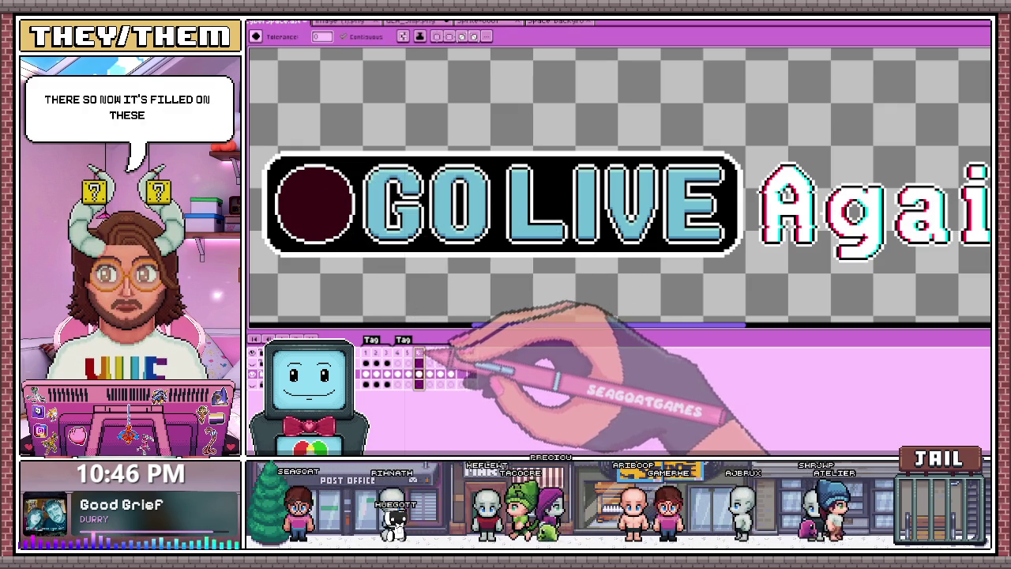
pyautogui.scroll(-1, 368, 300)
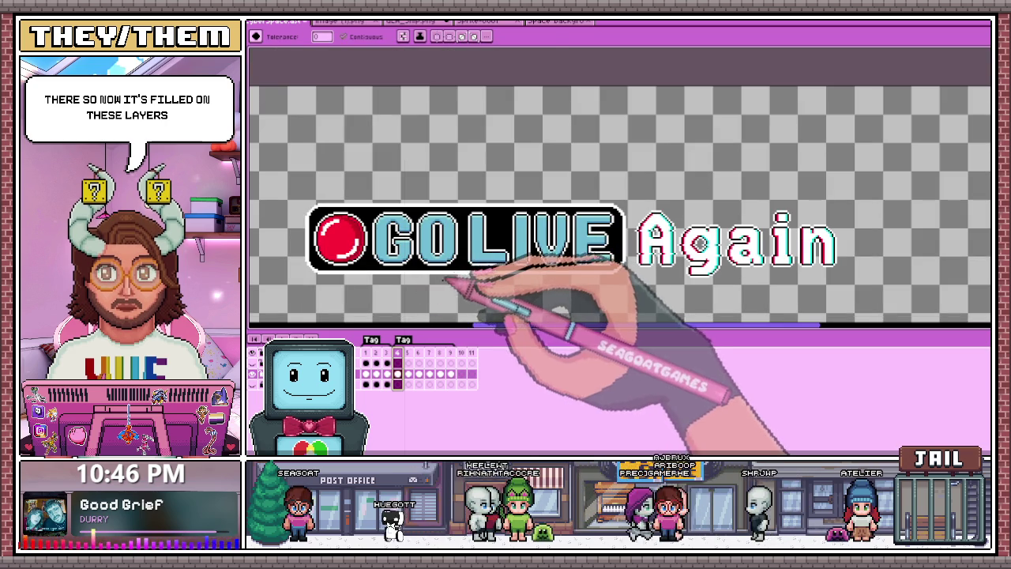
# Select the GO LIVE logo and tilt it about -0.3° for a glitch
pyautogui.press('m')
pyautogui.moveTo(292, 179); pyautogui.dragTo(634, 295)
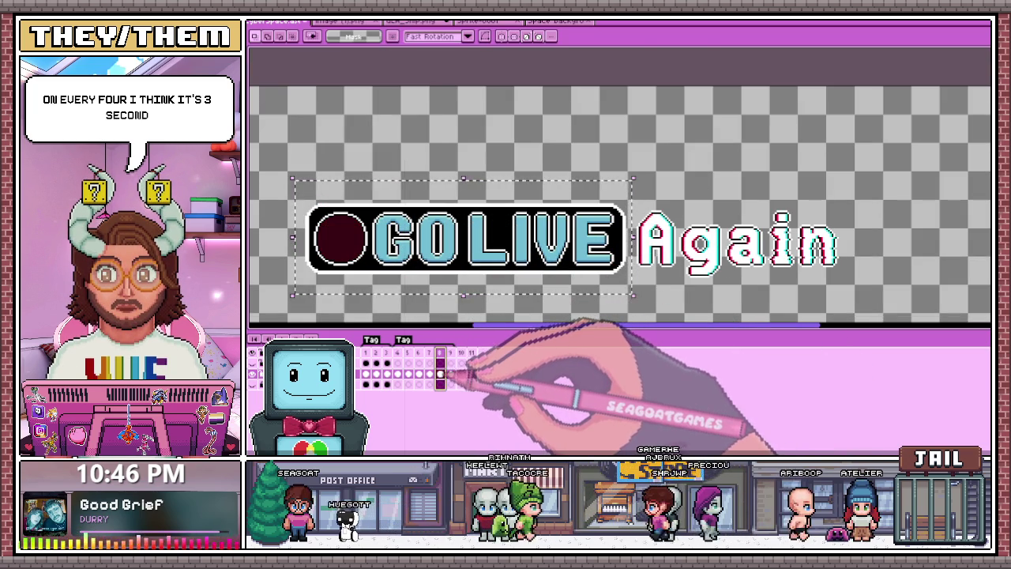
pyautogui.moveTo(476, 333); pyautogui.dragTo(468, 324)
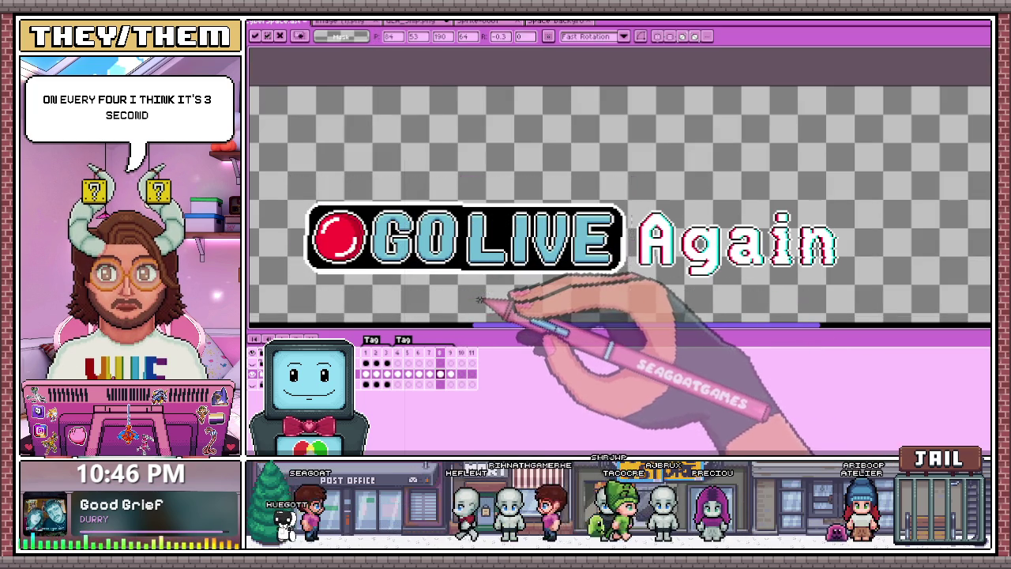
pyautogui.press('Return')
pyautogui.scroll(-1, 483, 296)
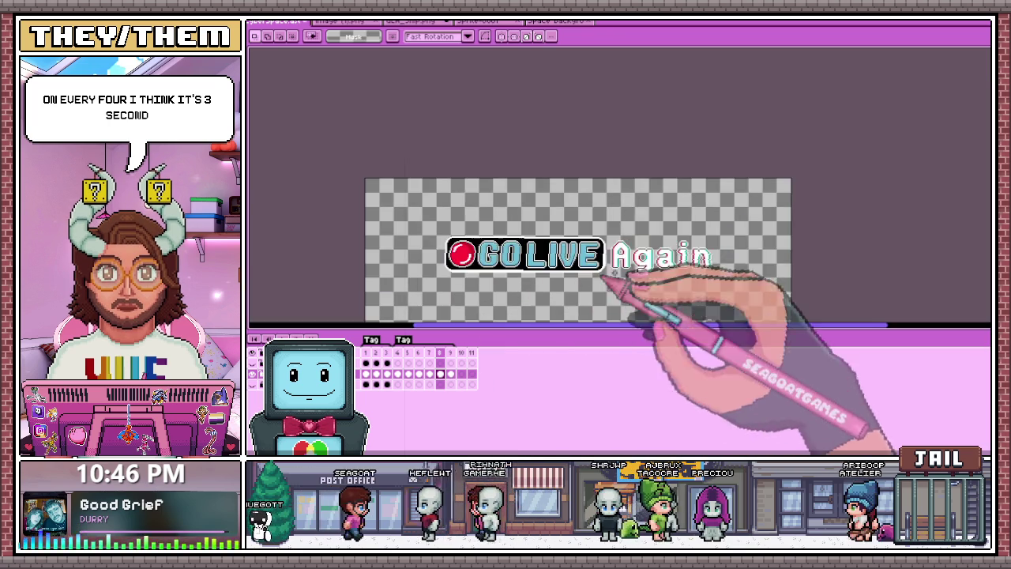
pyautogui.scroll(1, 486, 316)
pyautogui.scroll(1, 491, 339)
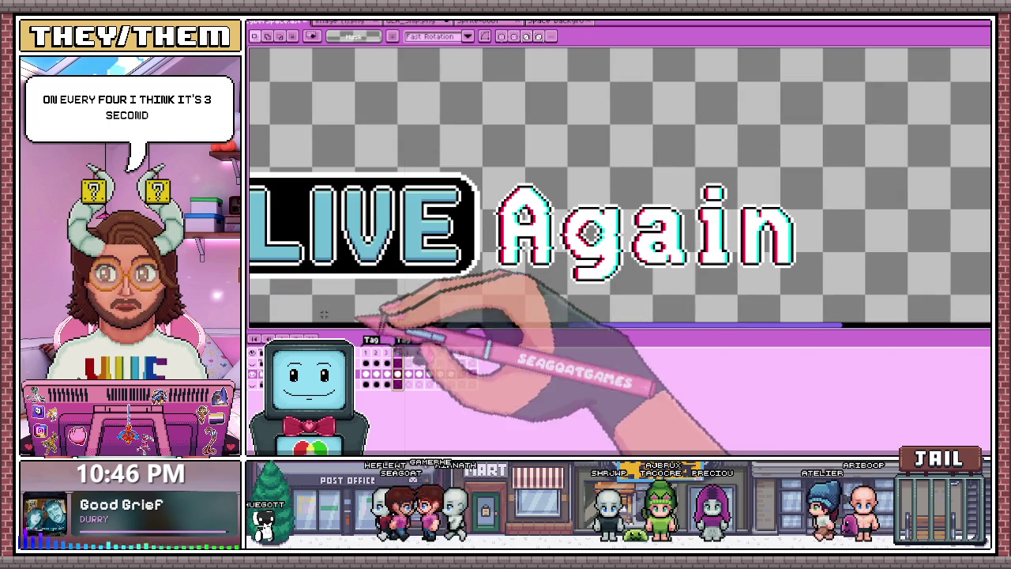
pyautogui.scroll(-1, 530, 245)
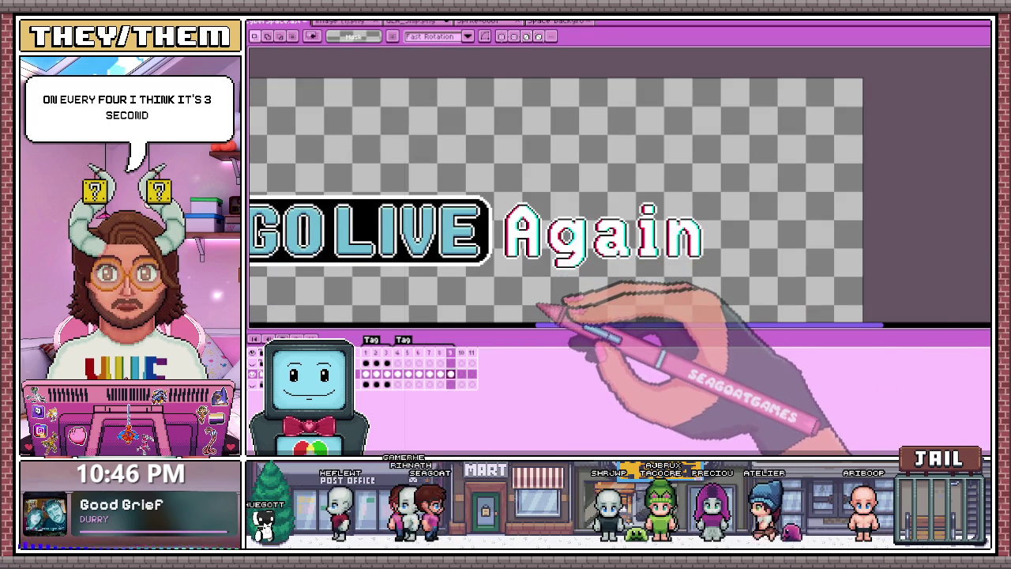
pyautogui.scroll(-2, 545, 308)
pyautogui.scroll(2, 490, 308)
pyautogui.scroll(-3, 478, 285)
pyautogui.scroll(3, 476, 277)
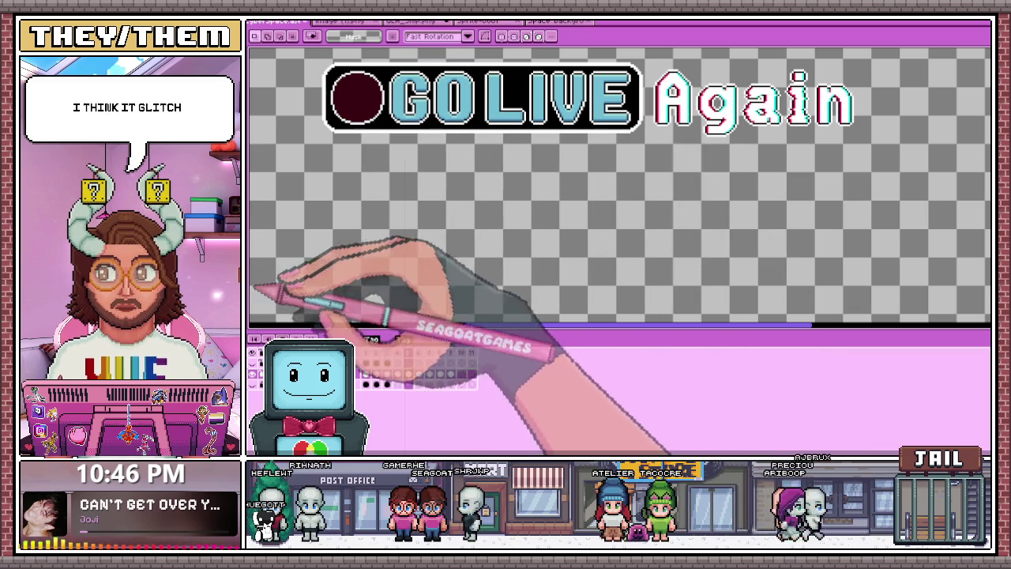
# Review frames 7, 8 and 5, then select the GO LIVE logo on frame 4
pyautogui.click(429, 364)
pyautogui.click(440, 352)
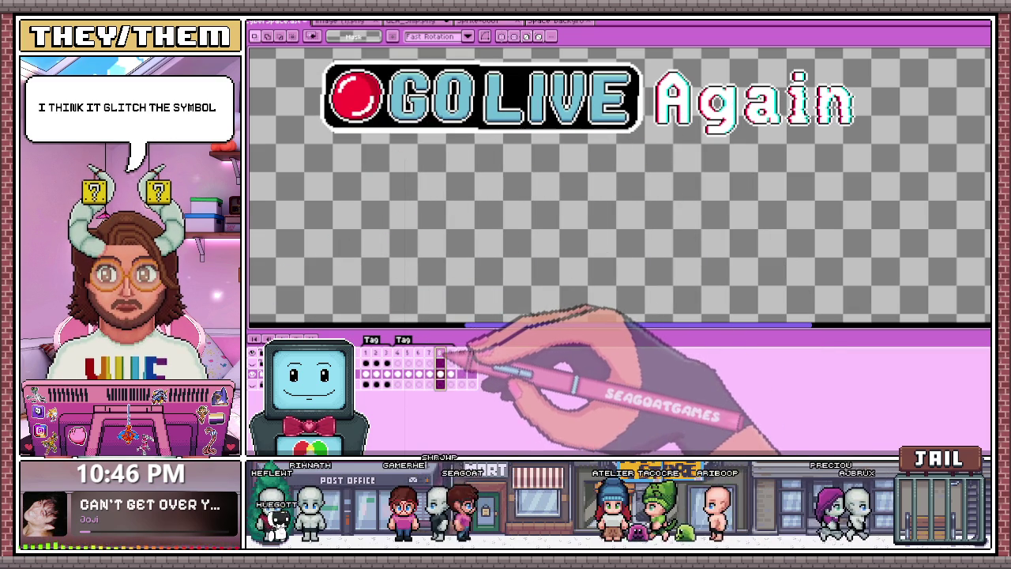
pyautogui.scroll(-2, 467, 293)
pyautogui.scroll(2, 478, 195)
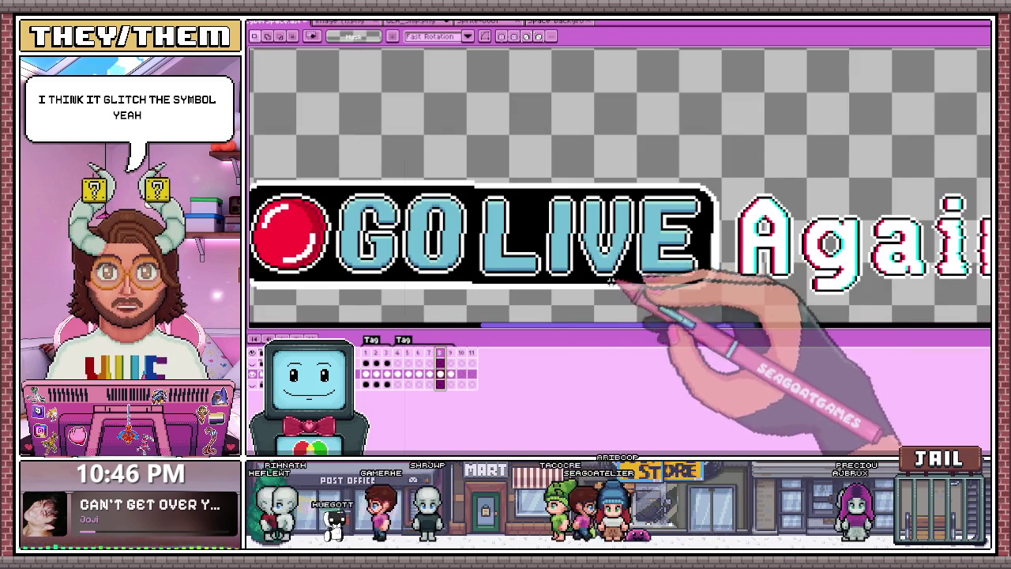
pyautogui.scroll(-1, 563, 277)
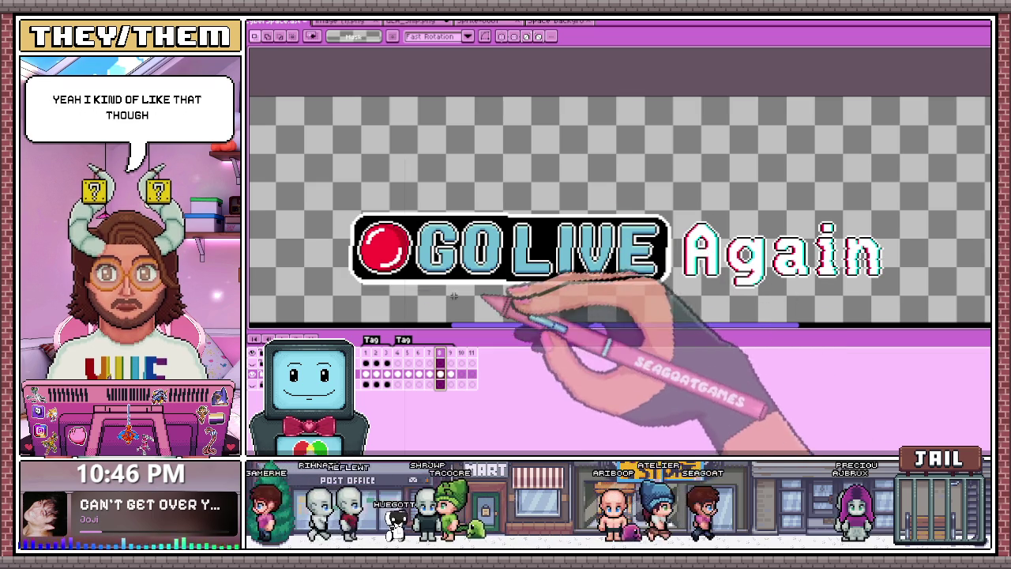
pyautogui.moveTo(335, 188); pyautogui.dragTo(522, 309)
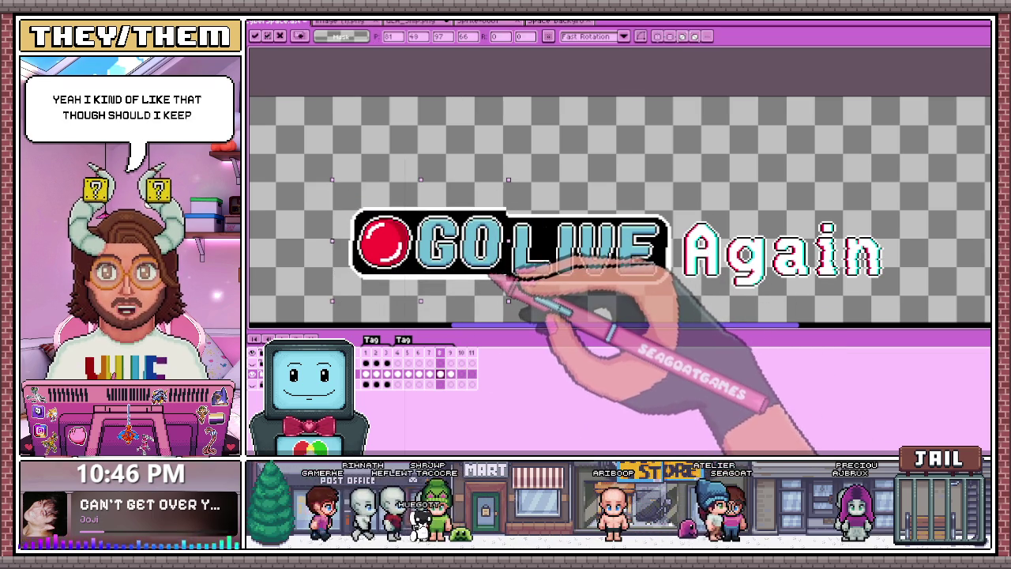
pyautogui.scroll(-2, 580, 309)
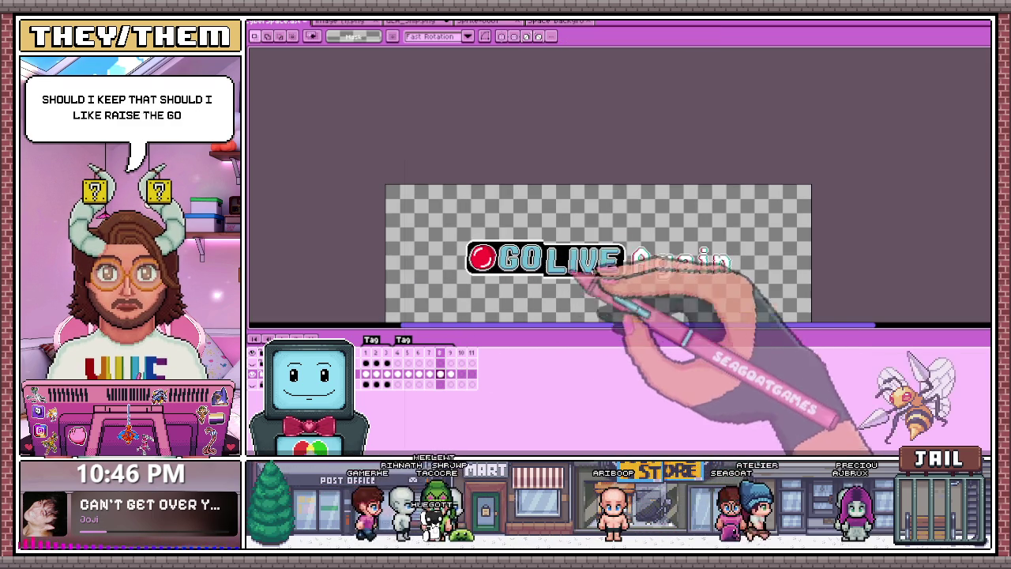
pyautogui.scroll(2, 604, 316)
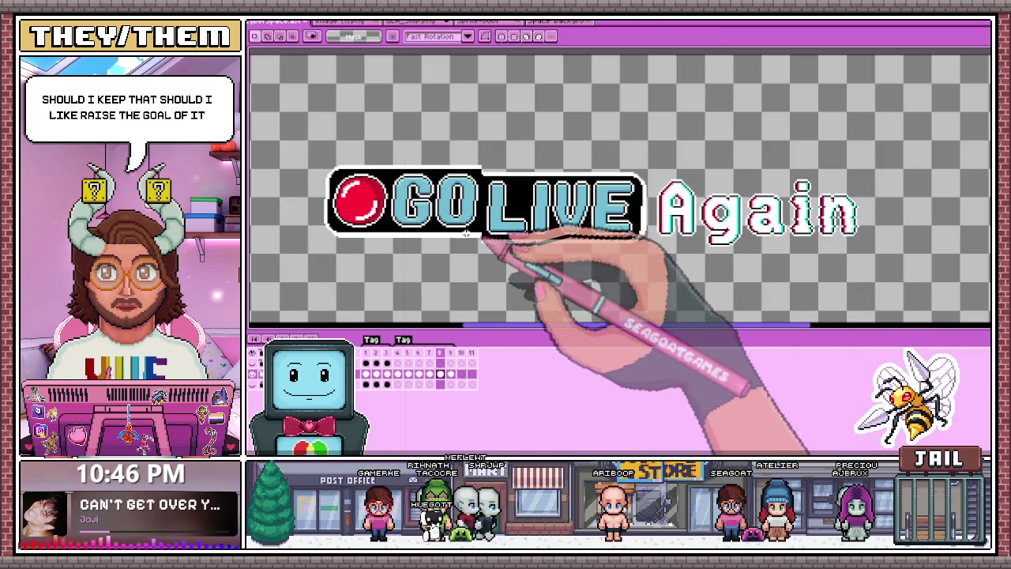
pyautogui.scroll(-2, 595, 242)
pyautogui.scroll(1, 592, 246)
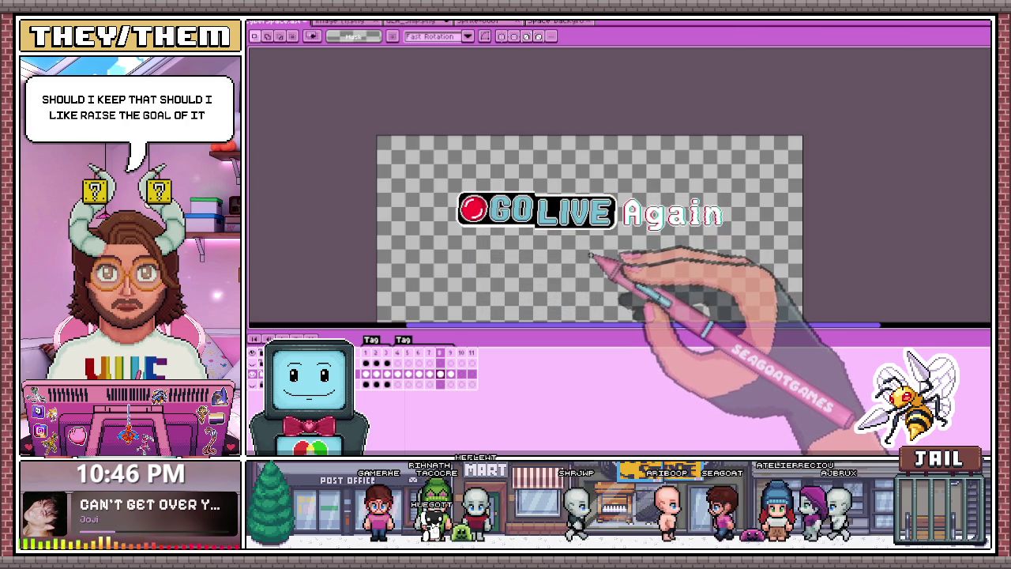
pyautogui.scroll(1, 583, 254)
pyautogui.scroll(-1, 585, 261)
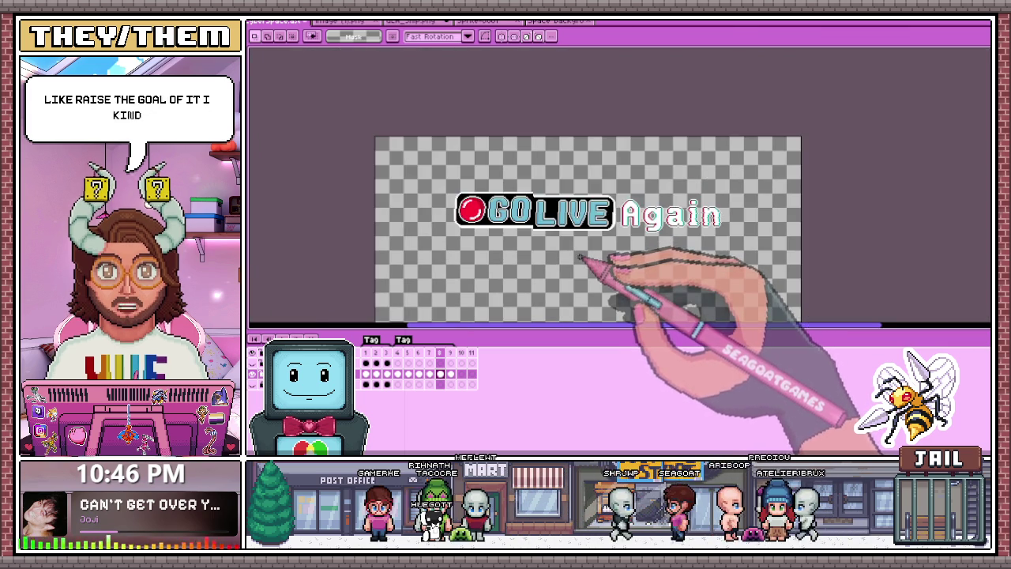
pyautogui.scroll(2, 585, 237)
pyautogui.scroll(-1, 582, 226)
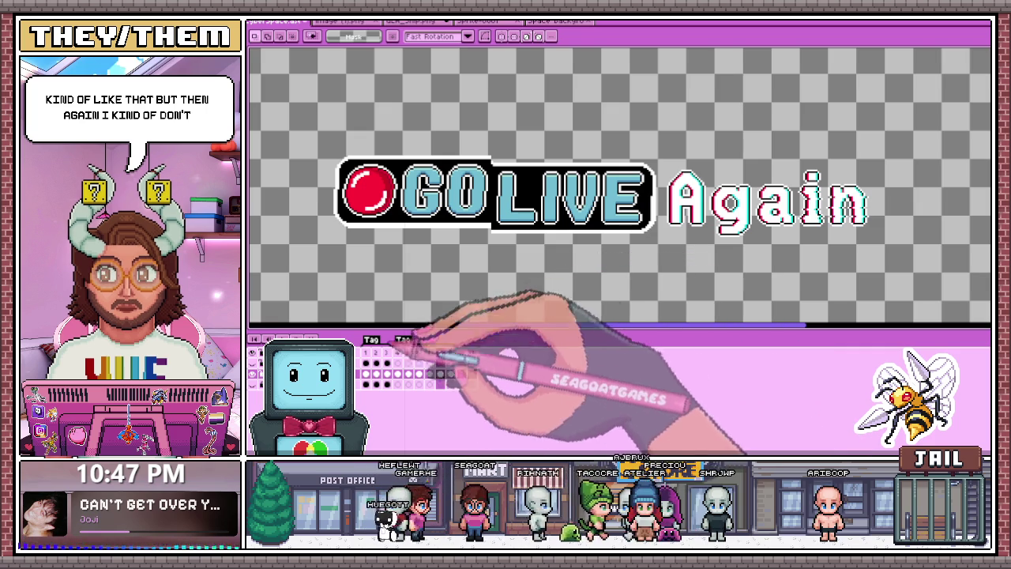
pyautogui.click(408, 352)
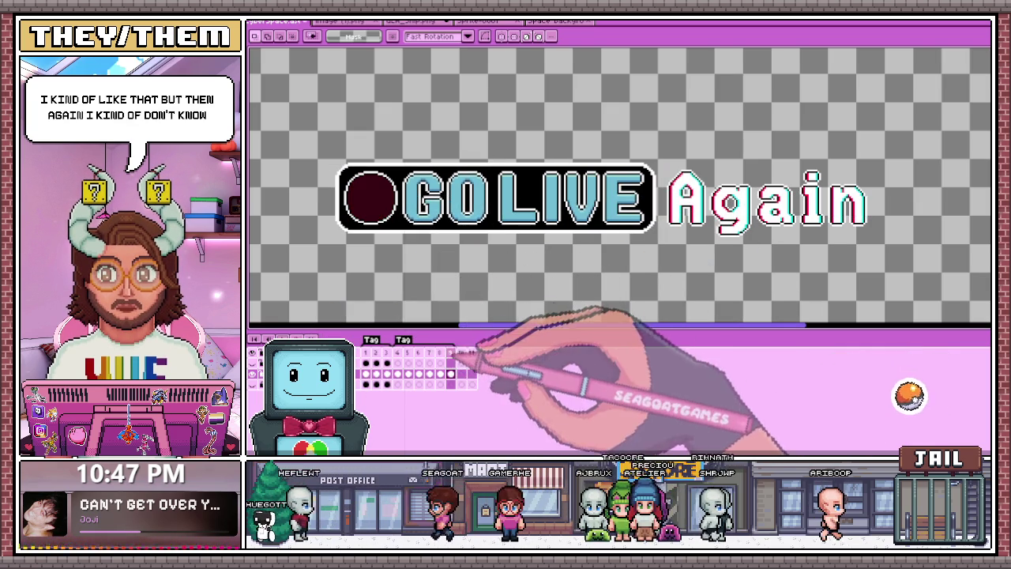
pyautogui.moveTo(308, 149)
pyautogui.mouseDown()
pyautogui.moveTo(621, 275)
pyautogui.moveTo(662, 275)
pyautogui.mouseUp()
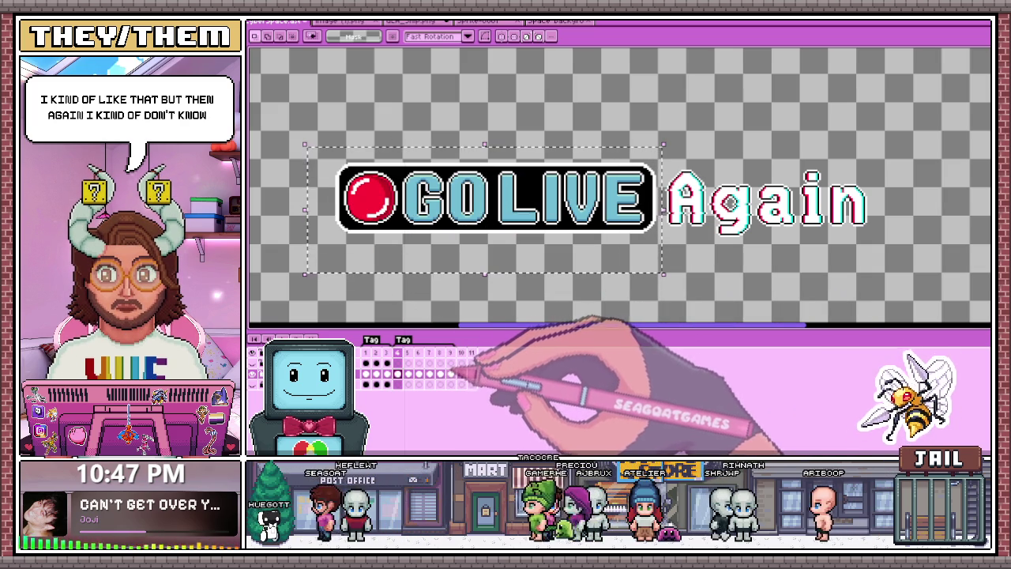
# Replace the glitched logo from frame 8 onward with frame 4's clean GO LIVE logo, then deselect
pyautogui.click(546, 277)
pyautogui.click(554, 293)
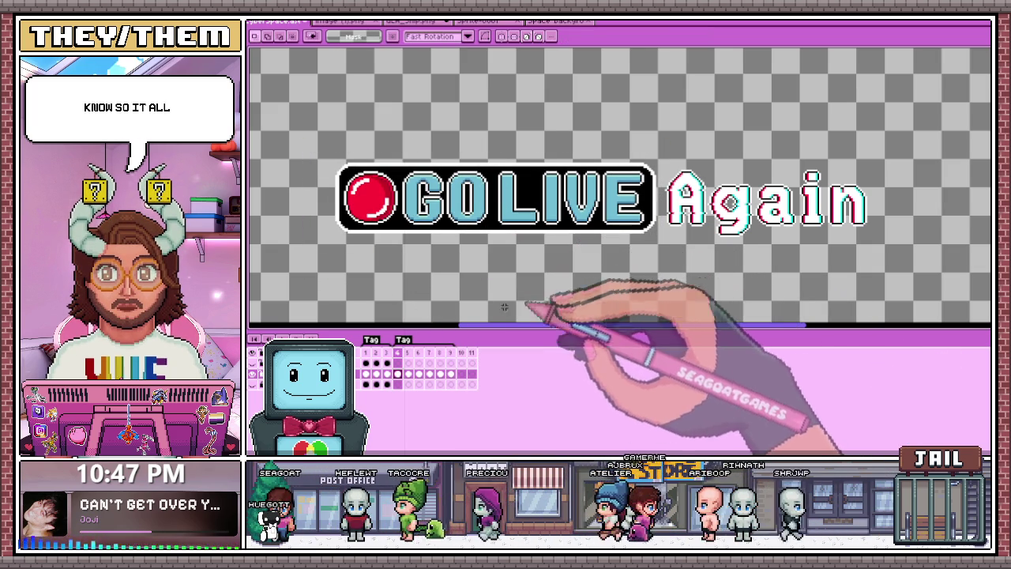
pyautogui.click(440, 352)
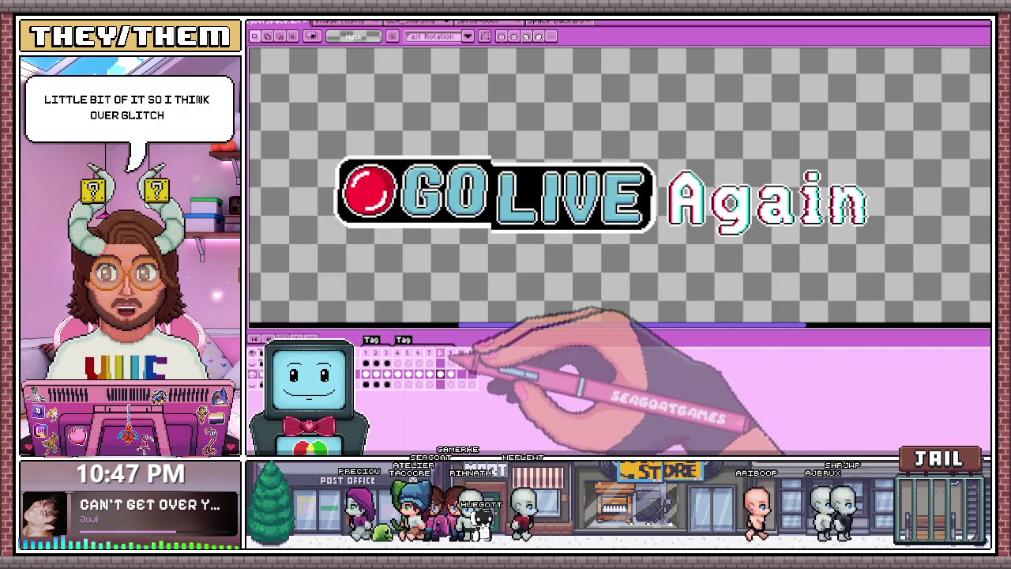
pyautogui.moveTo(303, 129); pyautogui.dragTo(662, 274)
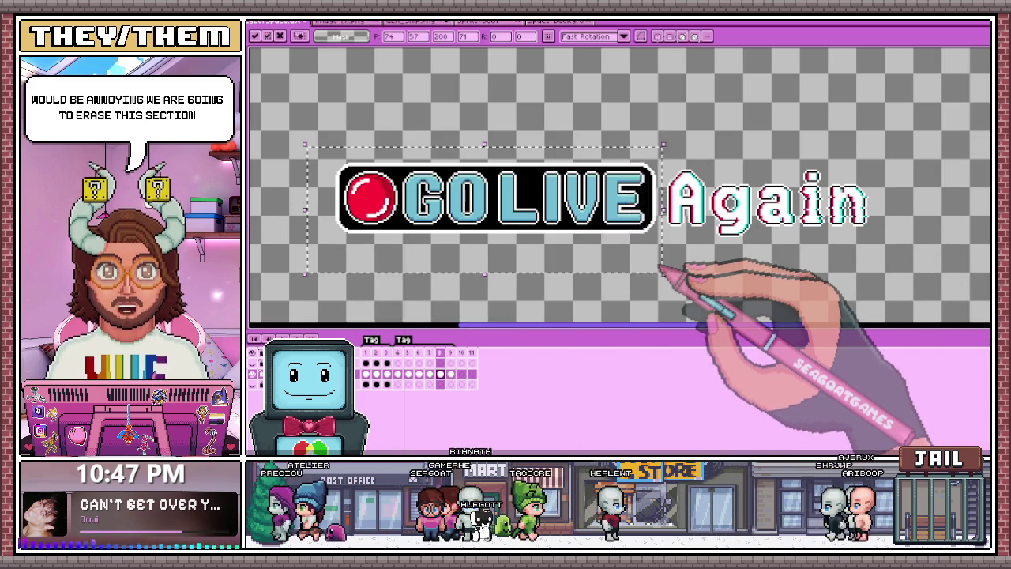
pyautogui.click(760, 296)
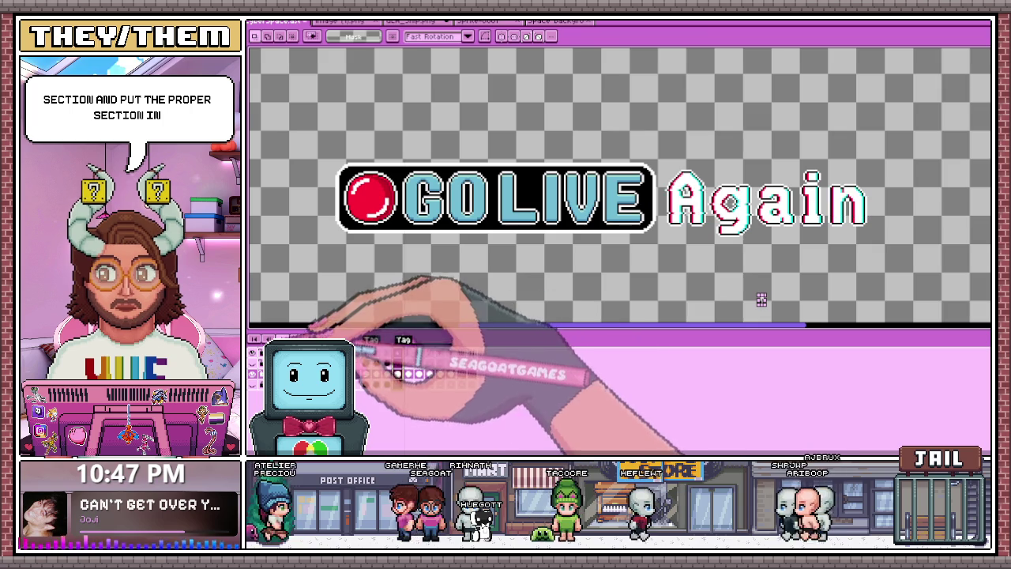
pyautogui.scroll(-2, 760, 299)
pyautogui.scroll(1, 626, 231)
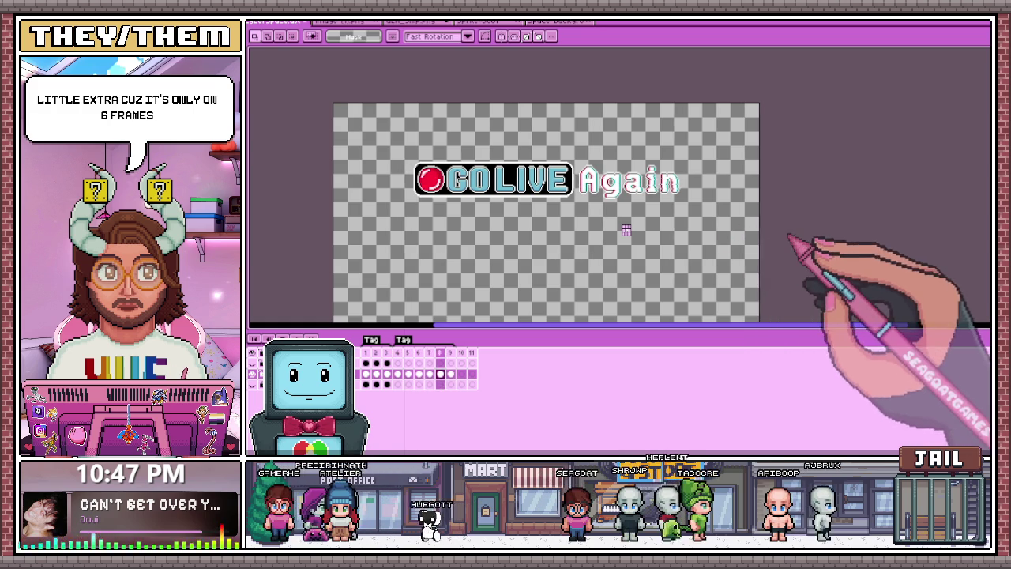
# Toggle between Pencil (B) and Marquee (M), then view the empty frame 11
pyautogui.press('b')
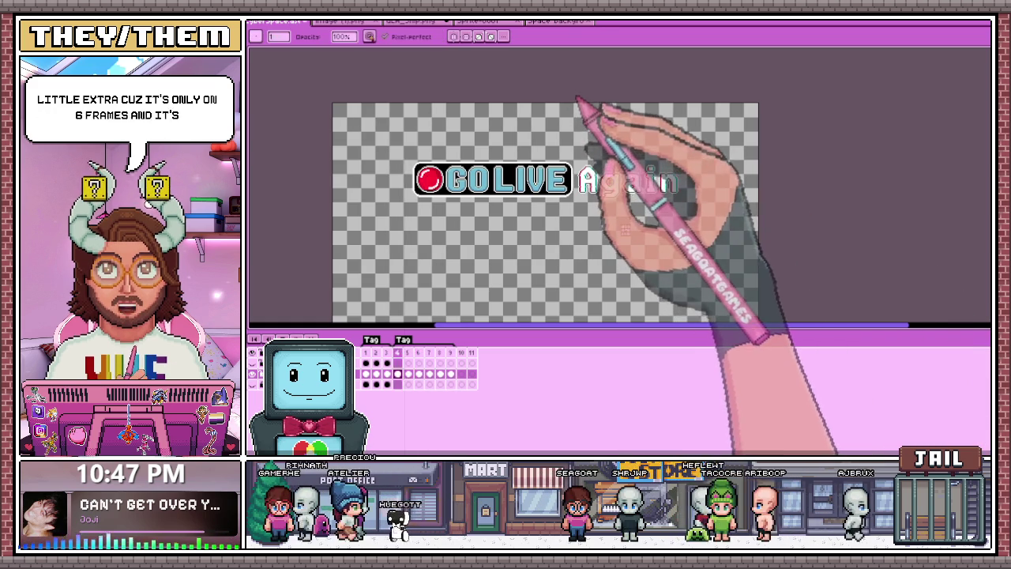
pyautogui.press('m')
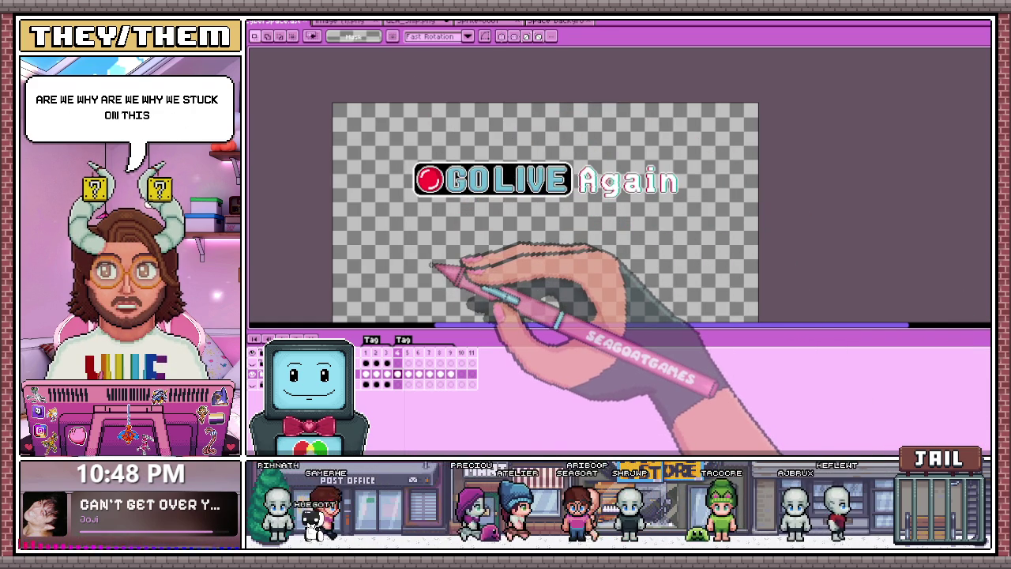
pyautogui.press('b')
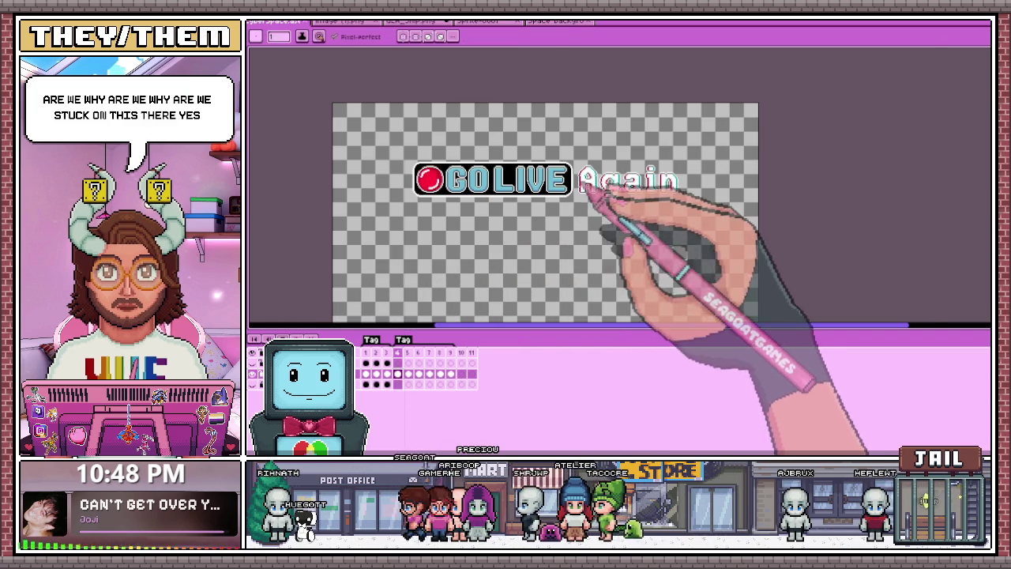
pyautogui.scroll(1, 578, 181)
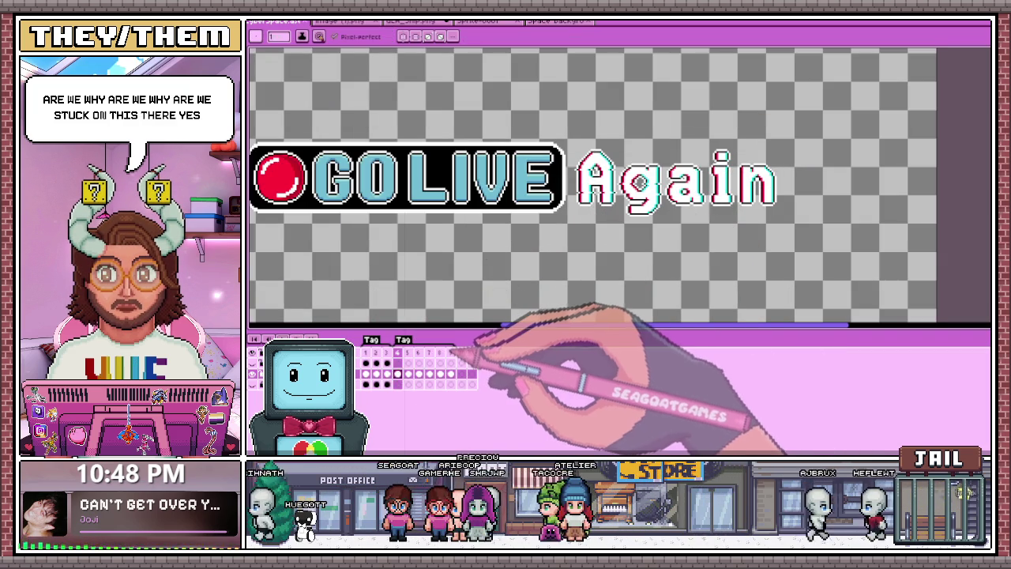
pyautogui.scroll(-2, 616, 268)
pyautogui.scroll(2, 616, 269)
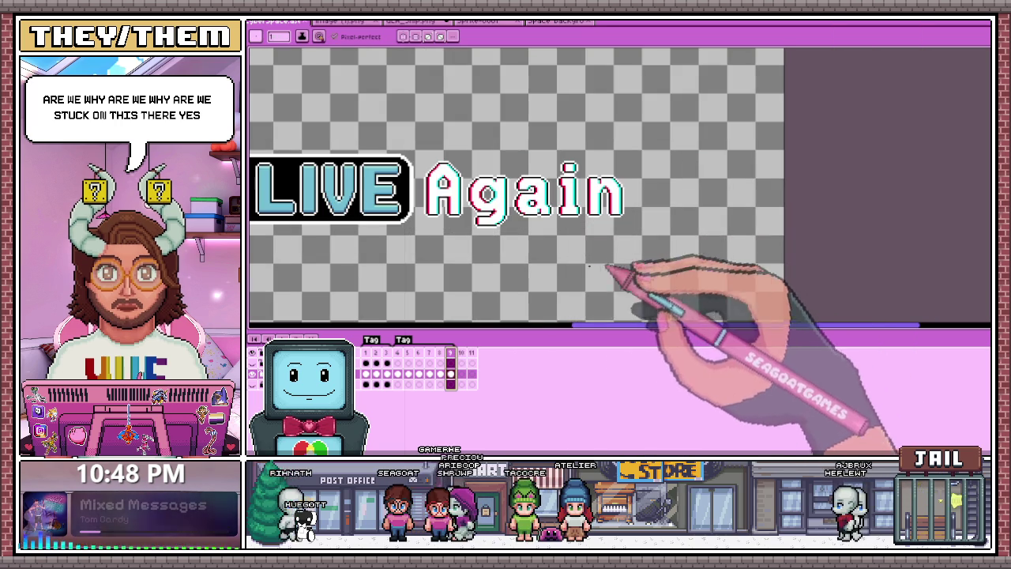
pyautogui.scroll(-2, 568, 292)
pyautogui.scroll(2, 632, 265)
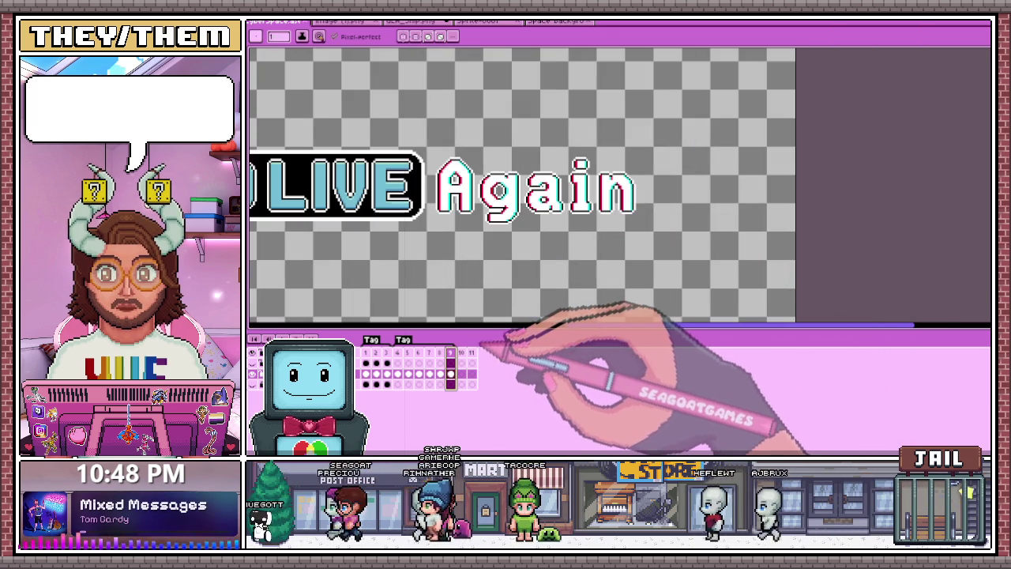
pyautogui.click(472, 353)
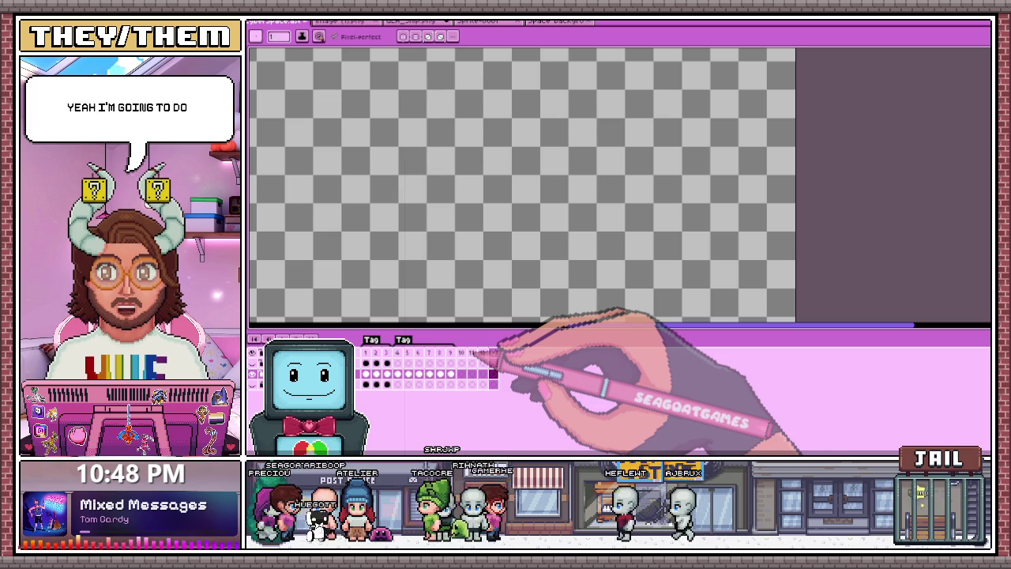
# Compare the LIVE Again frames with empty frame 13, then return to frame 4
pyautogui.click(419, 353)
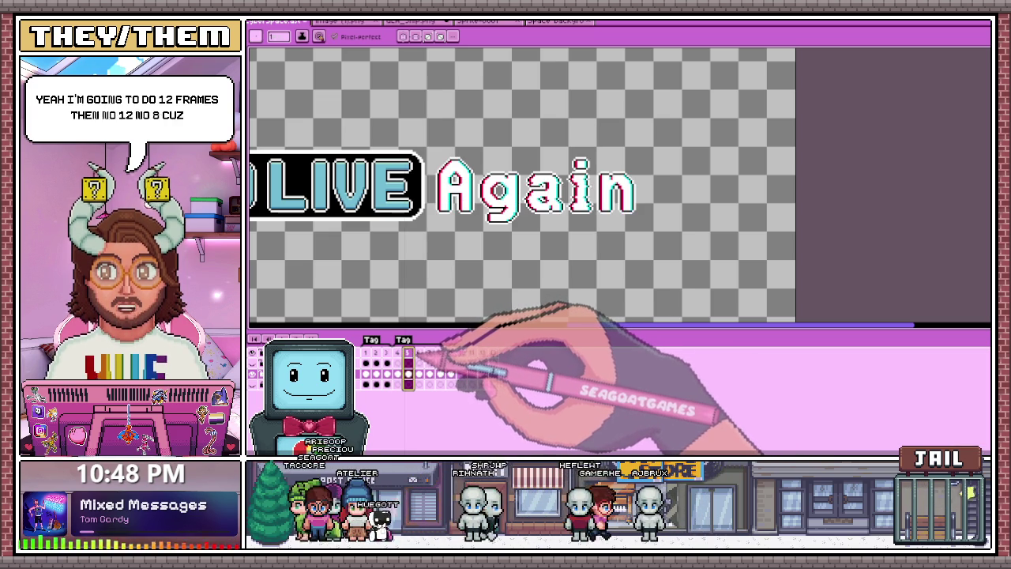
pyautogui.press('Right')
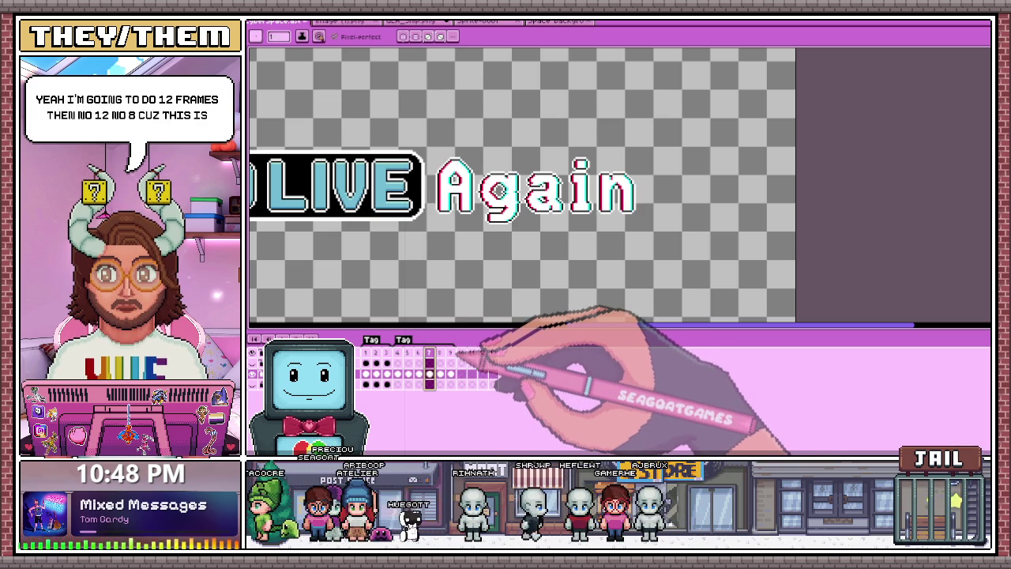
pyautogui.click(493, 353)
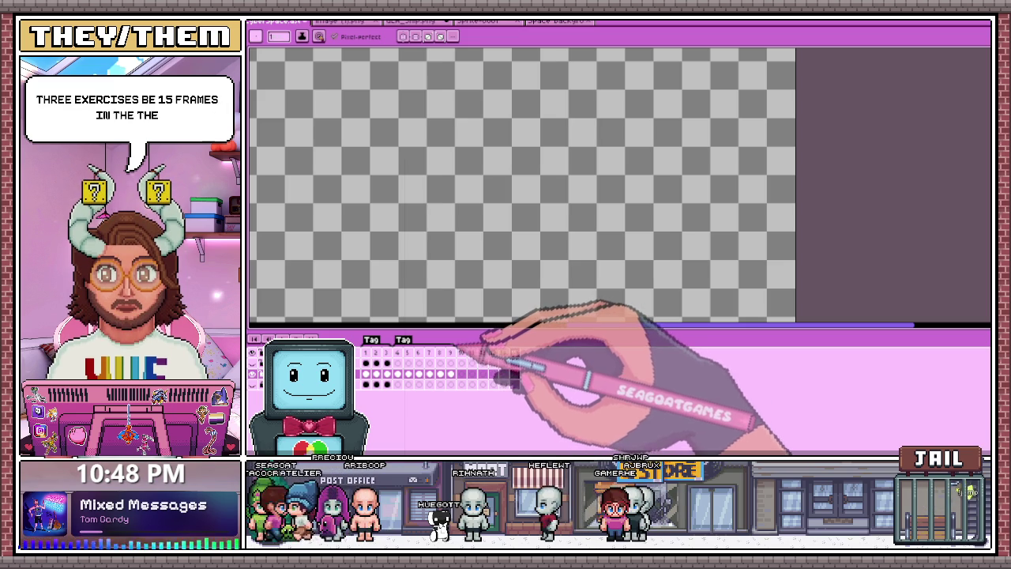
pyautogui.scroll(-2, 711, 261)
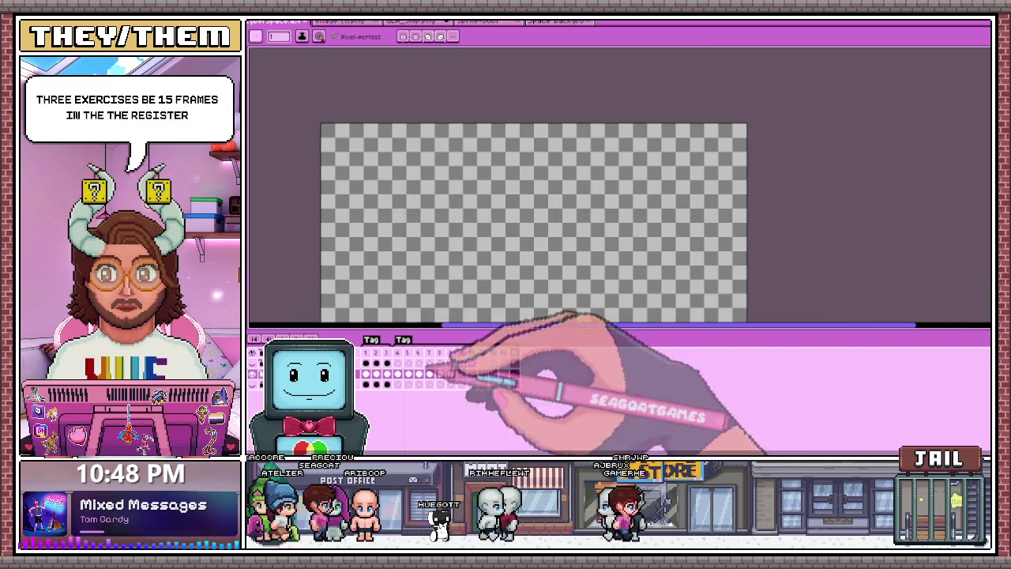
pyautogui.click(397, 354)
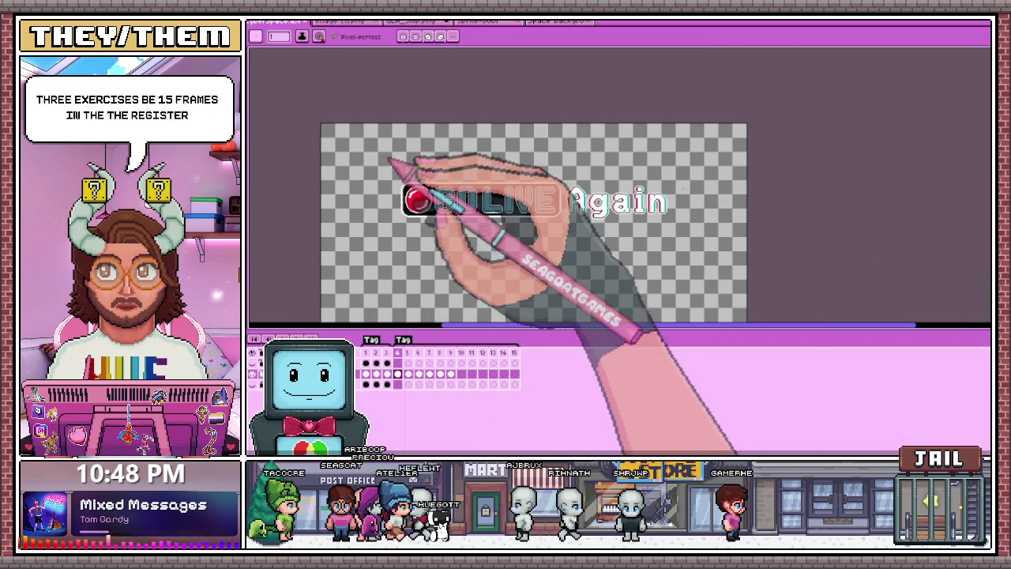
pyautogui.scroll(2, 608, 199)
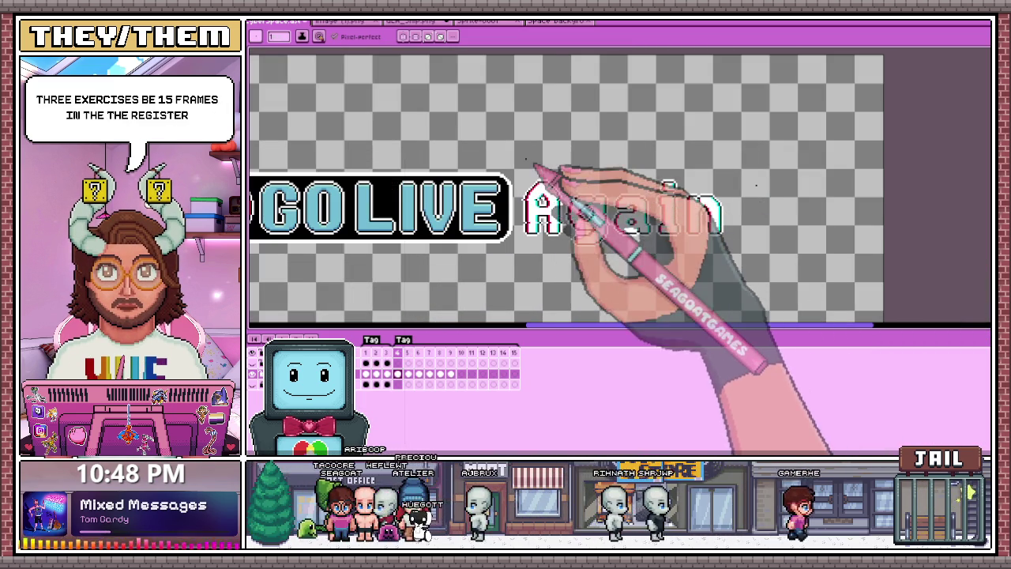
# Copy the GO LIVE badge from frame 4 into frames 11 and 12, then check the copies
pyautogui.press('m')
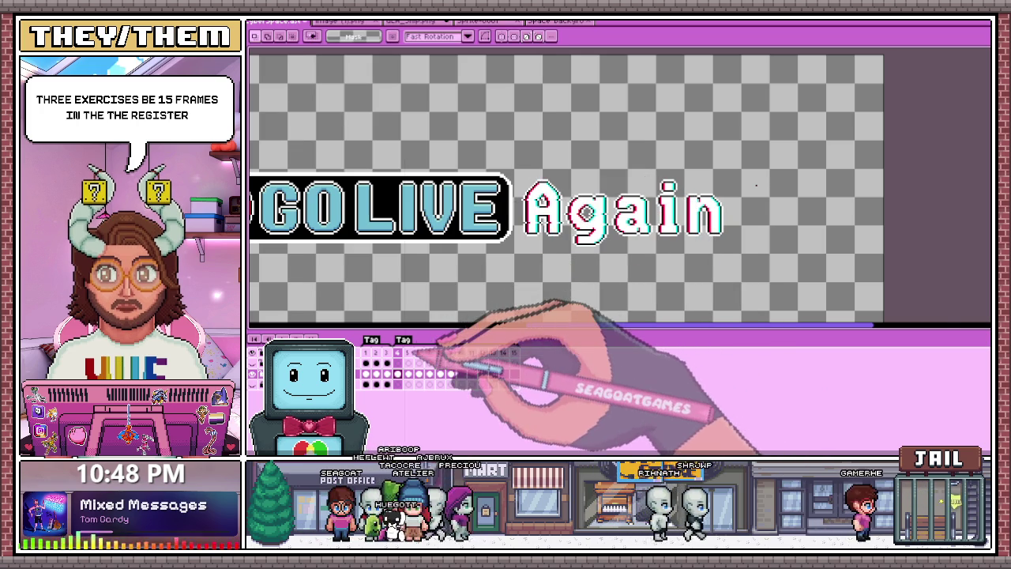
pyautogui.scroll(-2, 498, 288)
pyautogui.moveTo(332, 219); pyautogui.dragTo(510, 281)
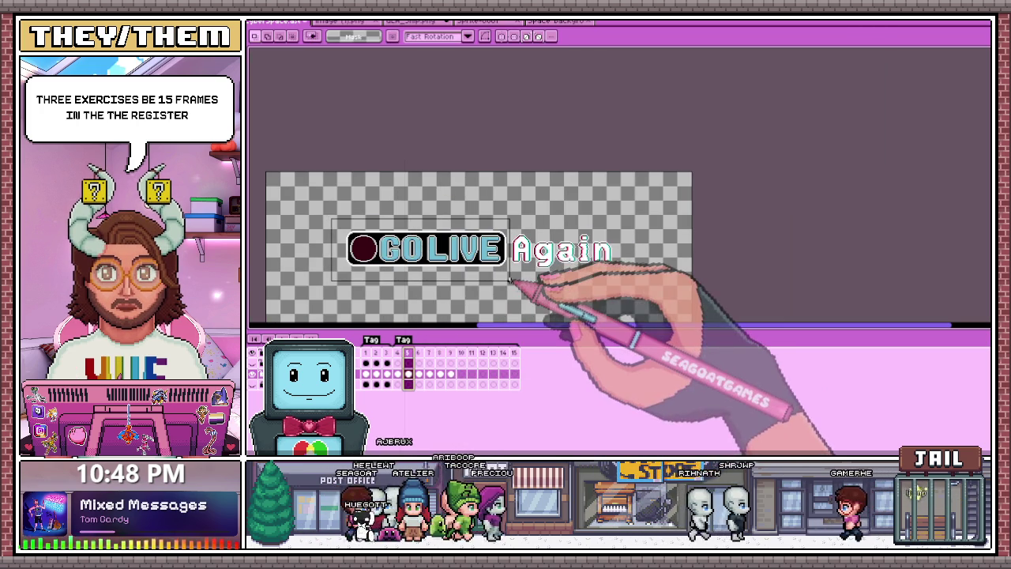
pyautogui.click(532, 308)
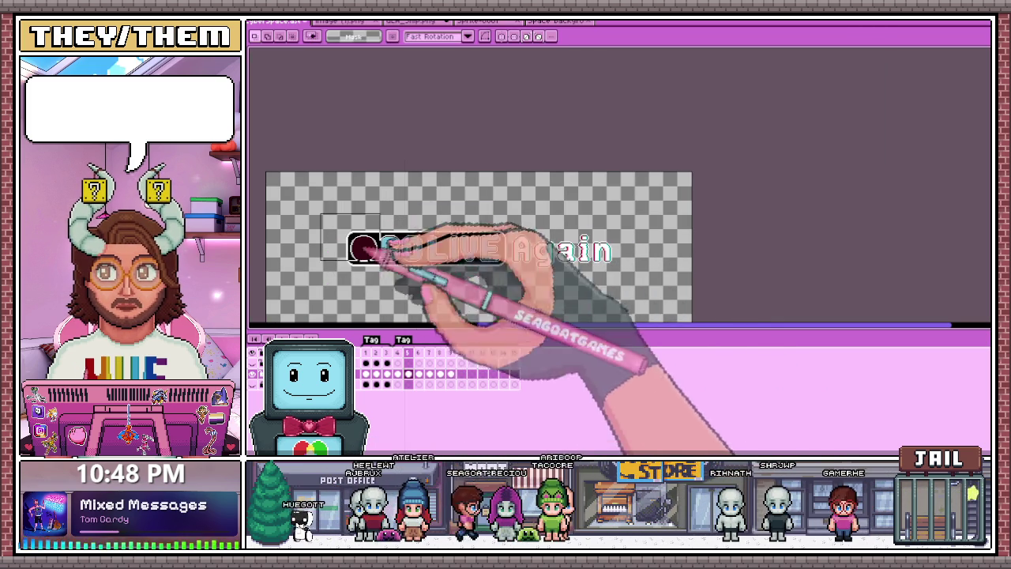
pyautogui.moveTo(317, 211); pyautogui.dragTo(510, 282)
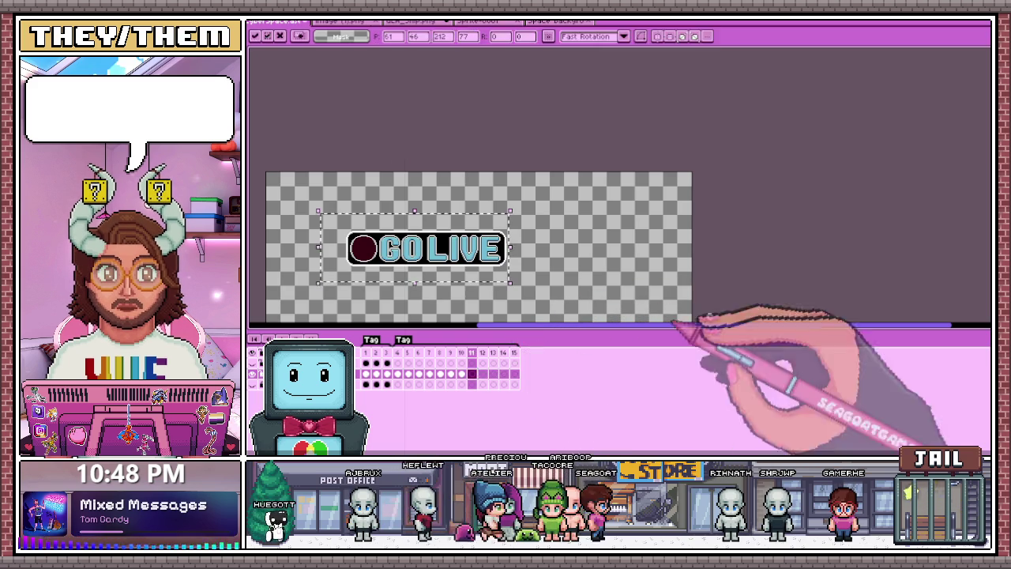
pyautogui.click(474, 348)
pyautogui.click(398, 352)
pyautogui.moveTo(330, 214); pyautogui.dragTo(509, 289)
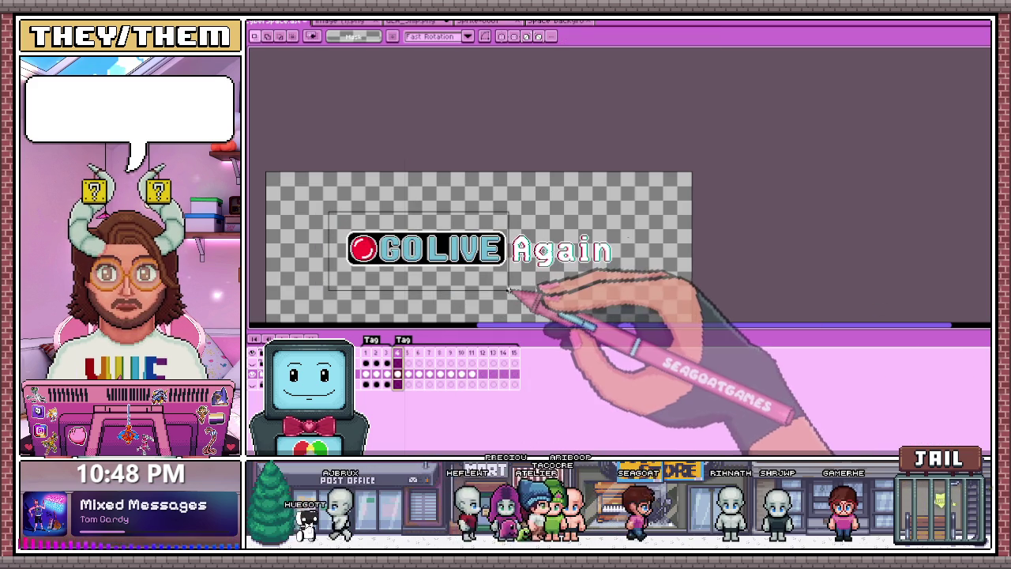
pyautogui.press('Return')
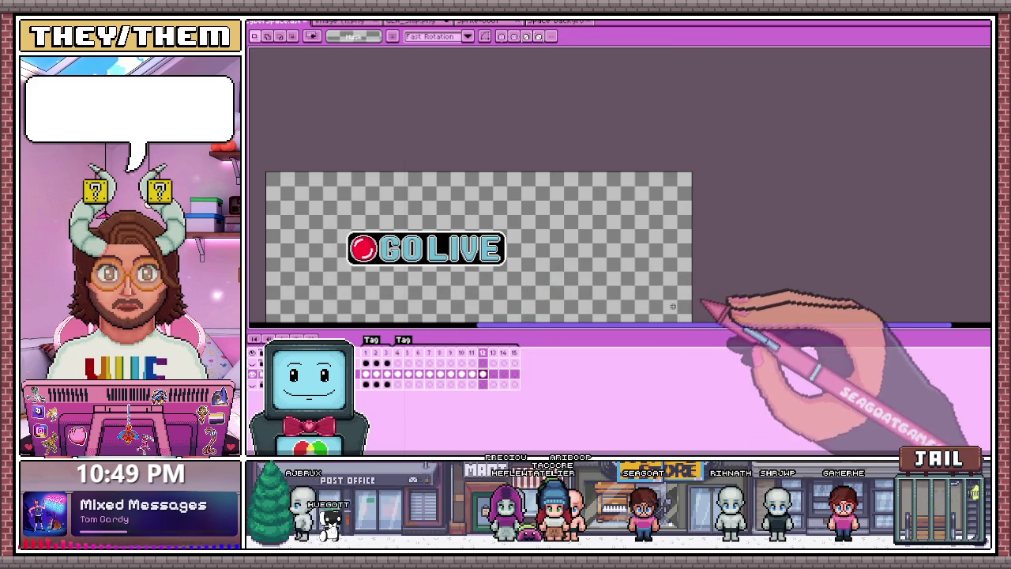
pyautogui.moveTo(343, 223); pyautogui.dragTo(496, 290)
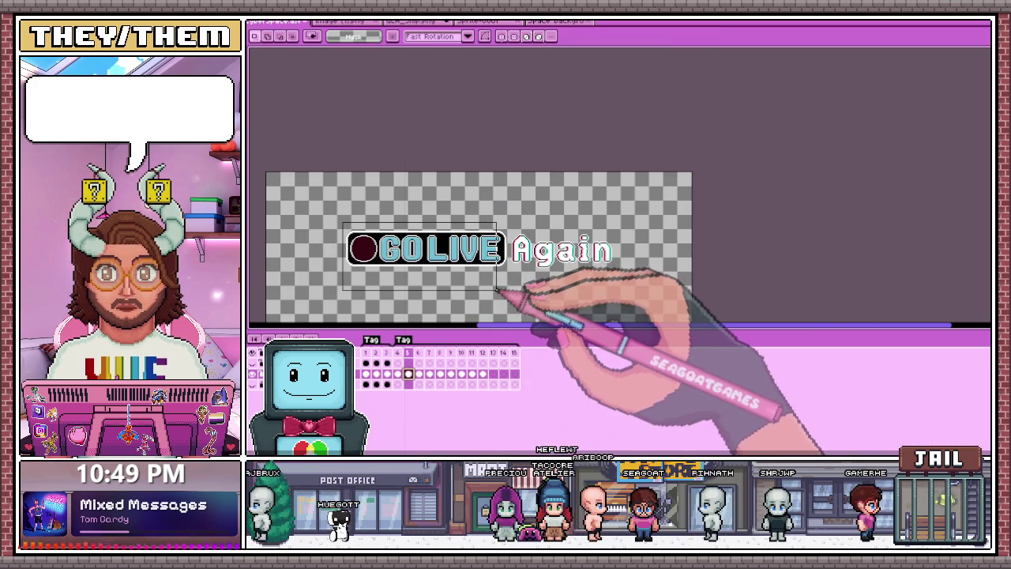
# Paste the GO LIVE badge into empty frame 13
pyautogui.click(492, 373)
pyautogui.hotkey('ctrl', 'v')
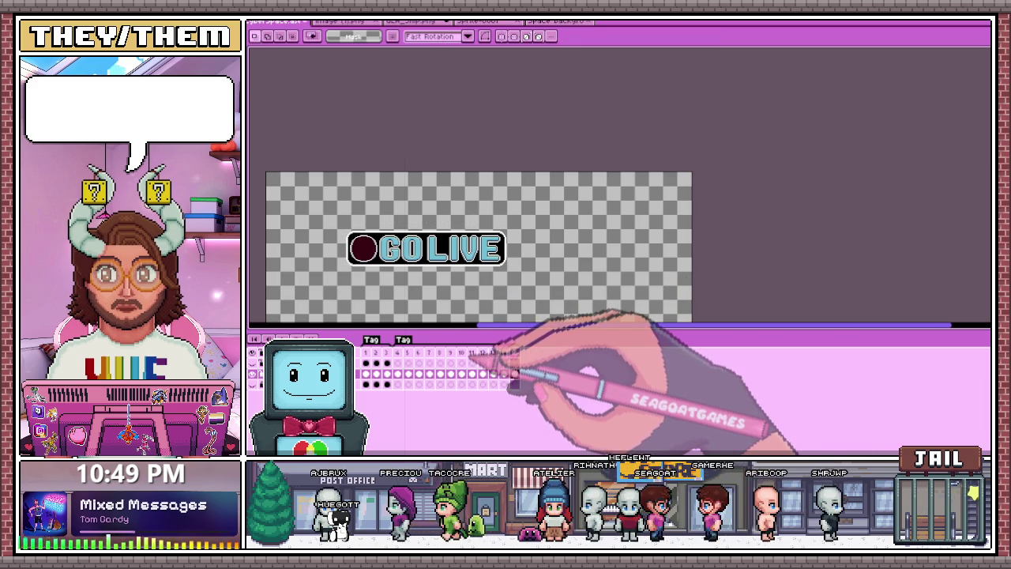
pyautogui.scroll(2, 490, 346)
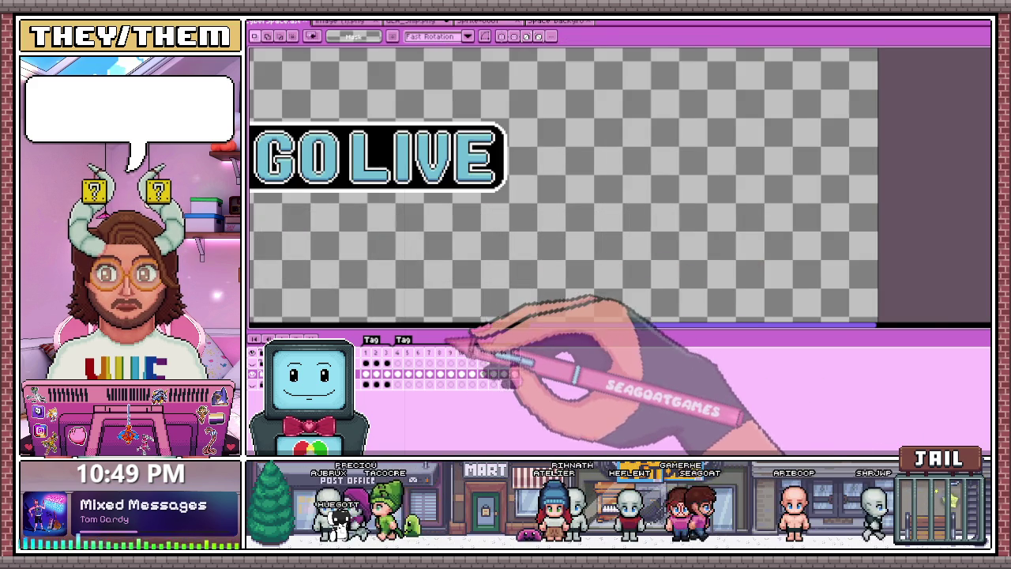
# Copy the word Again from frame 4 and paste it into frame 10
pyautogui.click(440, 352)
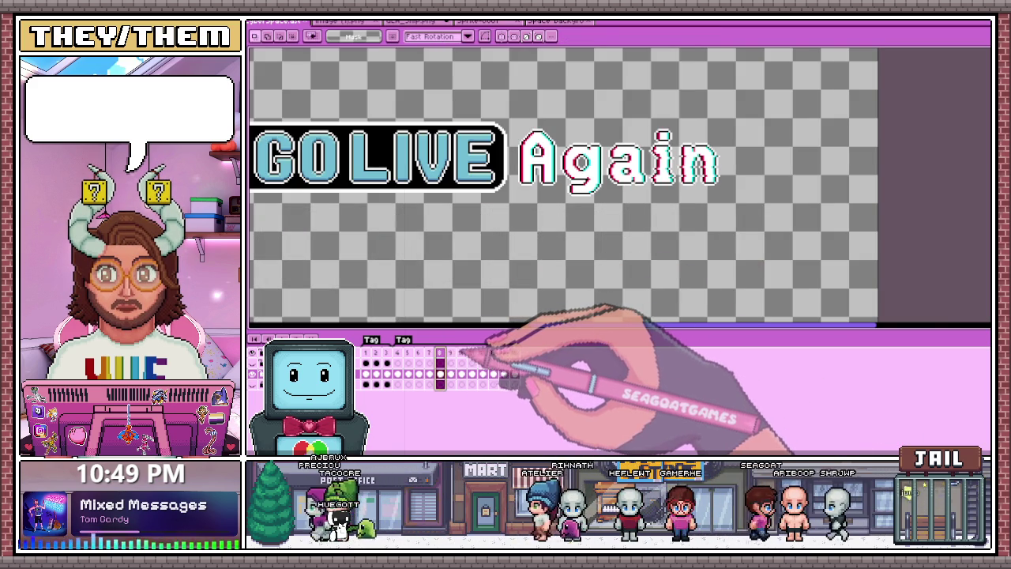
pyautogui.click(462, 352)
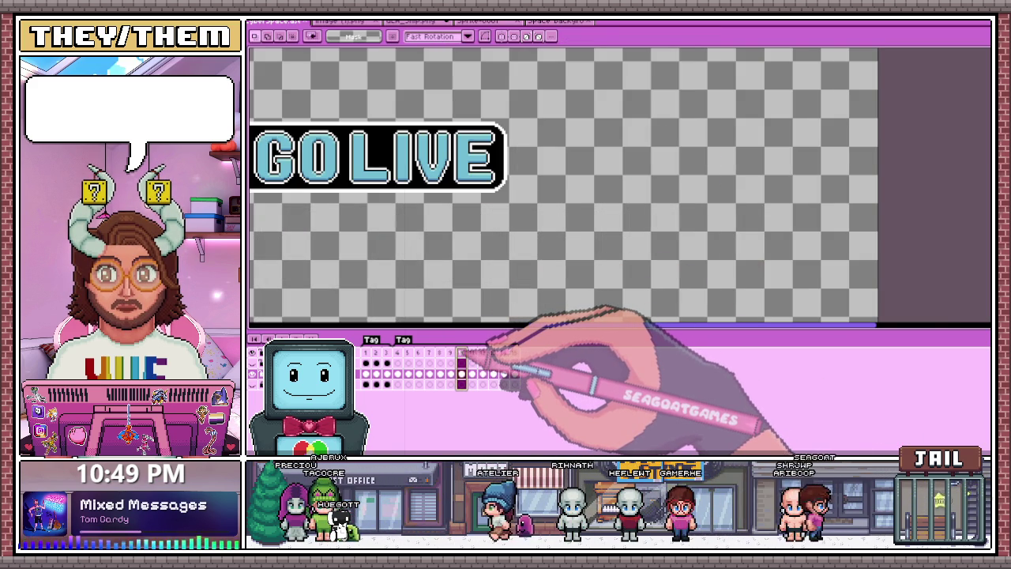
pyautogui.click(397, 352)
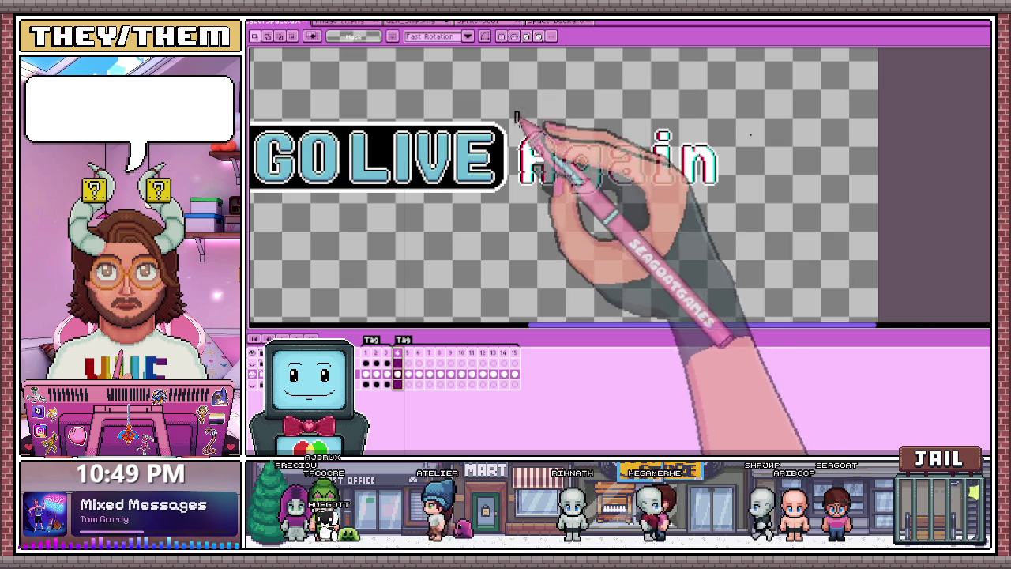
pyautogui.moveTo(515, 113); pyautogui.dragTo(728, 215)
pyautogui.moveTo(535, 248); pyautogui.dragTo(487, 292)
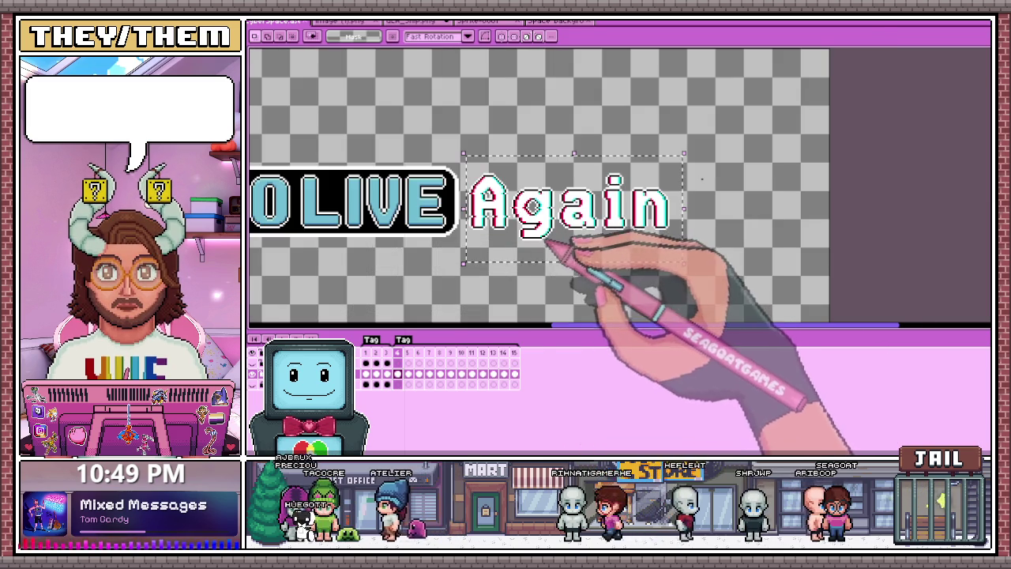
pyautogui.click(461, 352)
pyautogui.hotkey('ctrl', 'v')
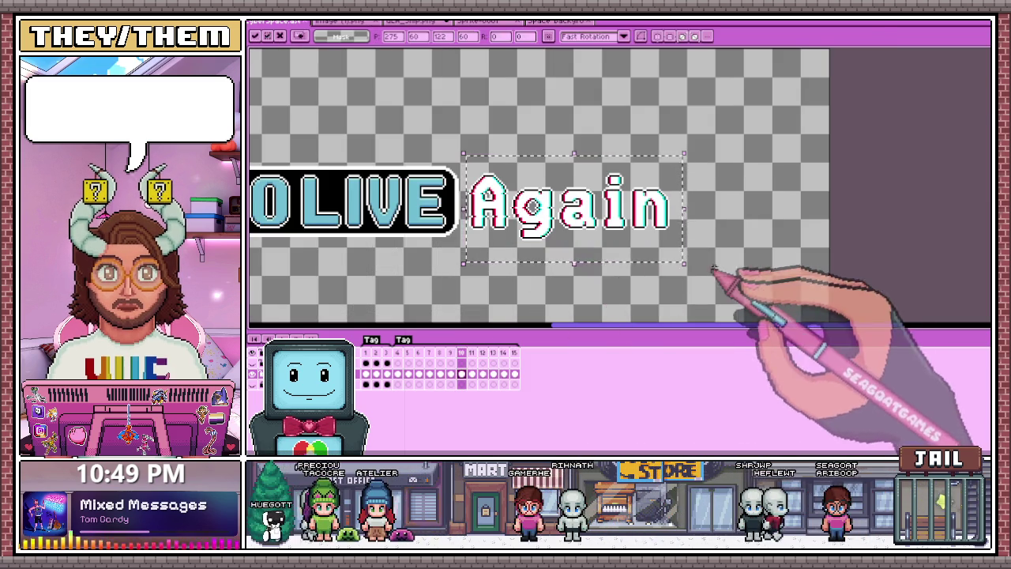
# Erase 'Ag' on frame 10 to leave 'ain', compare neighbouring frames, and open the tag properties
pyautogui.scroll(1, 490, 174)
pyautogui.moveTo(452, 155); pyautogui.dragTo(583, 291)
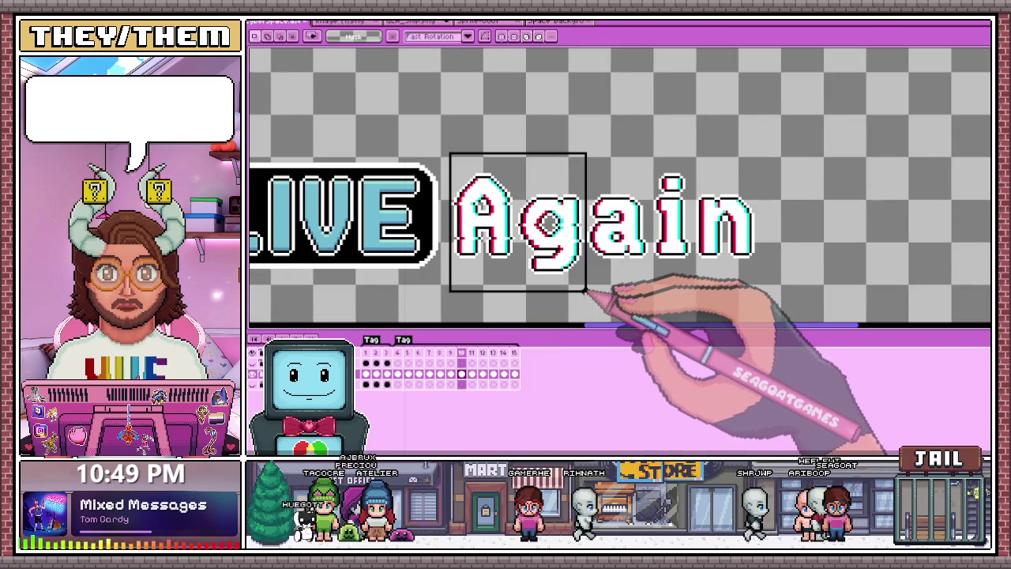
pyautogui.press('Delete')
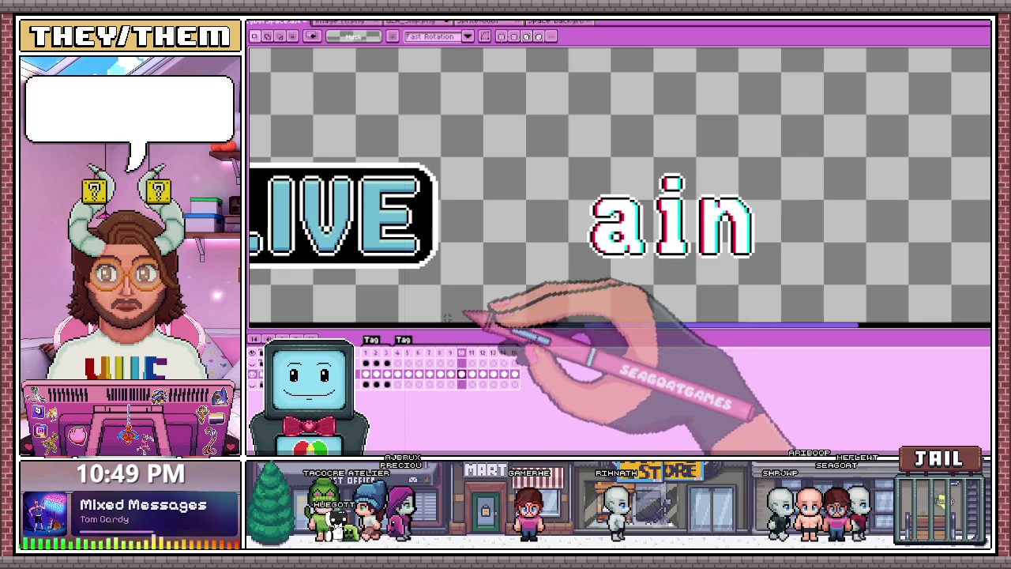
pyautogui.press('Left')
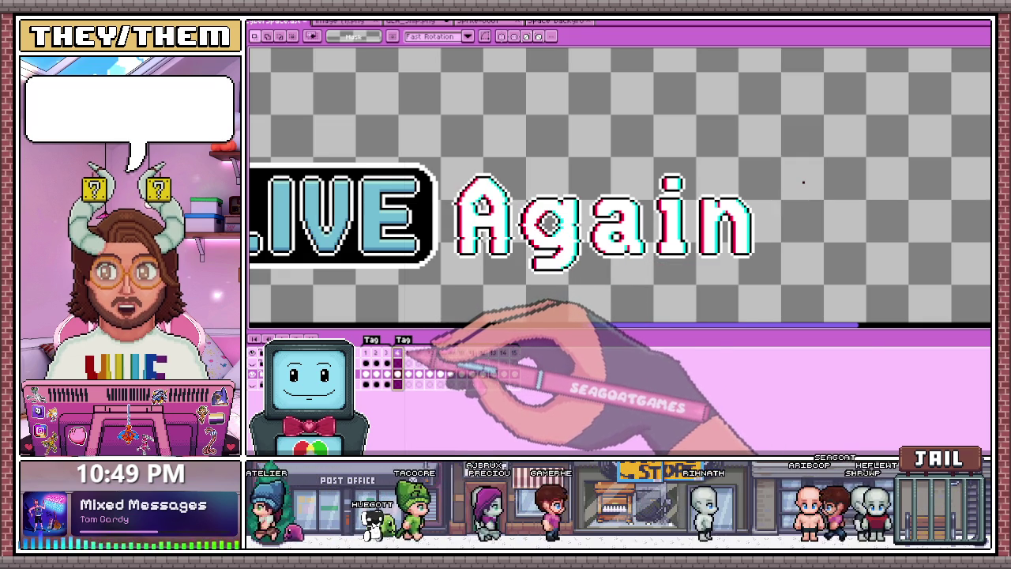
pyautogui.press('Right')
pyautogui.moveTo(447, 130)
pyautogui.mouseDown()
pyautogui.moveTo(581, 286)
pyautogui.moveTo(767, 289)
pyautogui.mouseUp()
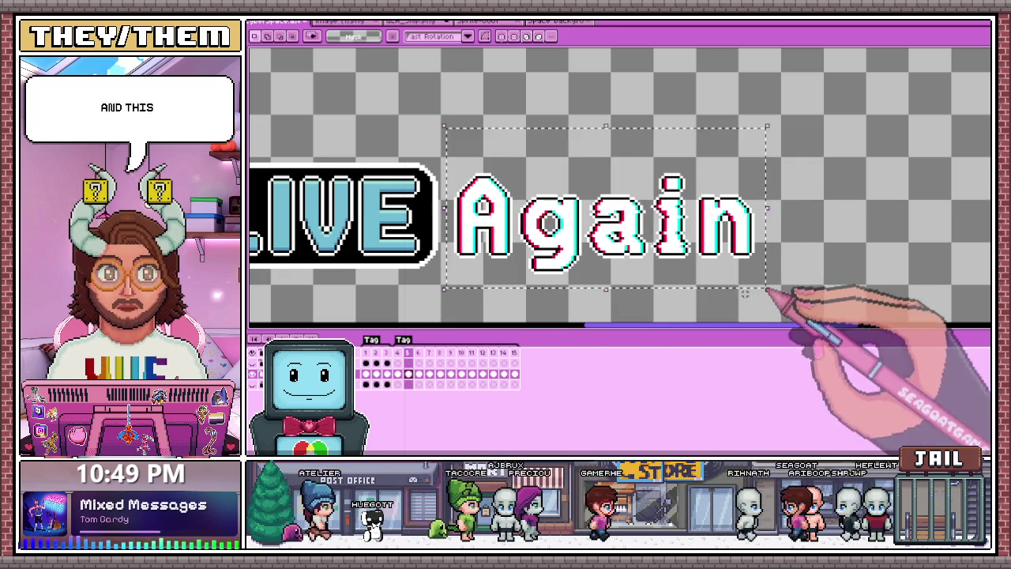
pyautogui.click(461, 353)
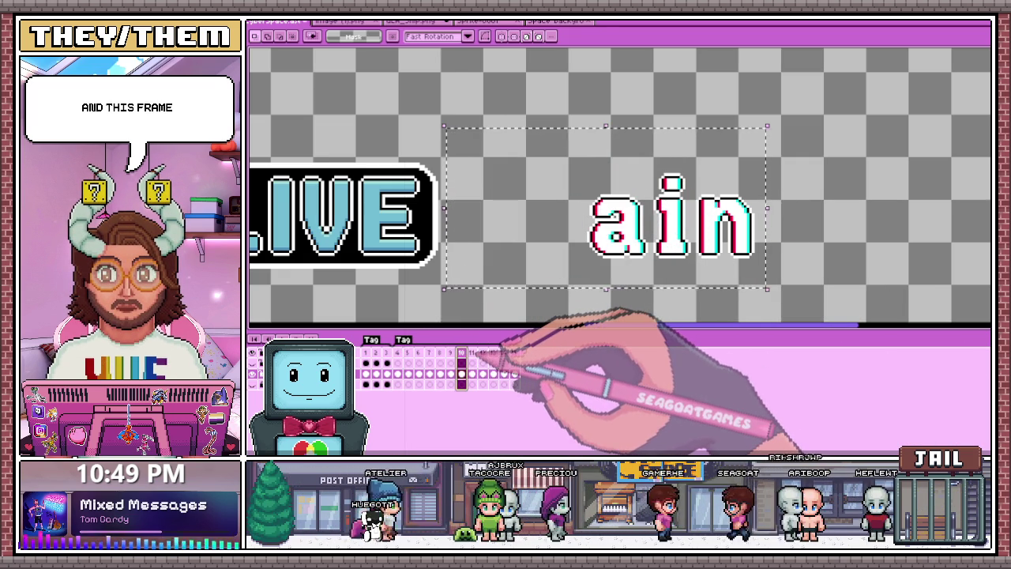
pyautogui.press('Left')
pyautogui.press('Right')
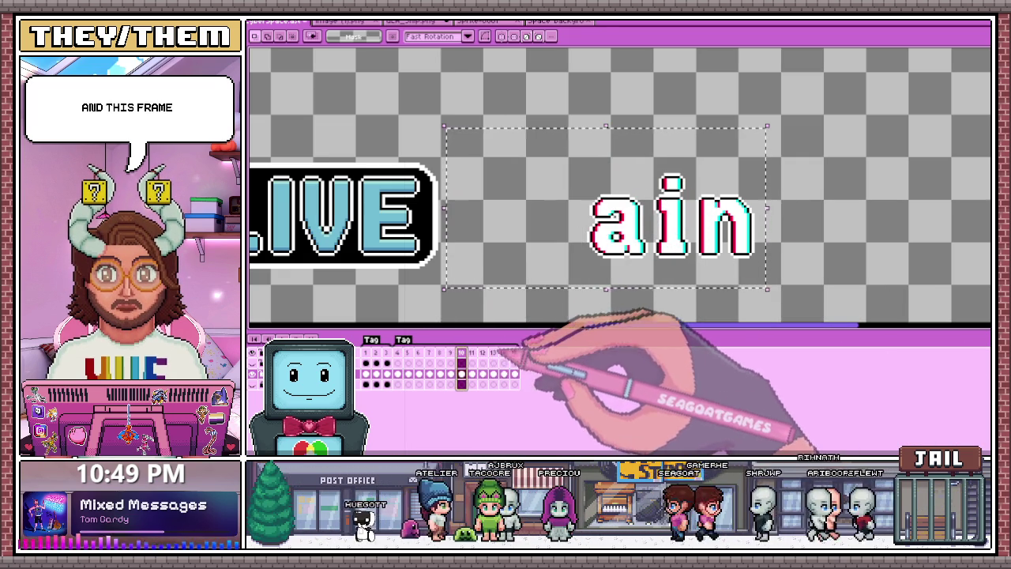
pyautogui.press('Right')
pyautogui.press('Left')
pyautogui.press('Left')
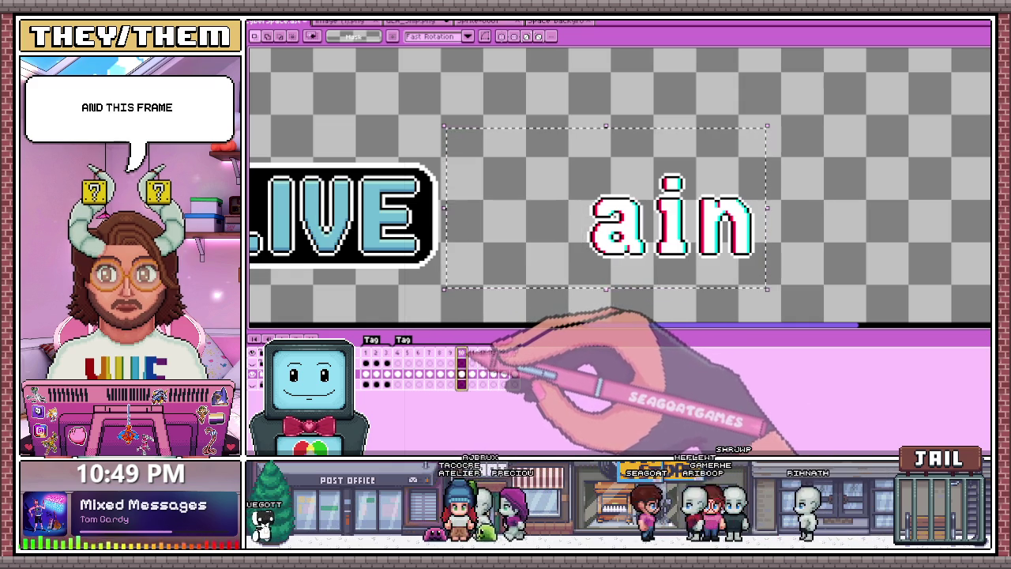
pyautogui.doubleClick(387, 338)
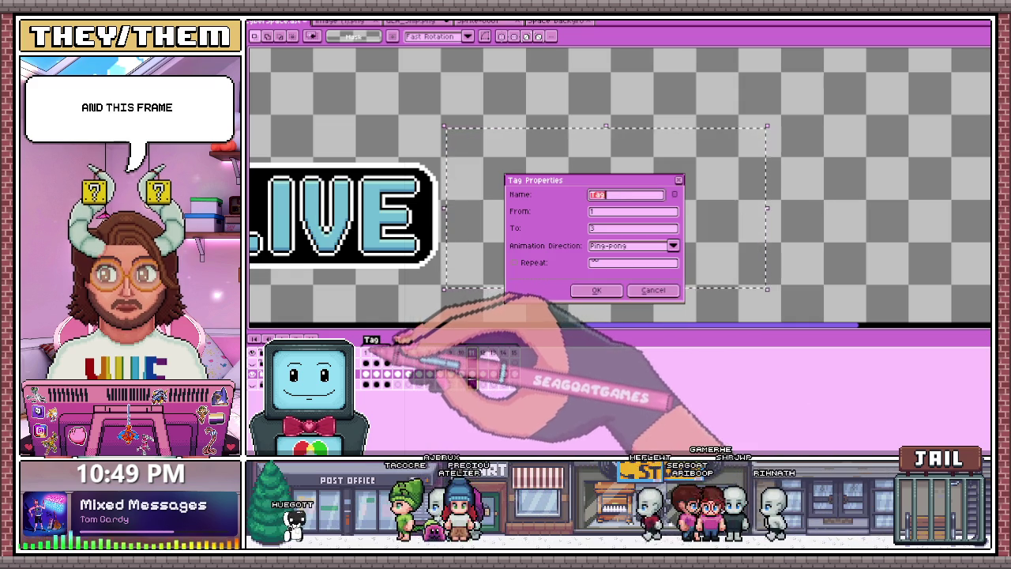
# Close the tag properties, insert a new empty frame 2 with Alt+Shift+N, and deselect
pyautogui.click(652, 289)
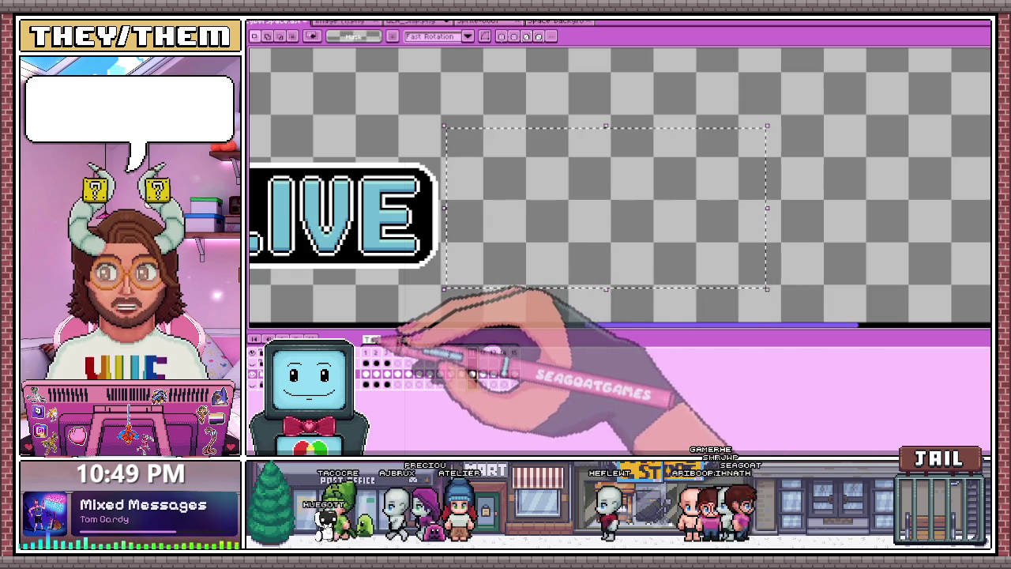
pyautogui.click(504, 372)
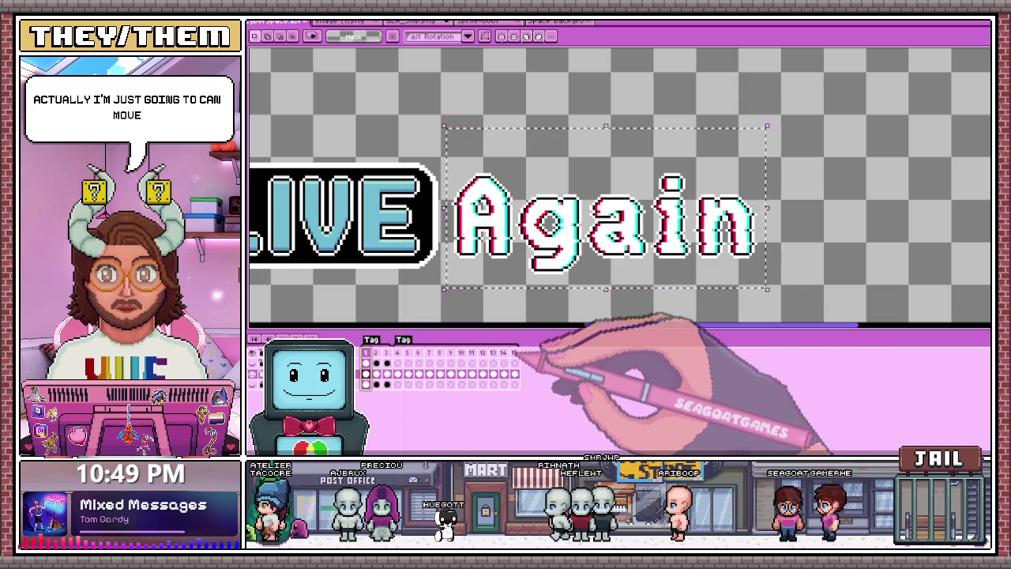
pyautogui.hotkey('alt', 'shift', 'n')
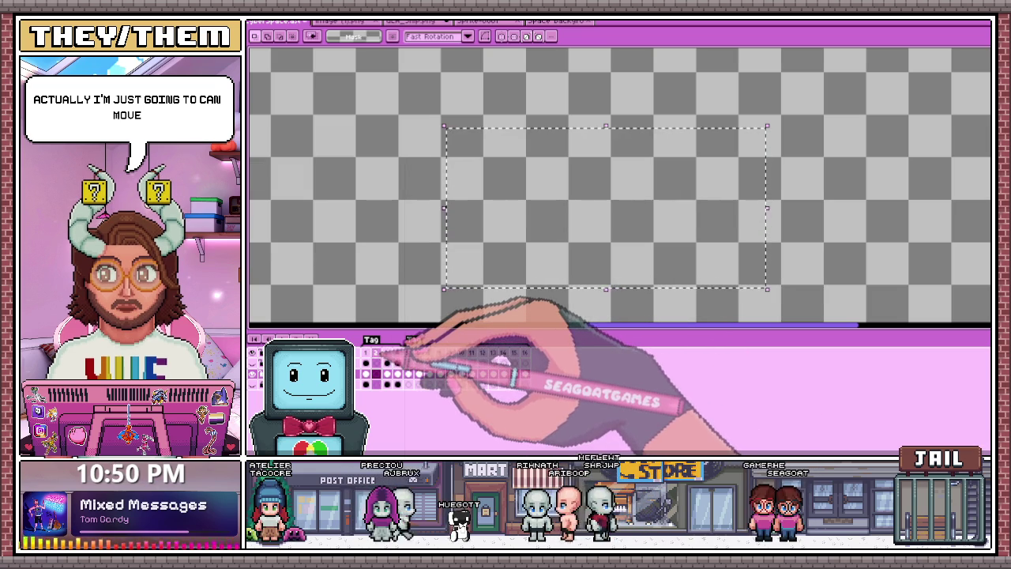
pyautogui.hotkey('ctrl', 'd')
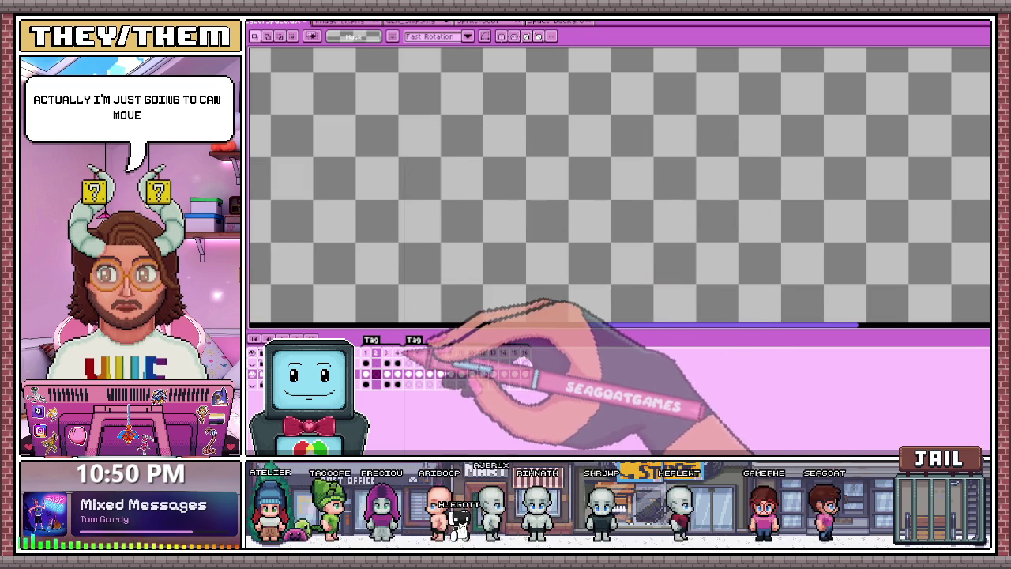
pyautogui.click(378, 352)
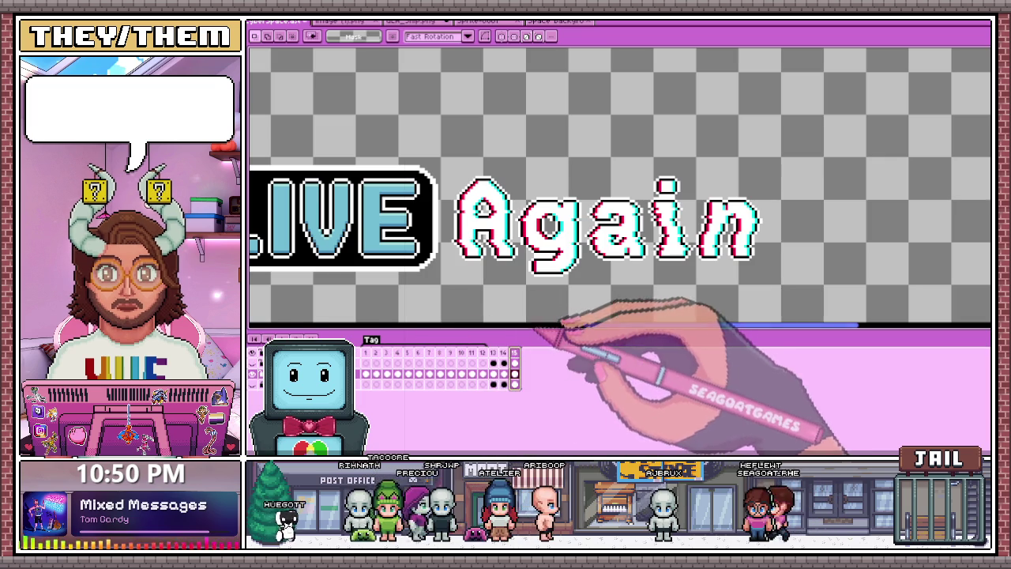
# Copy the word Again from frame 2 and paste it in place on frame 8
pyautogui.scroll(-1, 549, 296)
pyautogui.click(429, 353)
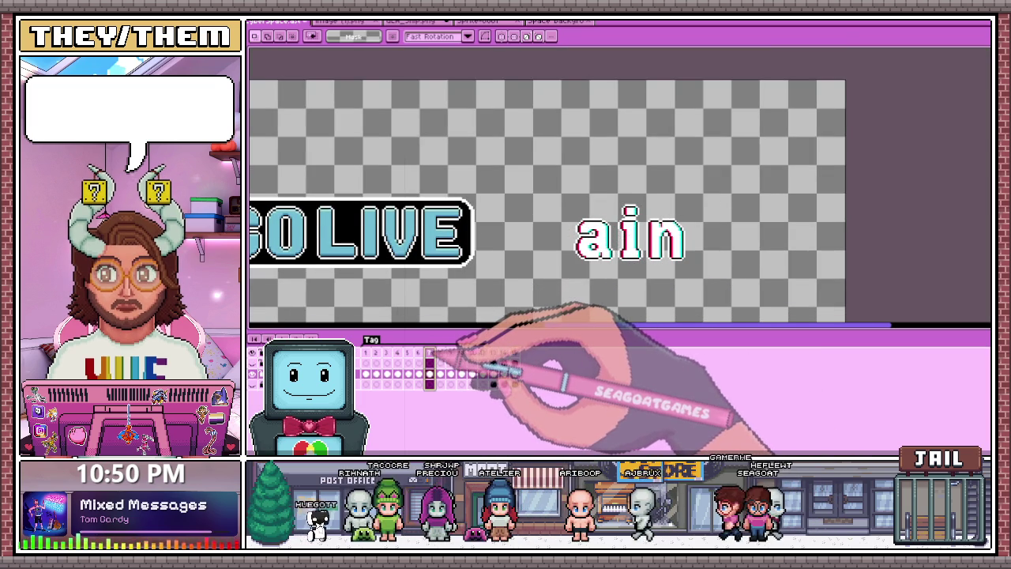
pyautogui.click(376, 353)
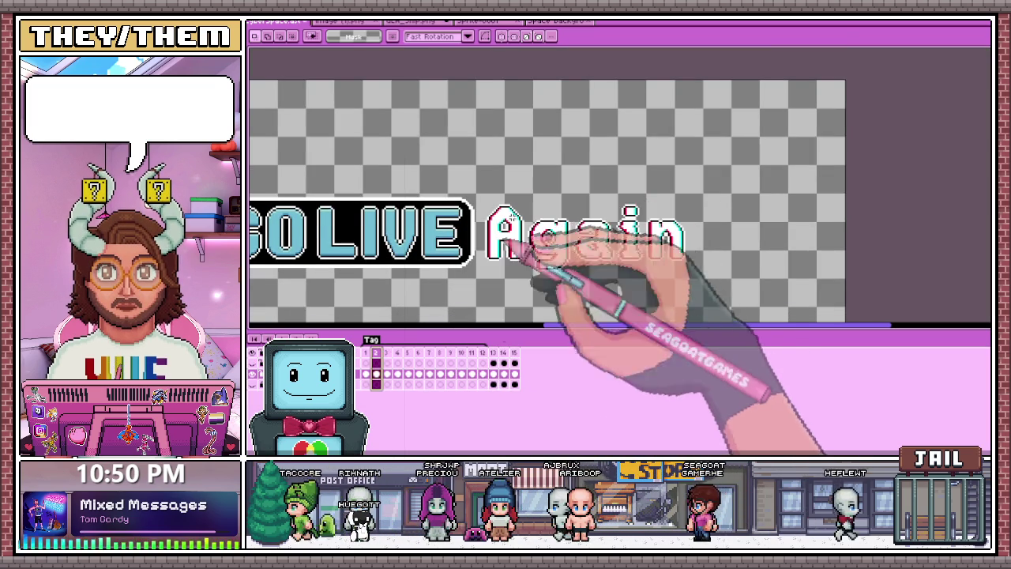
pyautogui.moveTo(479, 188); pyautogui.dragTo(732, 286)
pyautogui.click(419, 353)
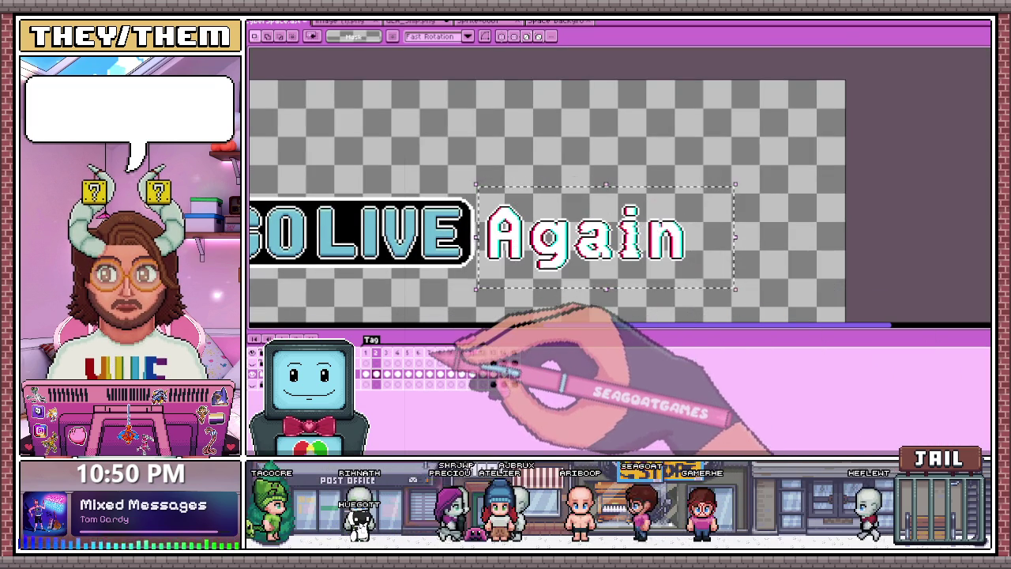
pyautogui.click(440, 353)
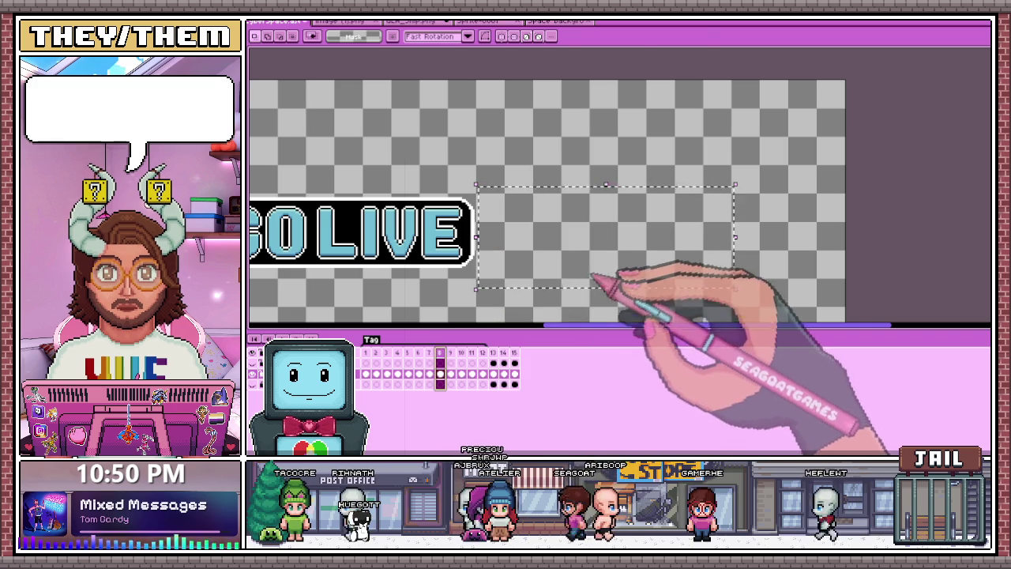
pyautogui.hotkey('ctrl', 'v')
pyautogui.press('Return')
# Select and delete the 'ai' of Again on frame 8, leaving 'Ag n'
pyautogui.scroll(2, 659, 235)
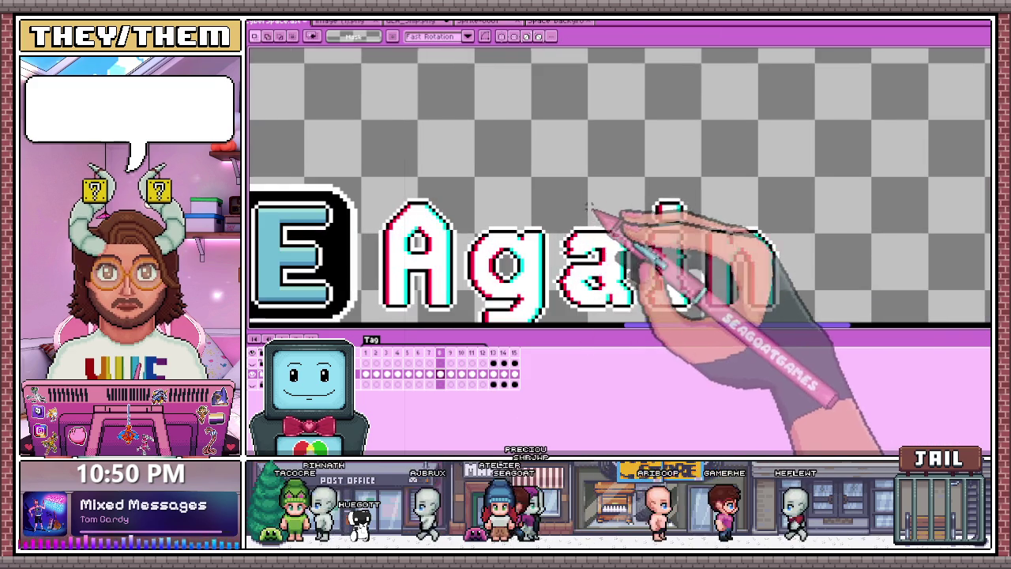
pyautogui.moveTo(560, 158); pyautogui.dragTo(627, 290)
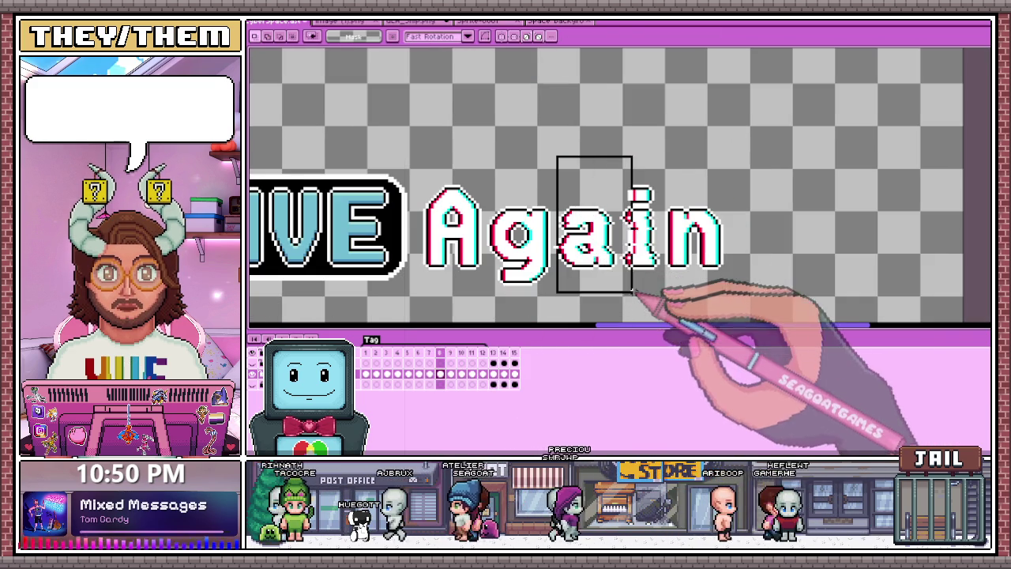
pyautogui.scroll(1, 591, 241)
pyautogui.moveTo(536, 125); pyautogui.dragTo(689, 299)
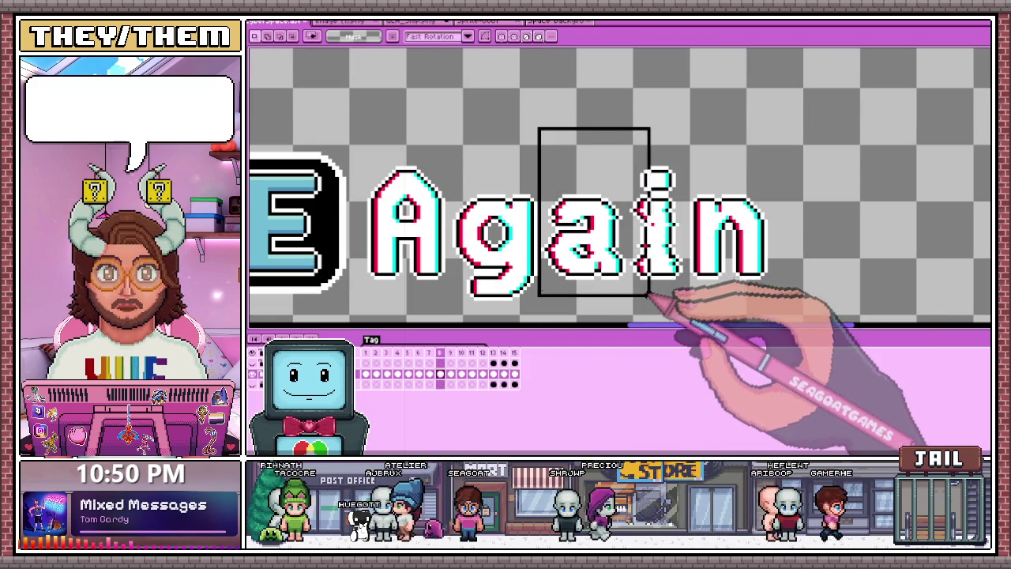
pyautogui.press('Delete')
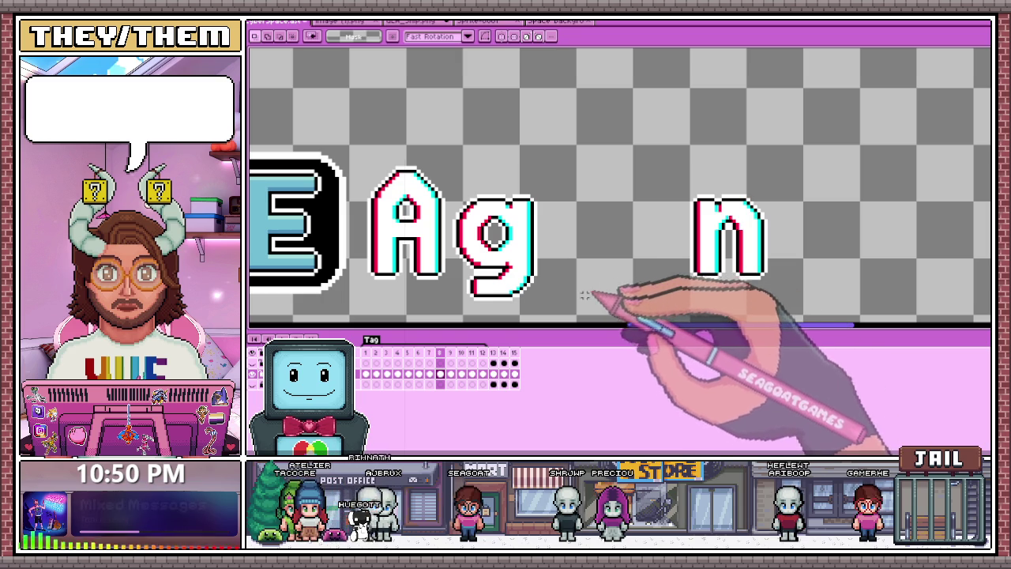
pyautogui.click(466, 352)
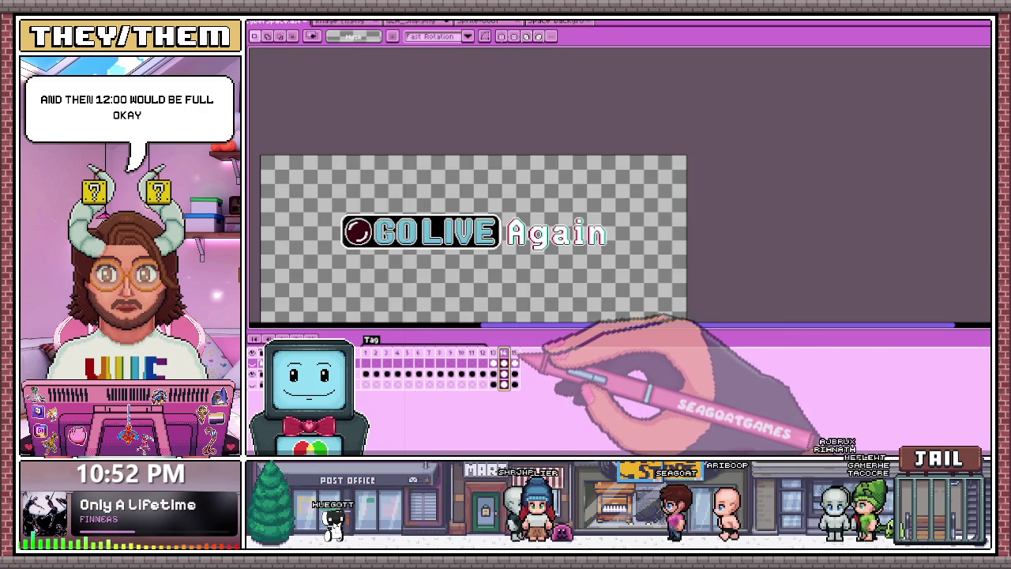
# Compare frame 15's complete 'Again' with the gapped glitch frames 14 and 7
pyautogui.click(514, 353)
pyautogui.moveTo(286, 155); pyautogui.dragTo(614, 311)
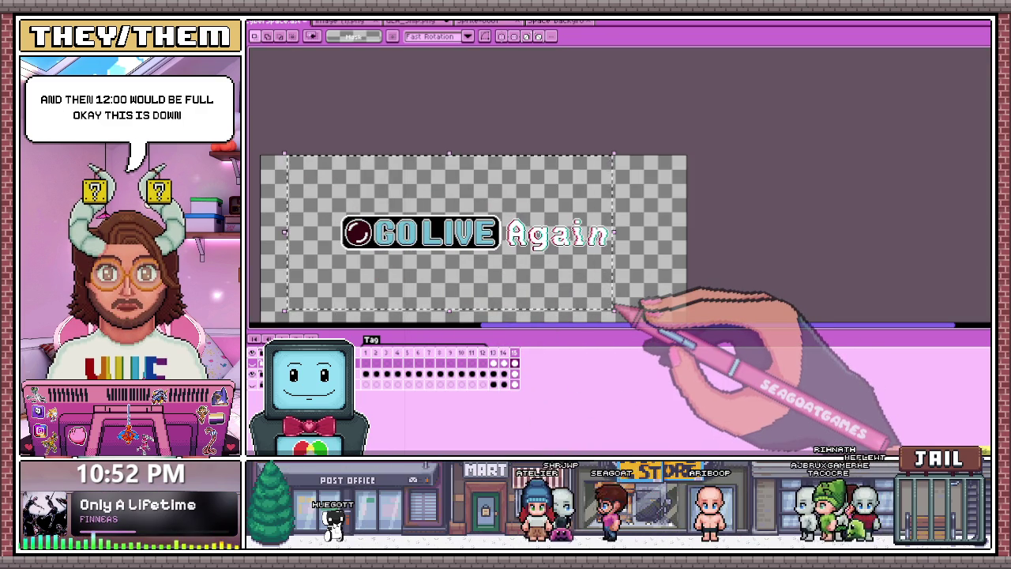
pyautogui.click(514, 374)
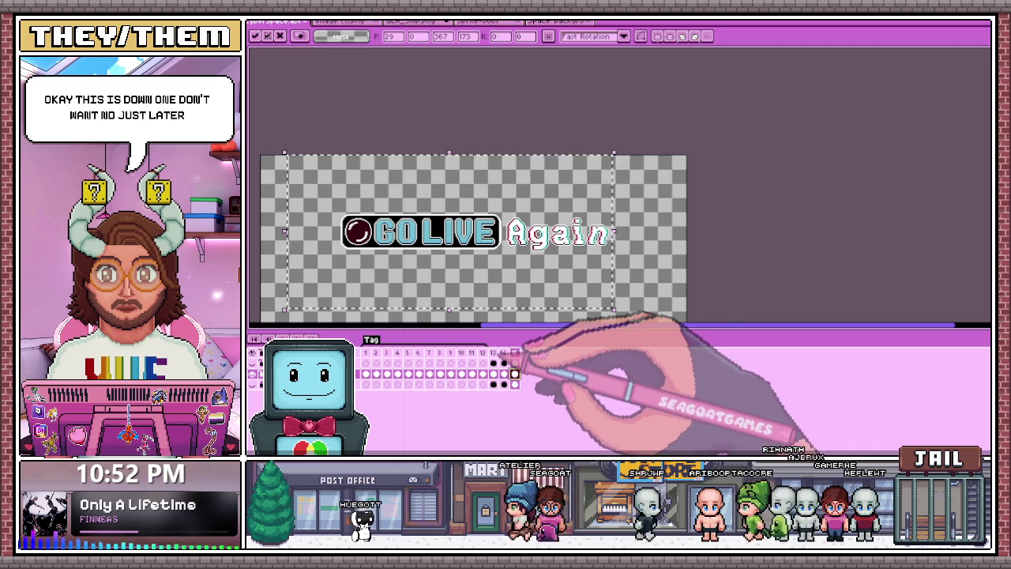
pyautogui.click(493, 353)
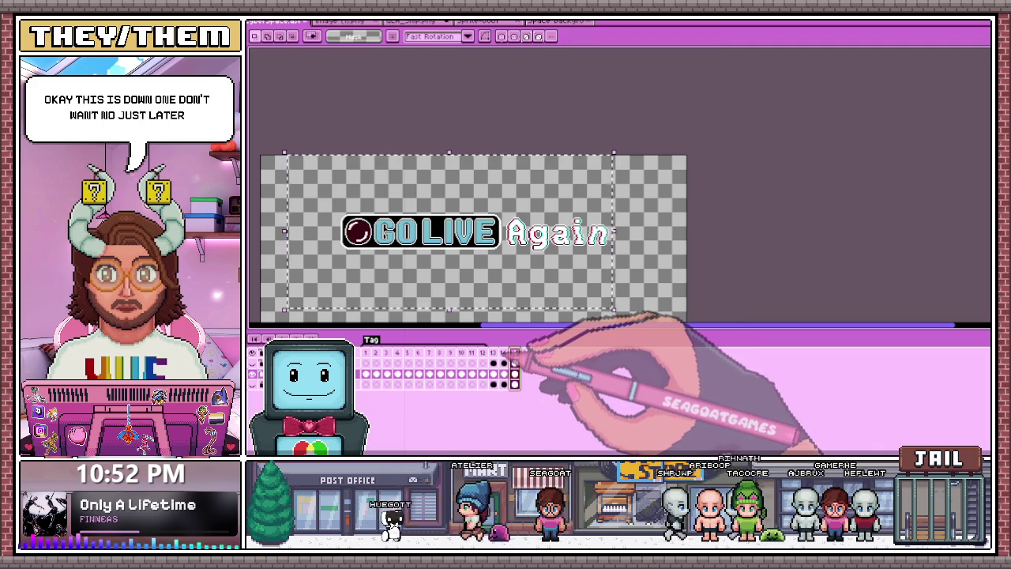
pyautogui.click(503, 374)
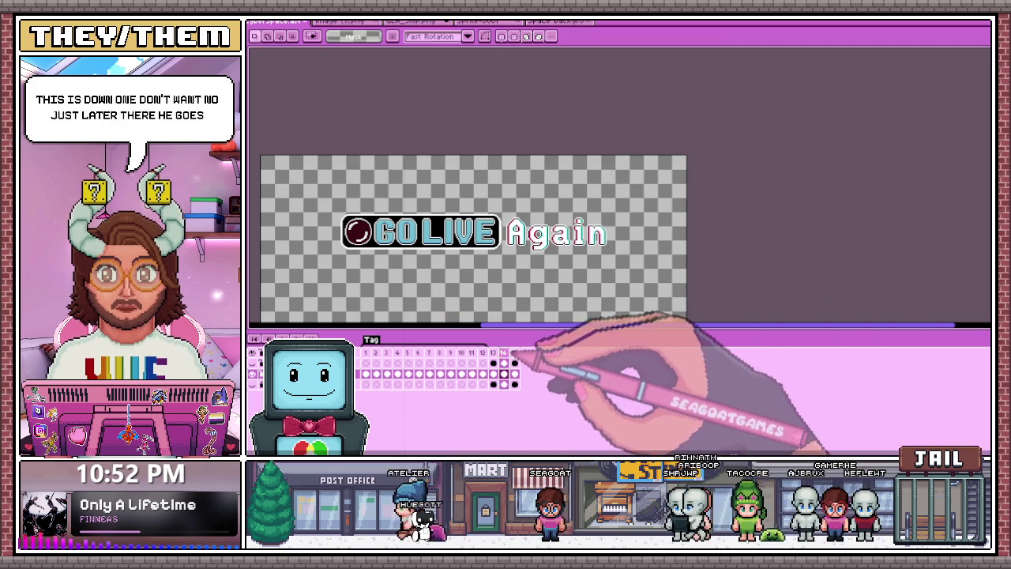
pyautogui.press('+')
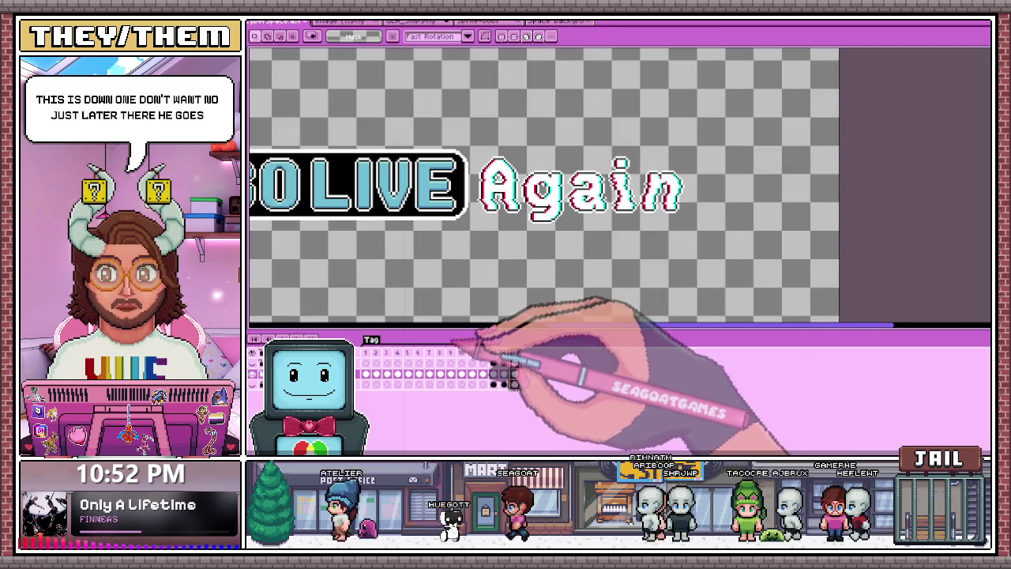
pyautogui.click(429, 353)
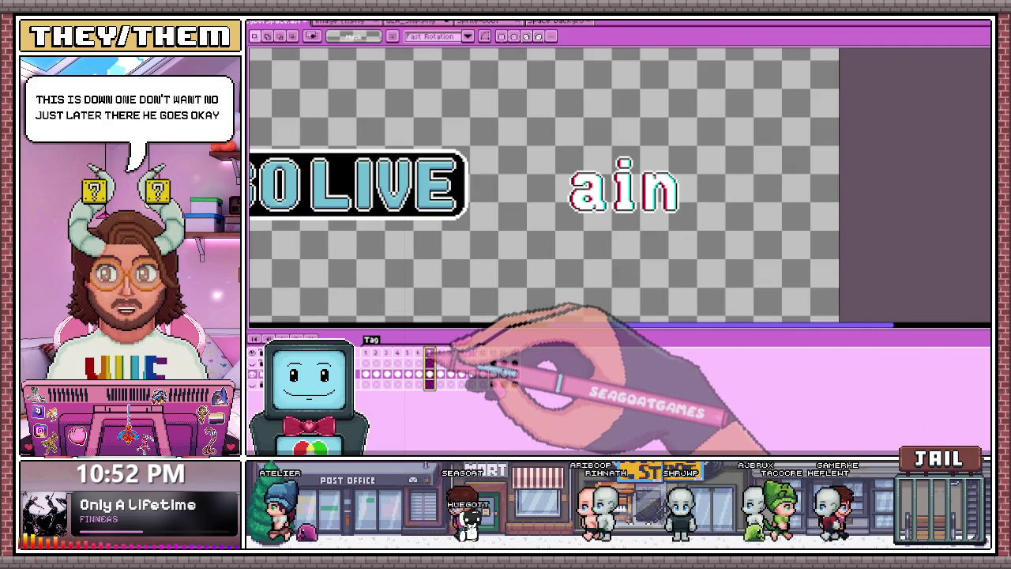
pyautogui.click(514, 353)
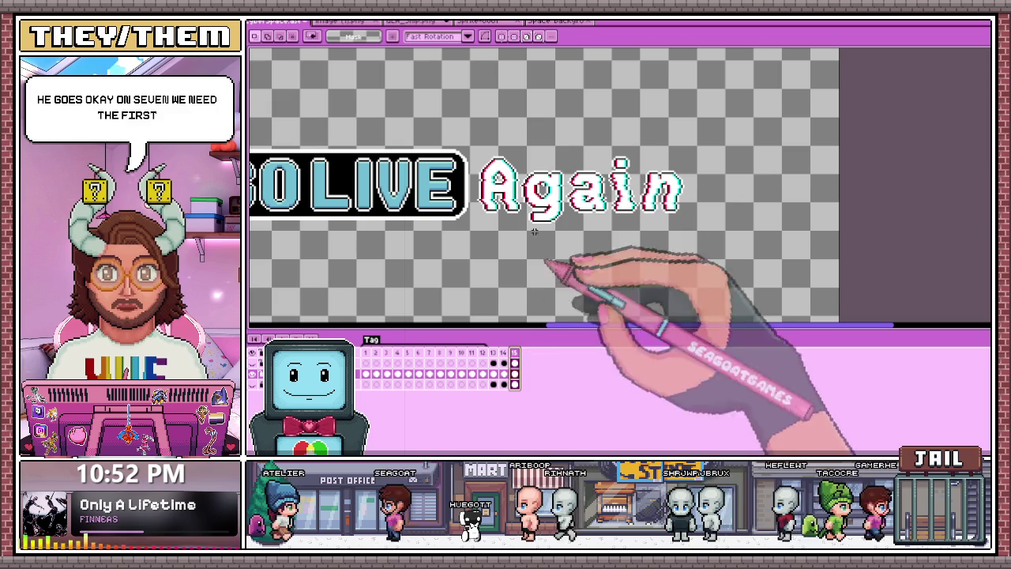
# Copy the 'Ag' letters from frame 15 and paste them into frame 7
pyautogui.moveTo(474, 146); pyautogui.dragTo(566, 249)
pyautogui.scroll(1, 563, 247)
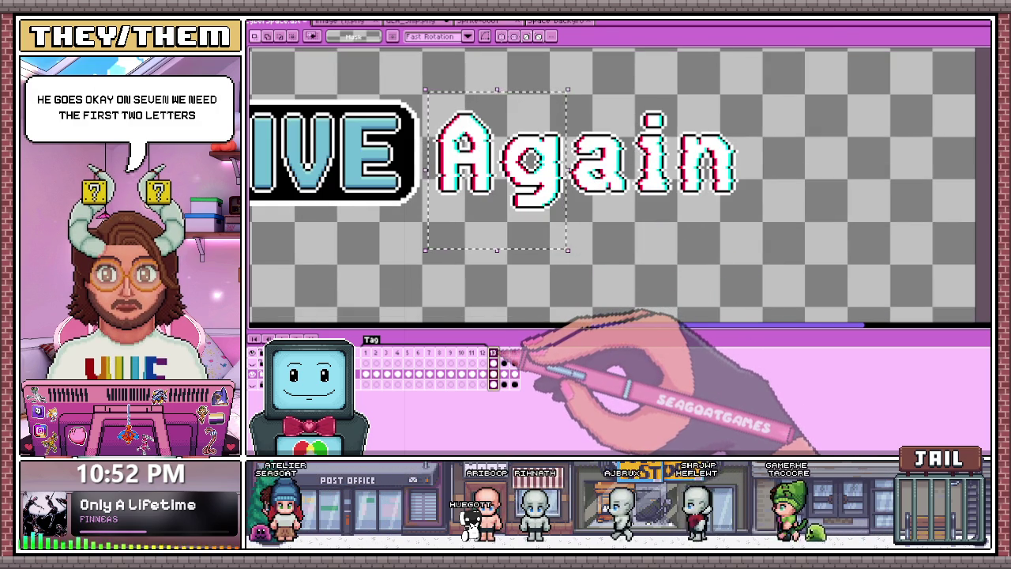
pyautogui.click(429, 353)
pyautogui.hotkey('ctrl', 'v')
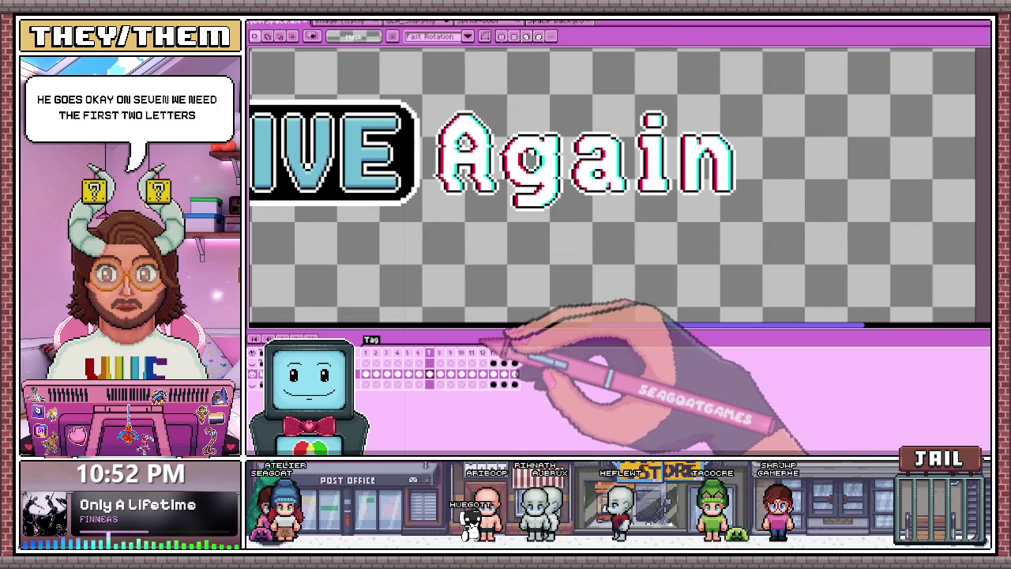
pyautogui.click(440, 354)
# Paste the middle 'ai' letters from frame 15 into the frame missing them
pyautogui.click(514, 353)
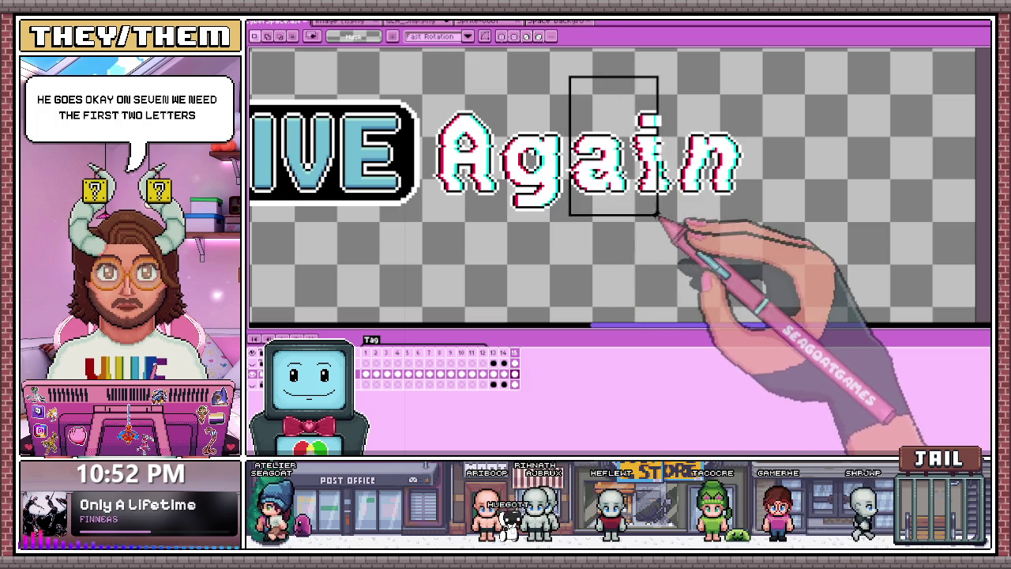
pyautogui.scroll(-1, 672, 217)
pyautogui.scroll(1, 571, 176)
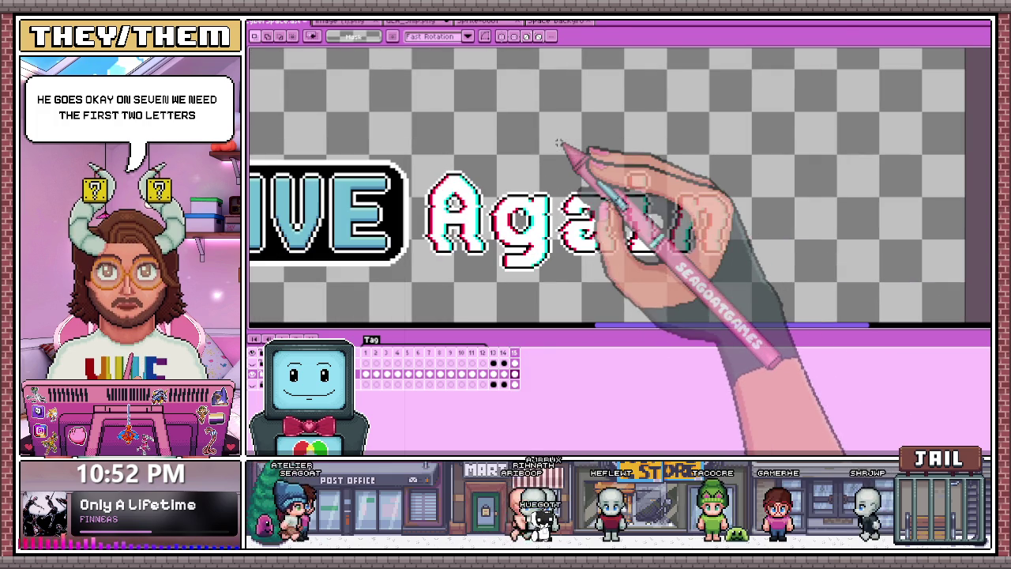
pyautogui.scroll(-1, 557, 146)
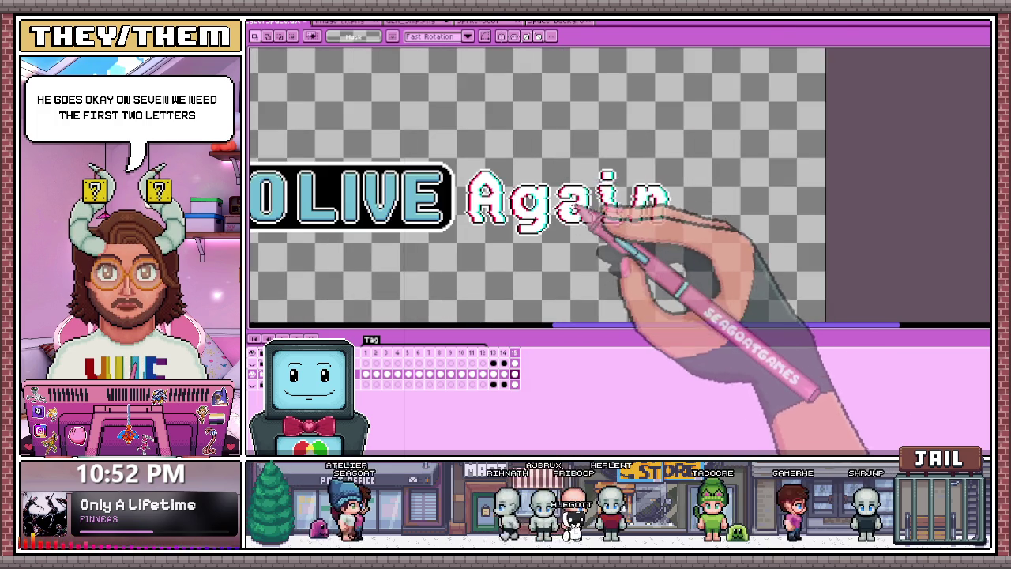
pyautogui.scroll(1, 562, 163)
pyautogui.moveTo(542, 112); pyautogui.dragTo(652, 258)
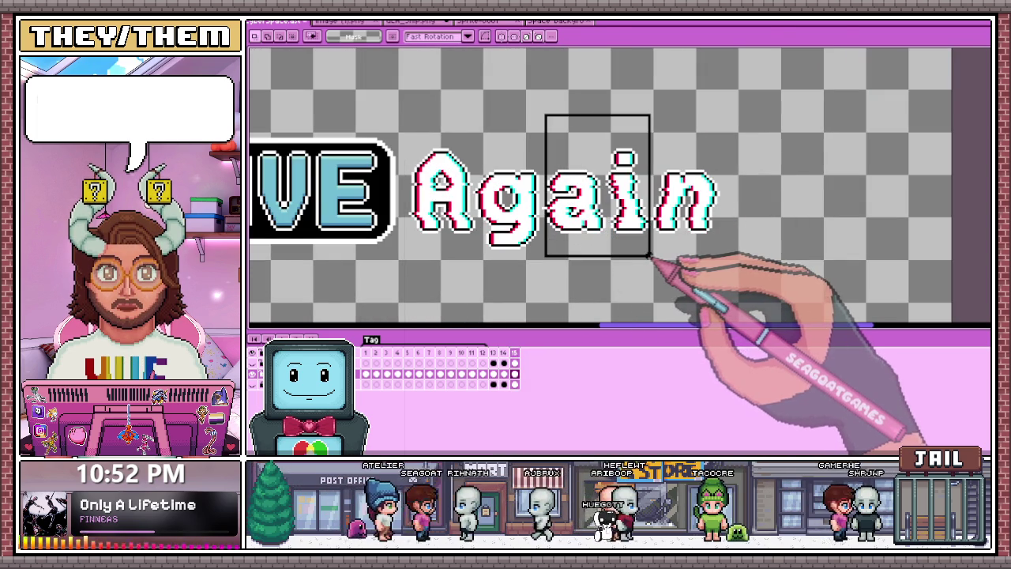
pyautogui.scroll(1, 589, 217)
pyautogui.moveTo(532, 192); pyautogui.dragTo(527, 192)
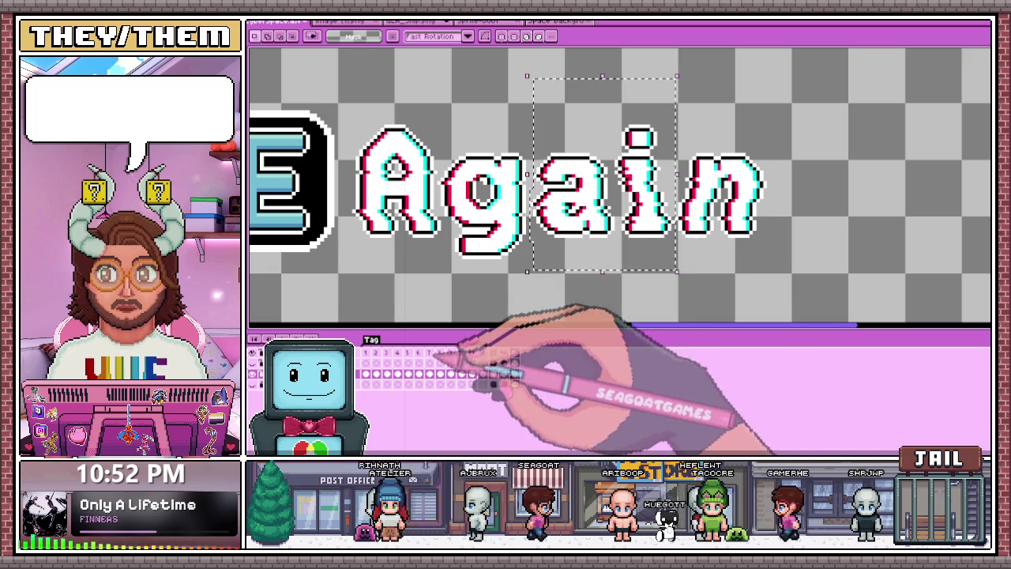
pyautogui.click(440, 361)
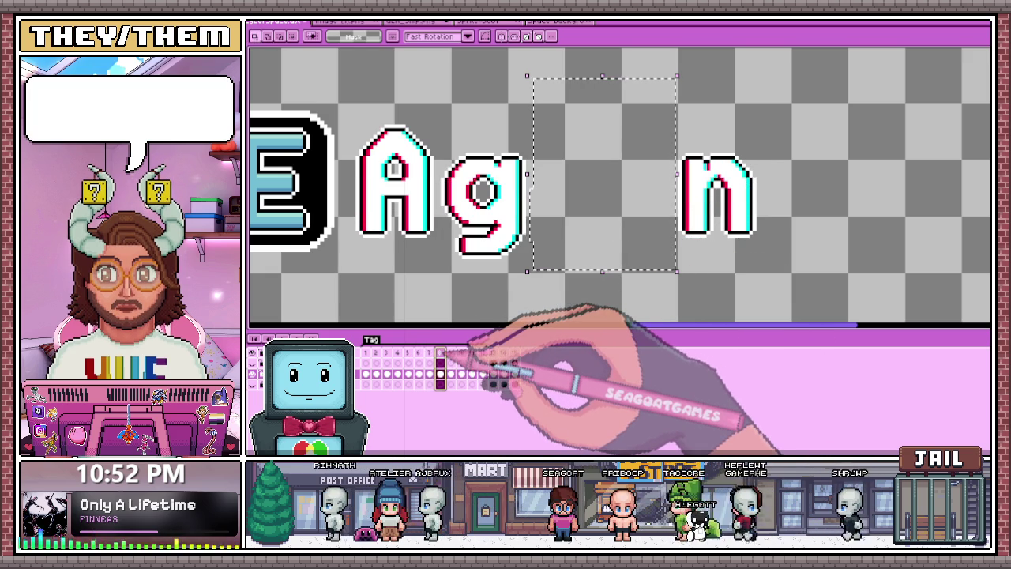
pyautogui.press('Left')
pyautogui.press('Right')
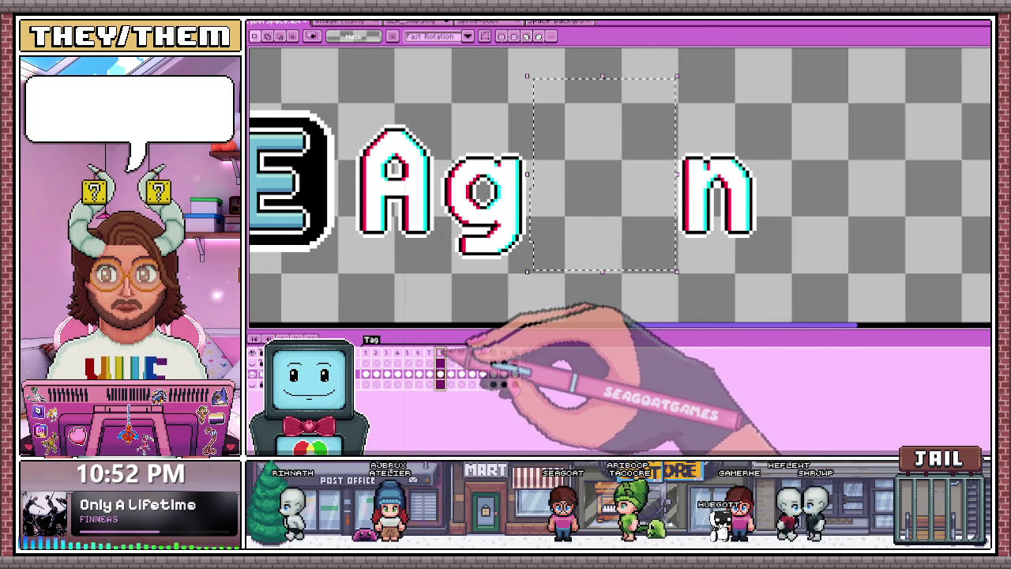
pyautogui.press('Left')
pyautogui.hotkey('ctrl', 'd')
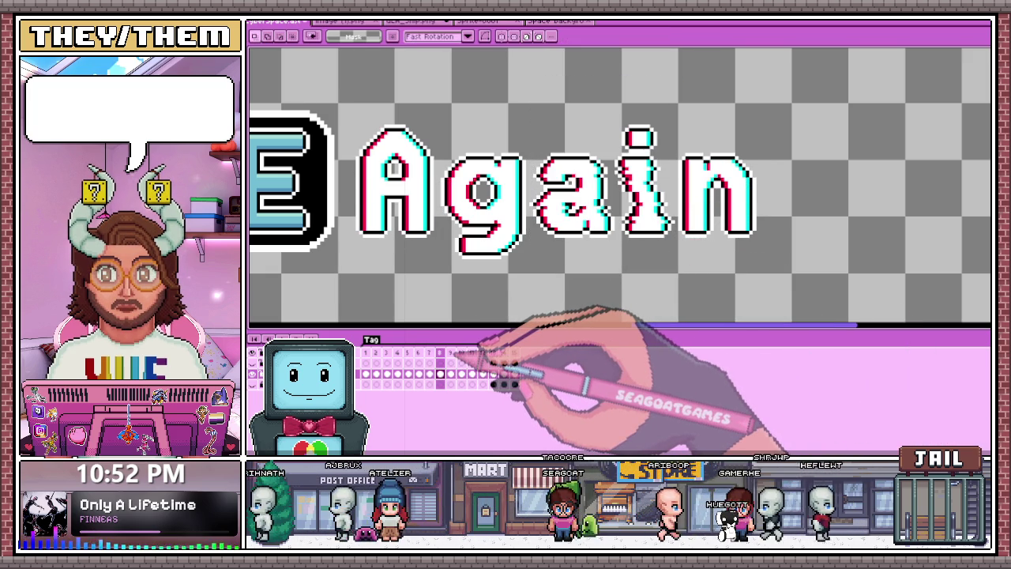
pyautogui.press('Right')
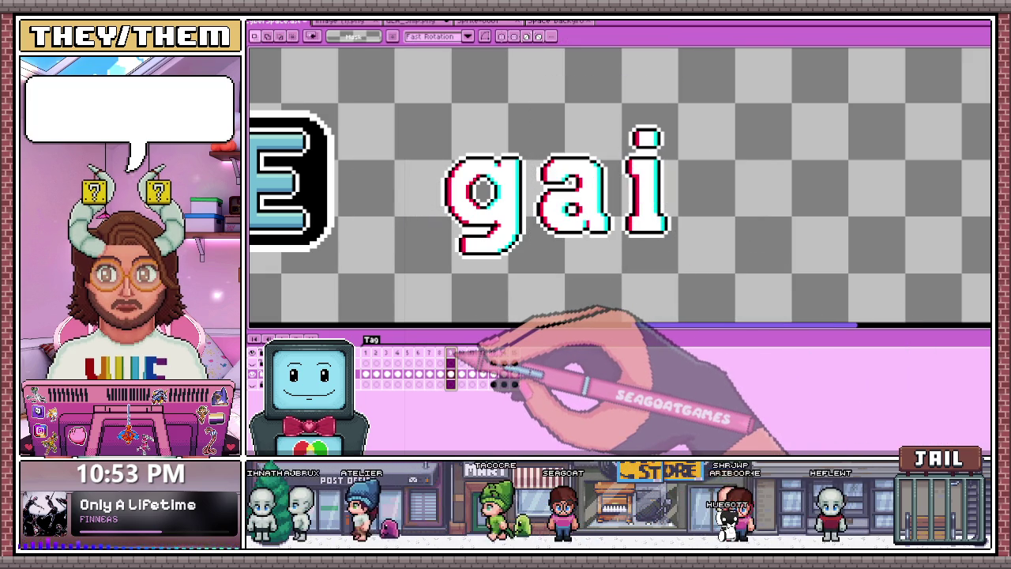
# Fill the gap on frame 9 with the 'n' copied from frame 15
pyautogui.click(514, 353)
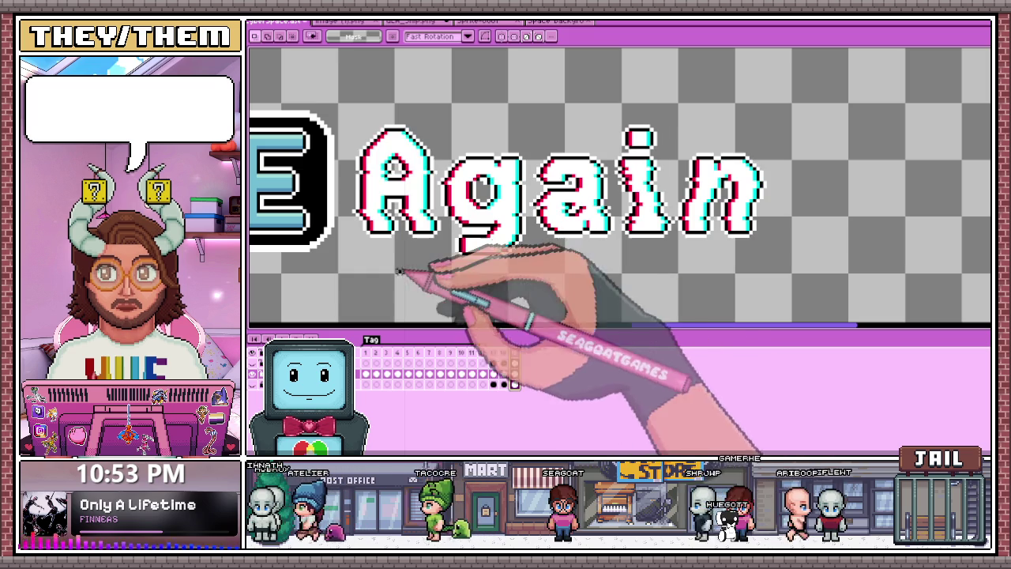
pyautogui.moveTo(343, 98)
pyautogui.mouseDown()
pyautogui.moveTo(431, 265)
pyautogui.moveTo(443, 269)
pyautogui.mouseUp()
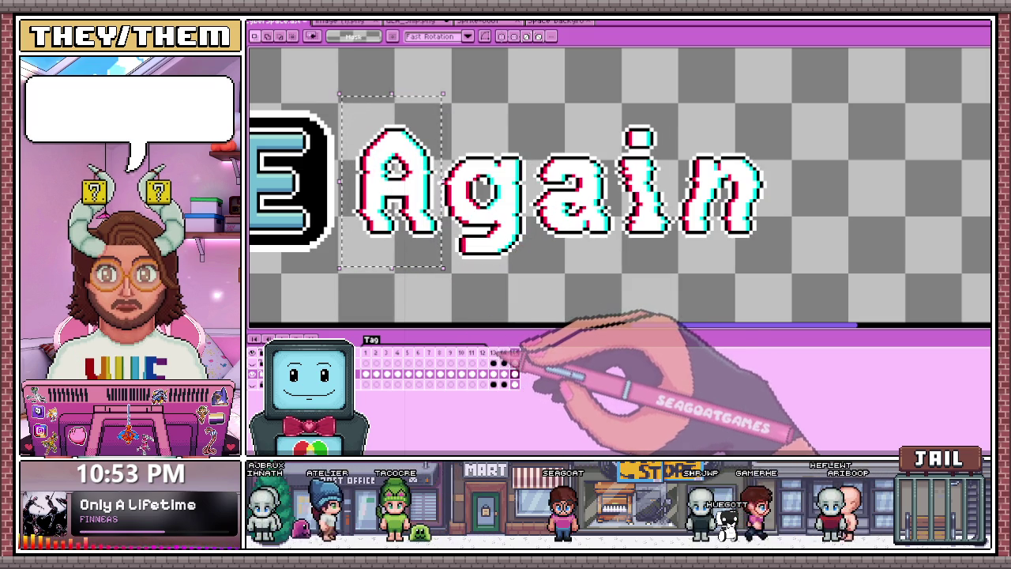
pyautogui.click(450, 353)
pyautogui.press('b')
pyautogui.scroll(1, 455, 197)
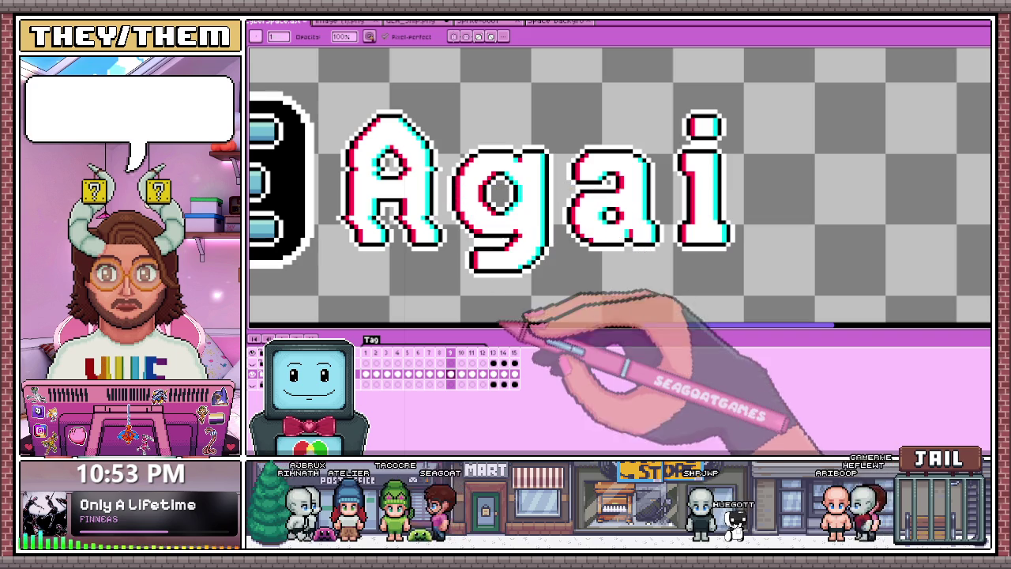
pyautogui.click(515, 353)
pyautogui.press('m')
pyautogui.scroll(-1, 655, 237)
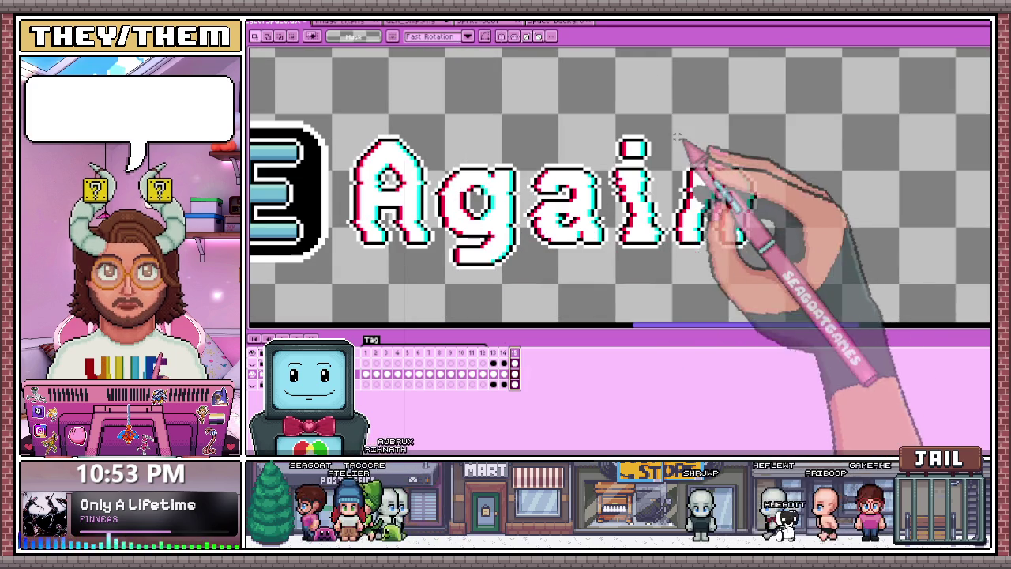
pyautogui.moveTo(670, 135); pyautogui.dragTo(778, 269)
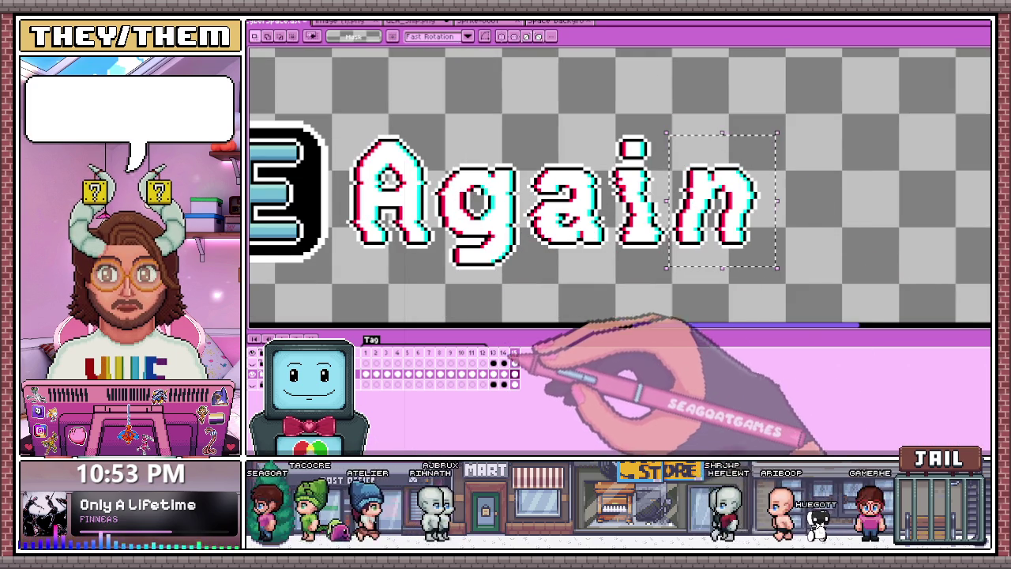
pyautogui.click(450, 353)
pyautogui.hotkey('ctrl', 'v')
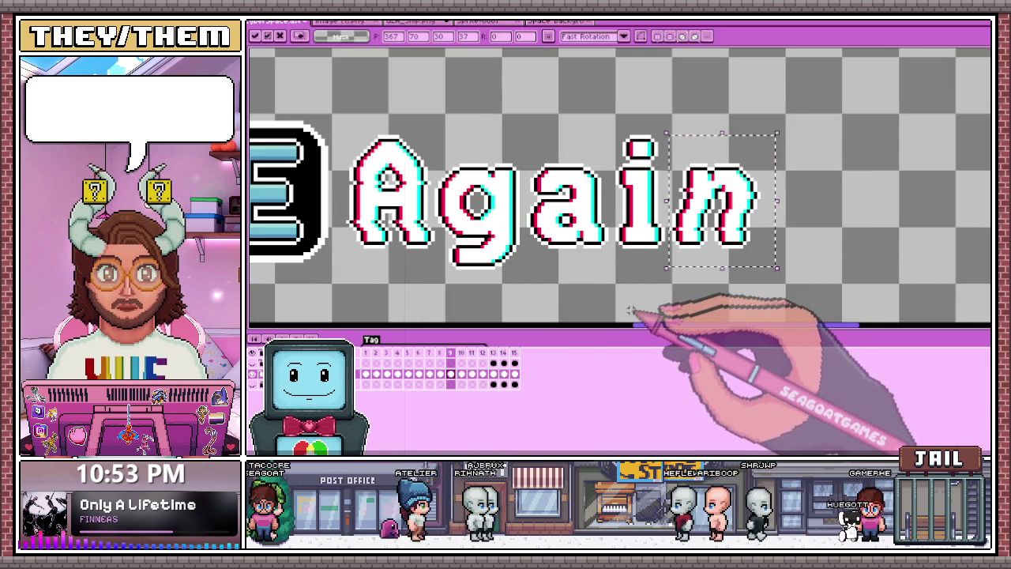
pyautogui.click(461, 353)
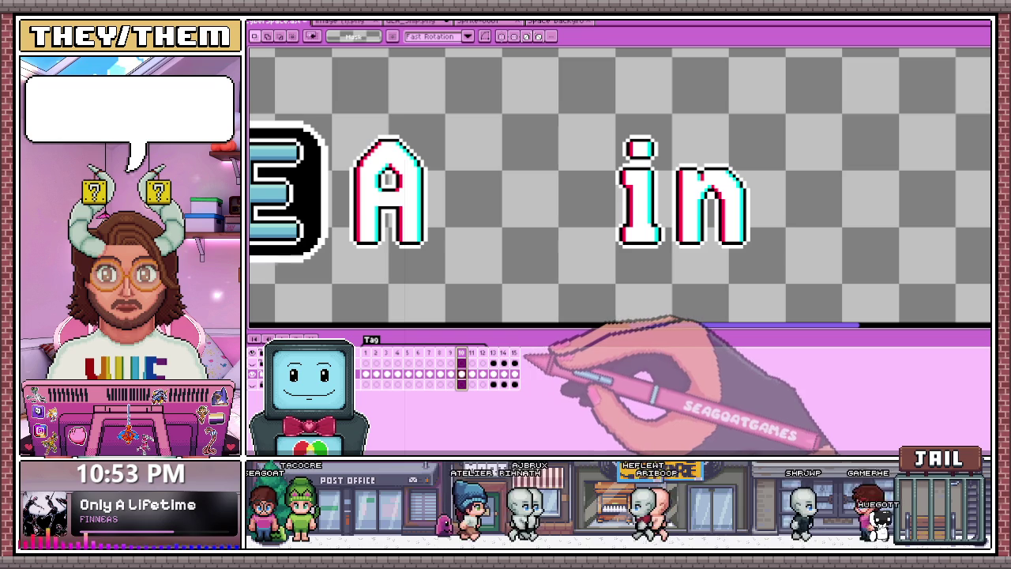
# Paste the 'ga' letters from frame 15 into the gap on frame 10
pyautogui.click(515, 353)
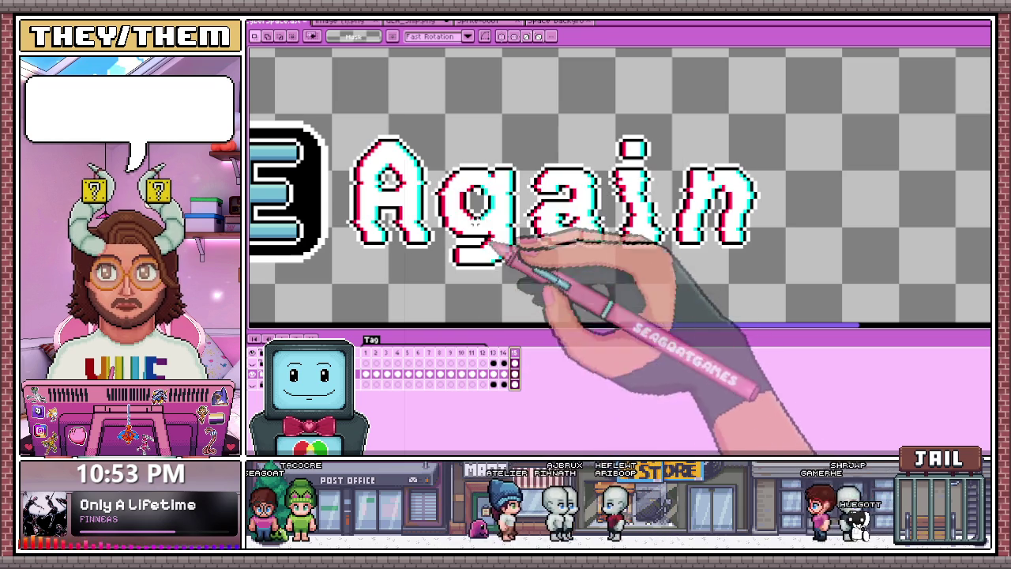
pyautogui.moveTo(433, 134); pyautogui.dragTo(610, 293)
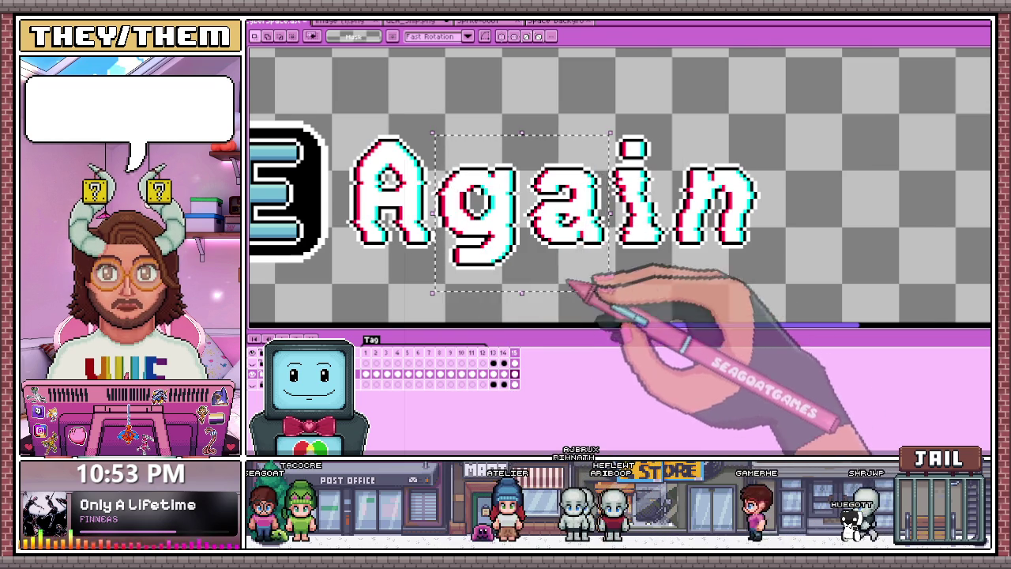
pyautogui.scroll(1, 476, 252)
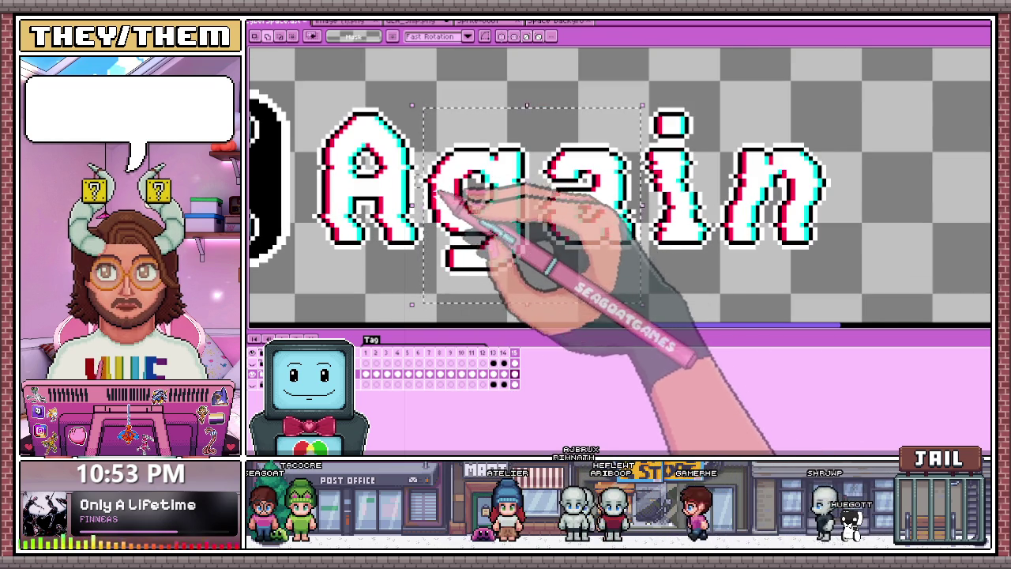
pyautogui.click(429, 353)
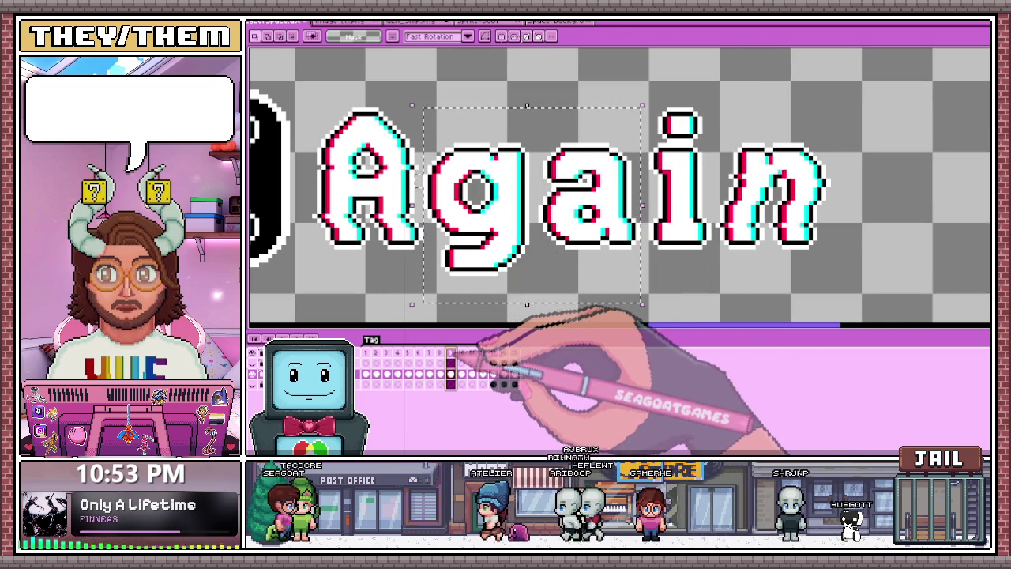
pyautogui.click(462, 353)
pyautogui.hotkey('ctrl', 'v')
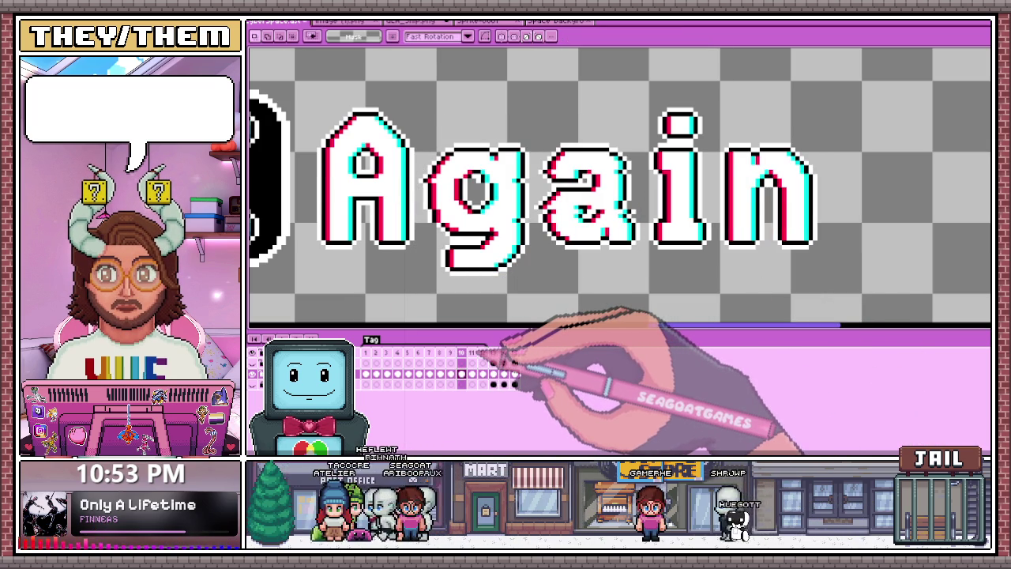
# Paste the 'in' letters from frame 15 into frame 11
pyautogui.click(472, 363)
pyautogui.click(514, 363)
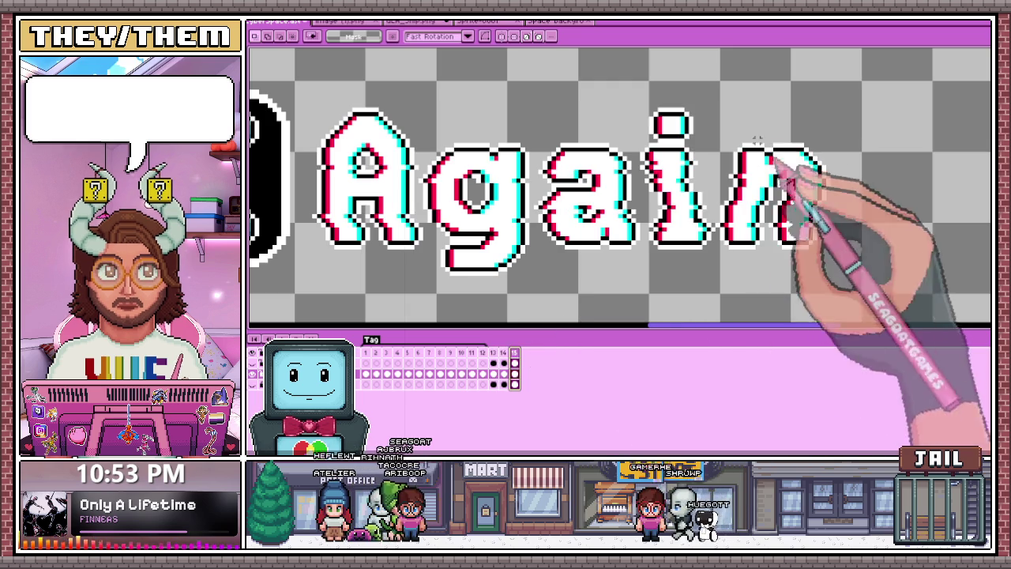
pyautogui.moveTo(647, 84); pyautogui.dragTo(841, 268)
pyautogui.scroll(1, 673, 197)
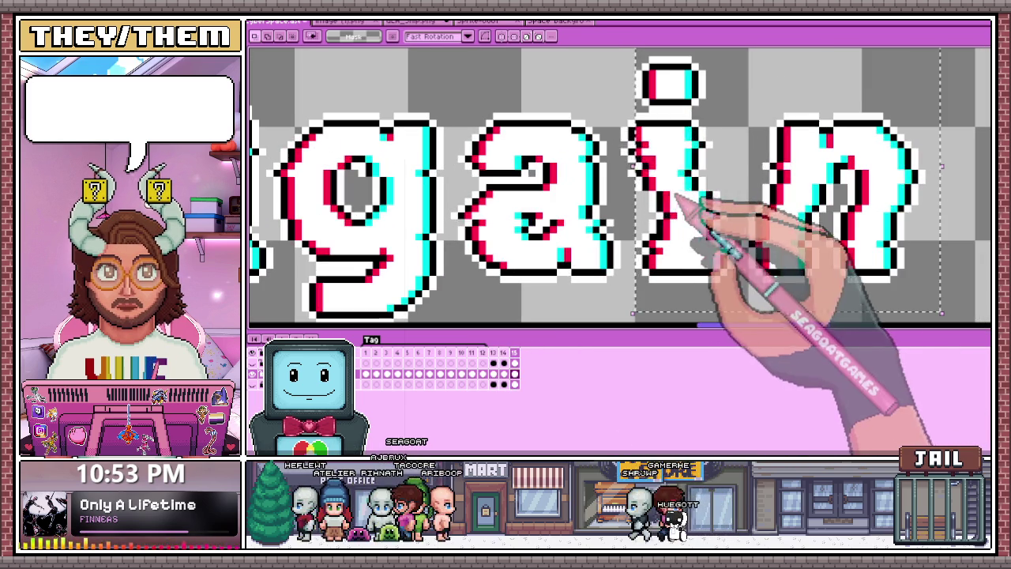
pyautogui.click(461, 363)
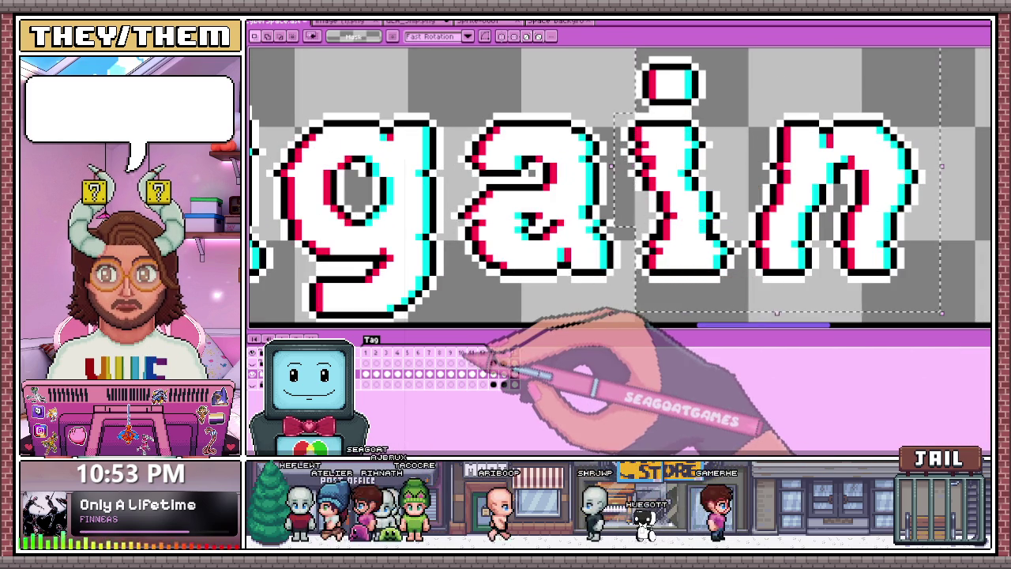
pyautogui.scroll(-1, 492, 335)
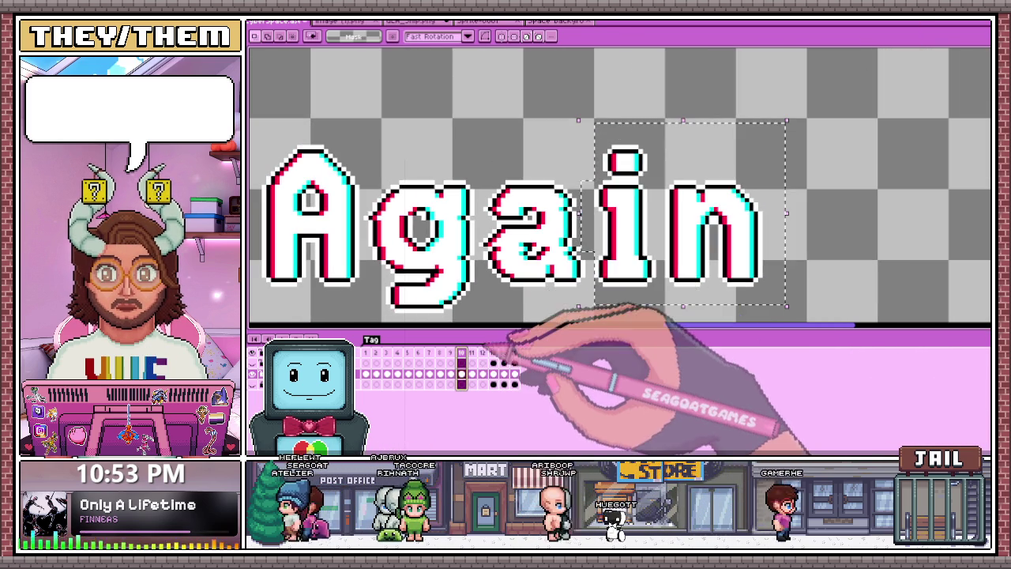
pyautogui.click(471, 364)
pyautogui.hotkey('ctrl', 'v')
pyautogui.scroll(-1, 583, 277)
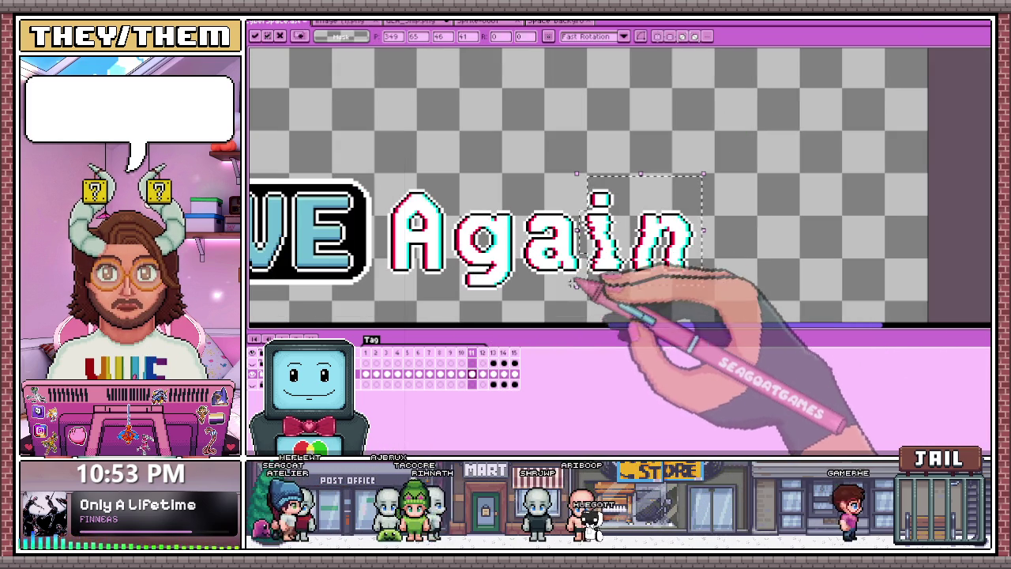
pyautogui.click(483, 357)
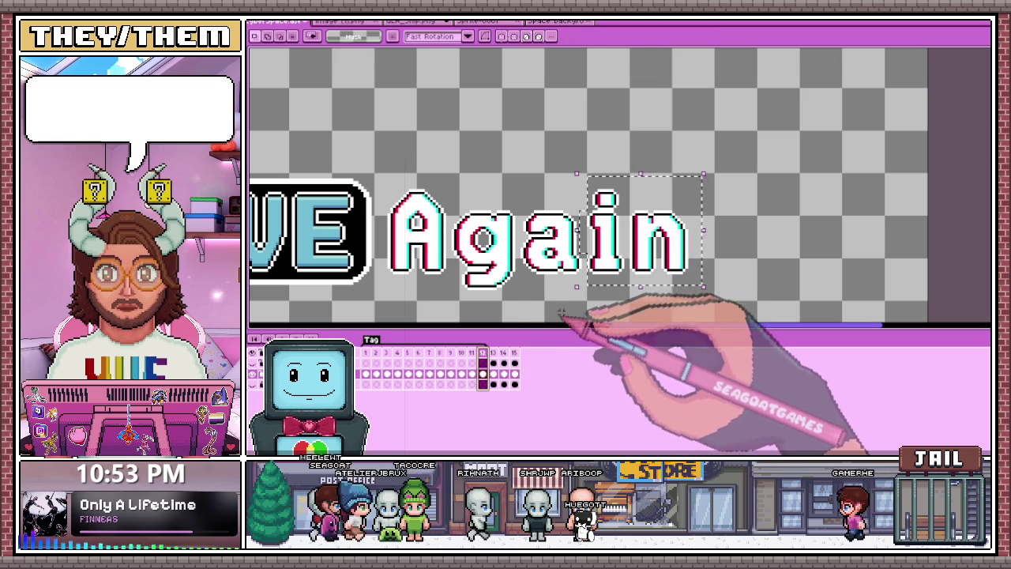
pyautogui.scroll(1, 556, 307)
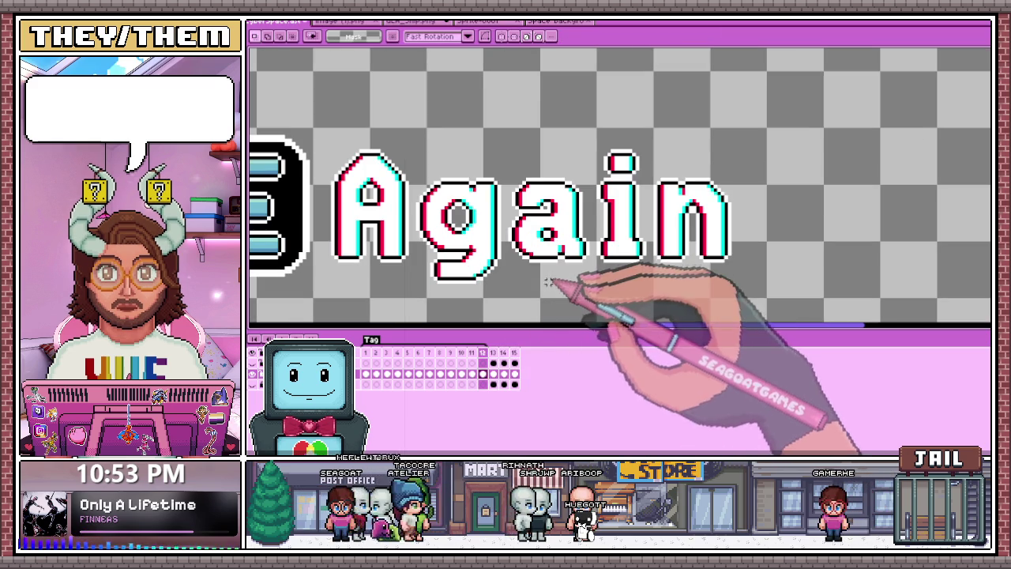
pyautogui.scroll(-1, 506, 312)
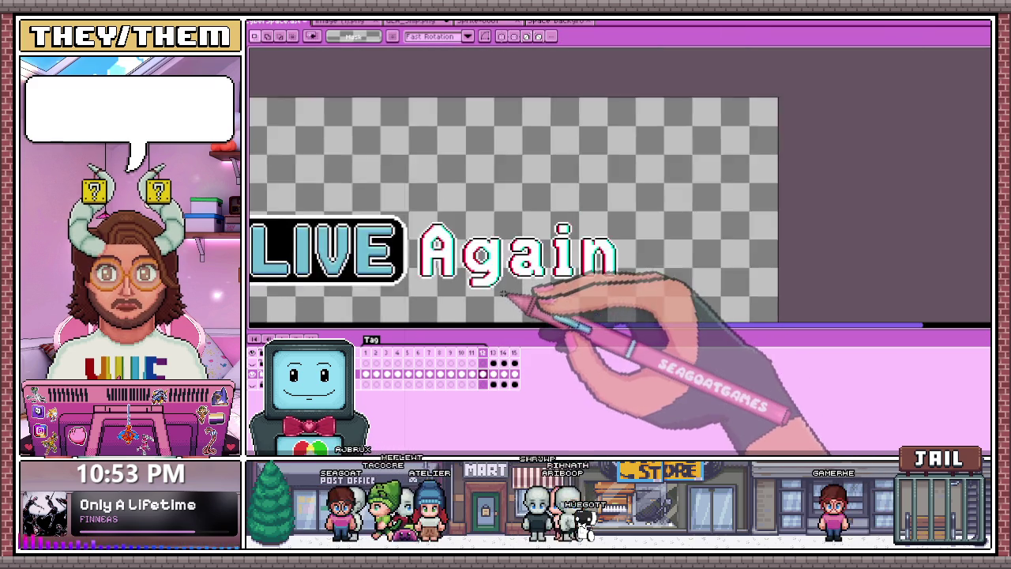
pyautogui.scroll(-2, 467, 288)
pyautogui.scroll(1, 451, 281)
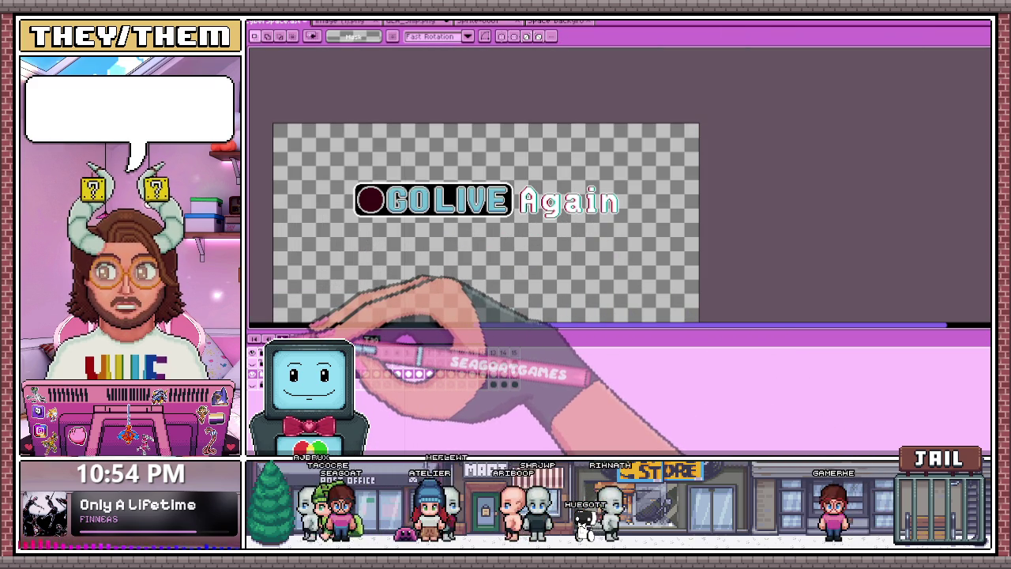
pyautogui.press('Return')
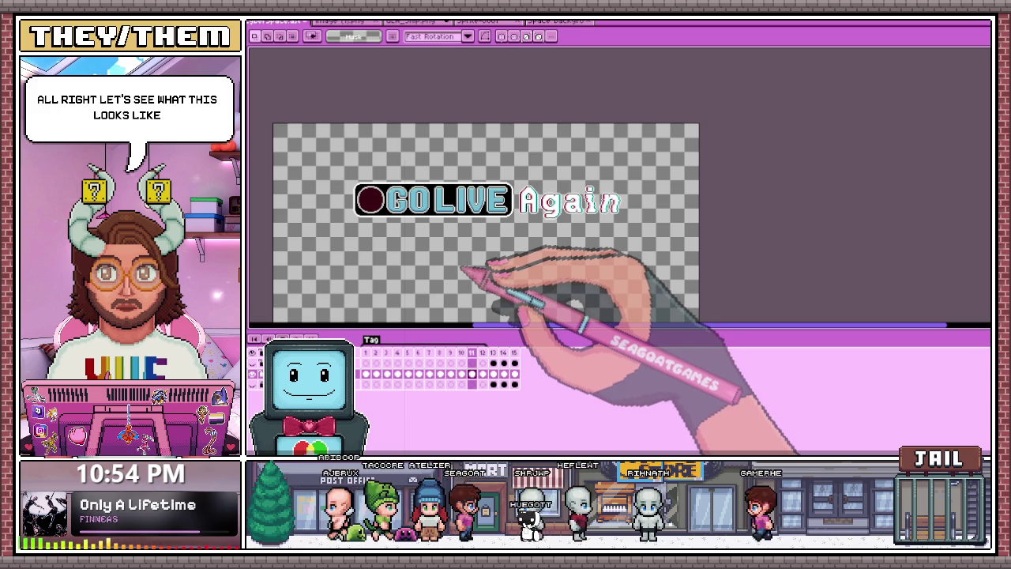
pyautogui.scroll(1, 529, 189)
pyautogui.scroll(1, 585, 252)
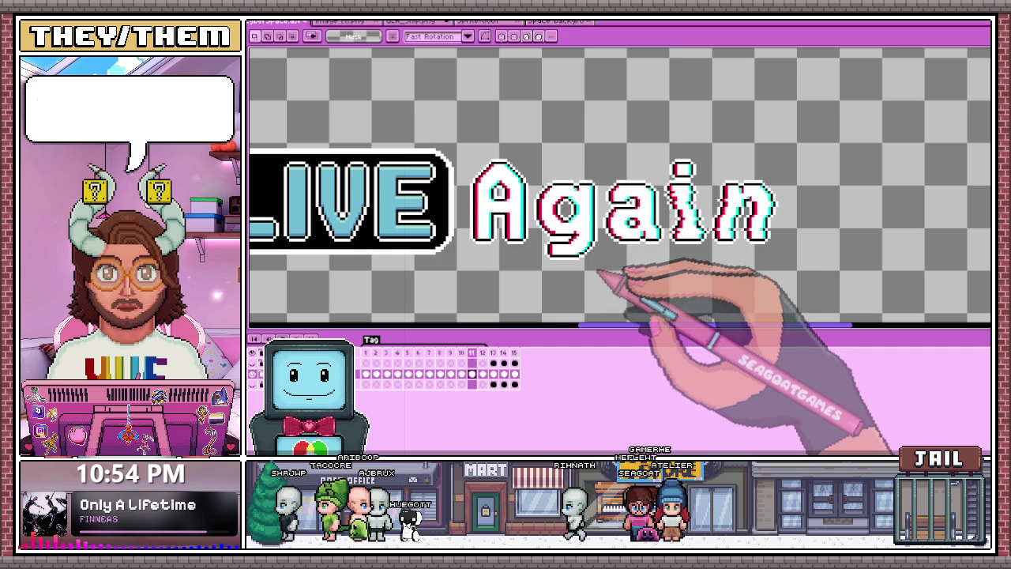
pyautogui.click(473, 352)
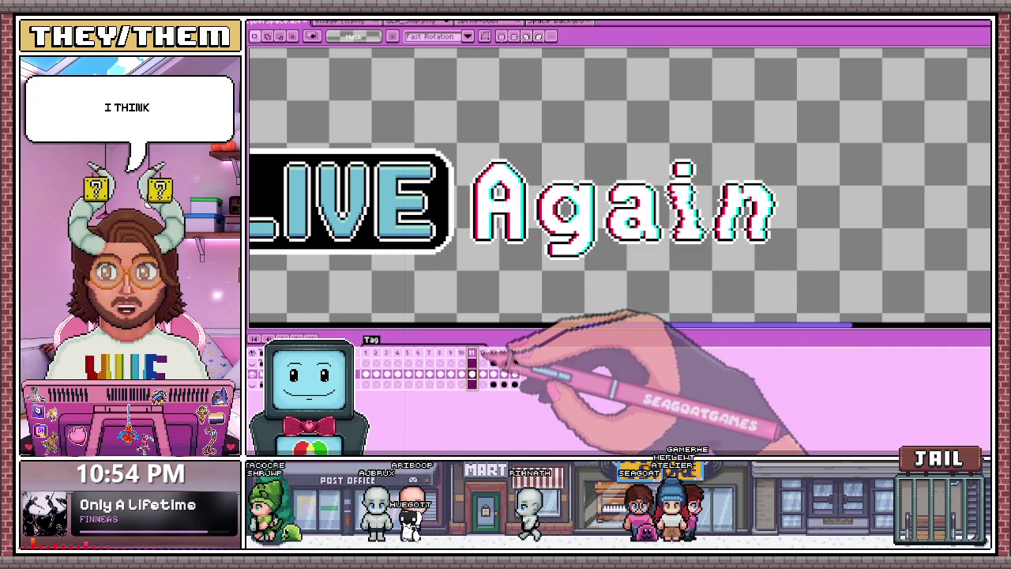
# Nudge the selected 'i' on frame 11 a few pixels left, then deselect
pyautogui.scroll(2, 767, 192)
pyautogui.moveTo(584, 119); pyautogui.dragTo(671, 225)
pyautogui.hotkey('shift', 'h')
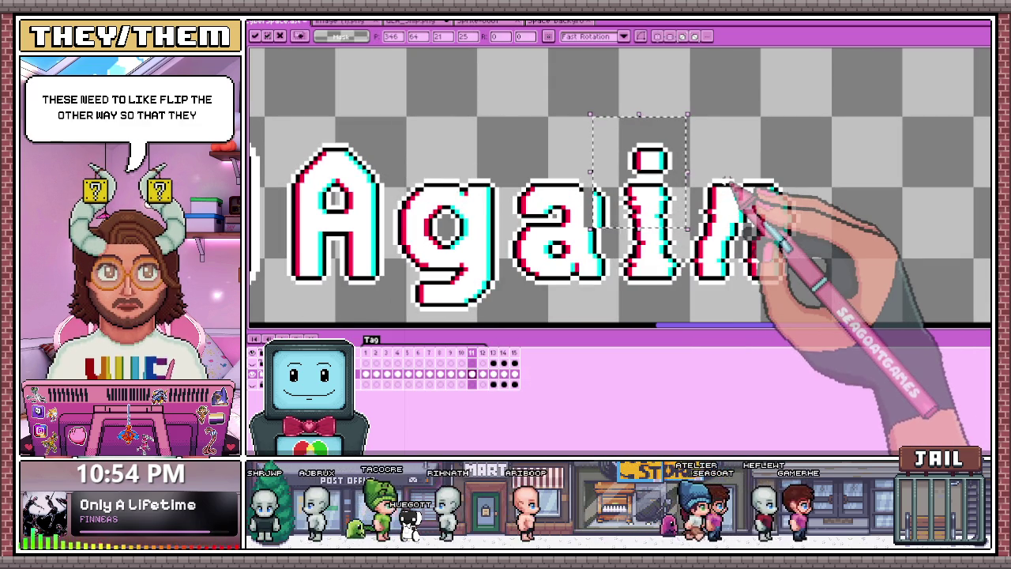
pyautogui.press('Left')
pyautogui.press('Left')
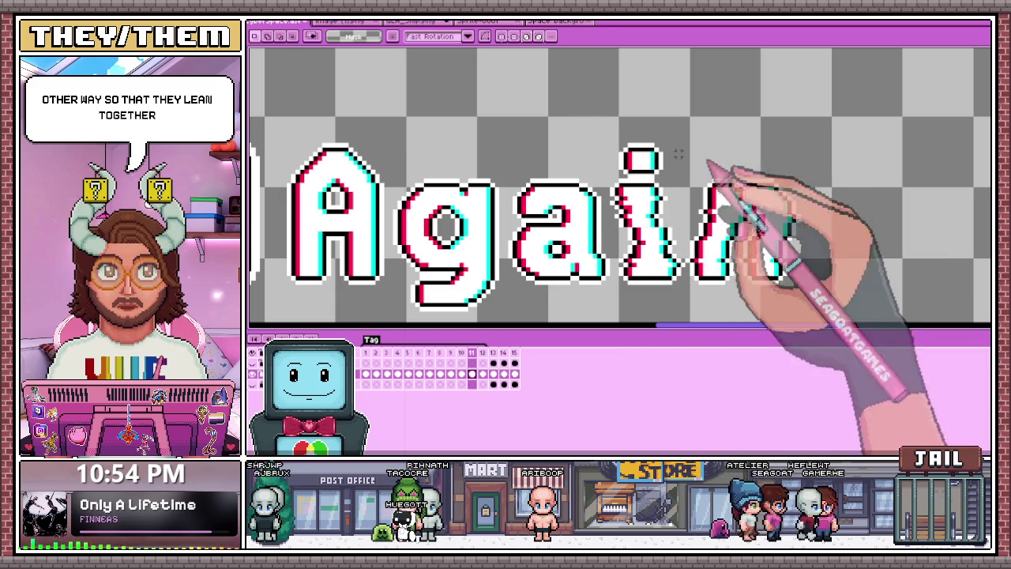
pyautogui.press('Left')
pyautogui.scroll(-3, 608, 259)
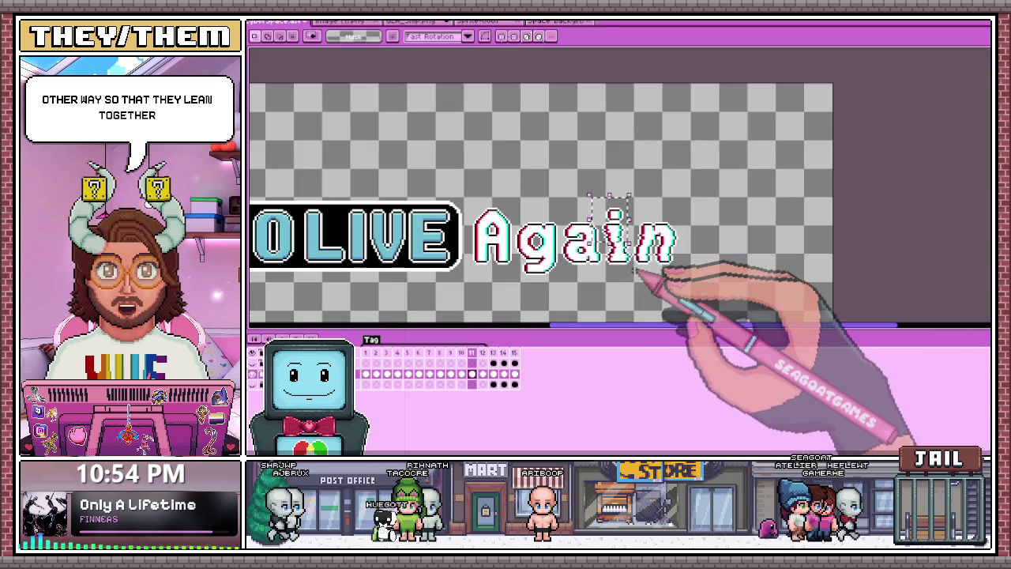
pyautogui.scroll(2, 654, 271)
pyautogui.scroll(1, 688, 248)
pyautogui.scroll(1, 598, 158)
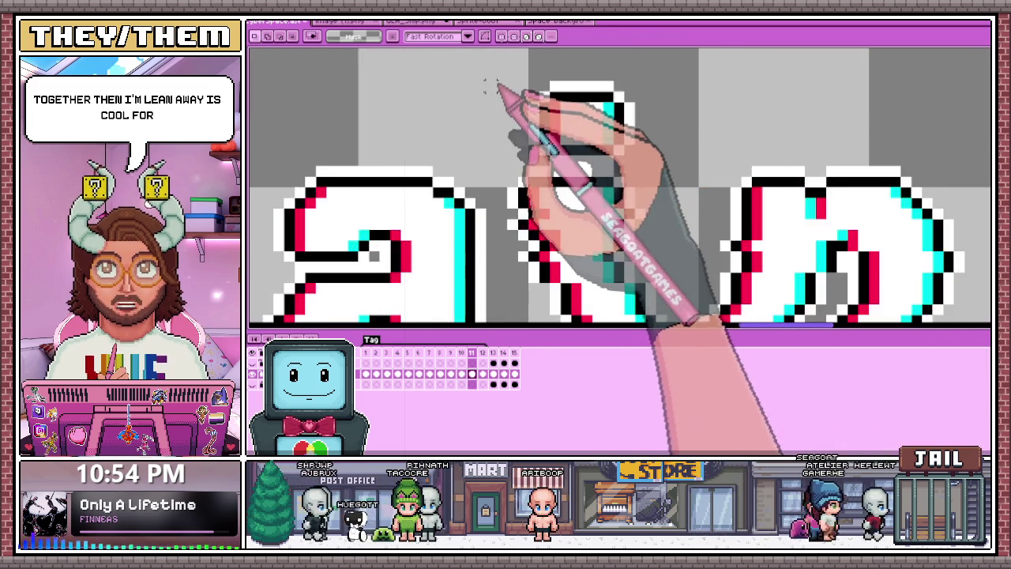
pyautogui.scroll(-1, 489, 83)
pyautogui.moveTo(491, 69); pyautogui.dragTo(610, 213)
pyautogui.hotkey('ctrl', 'd')
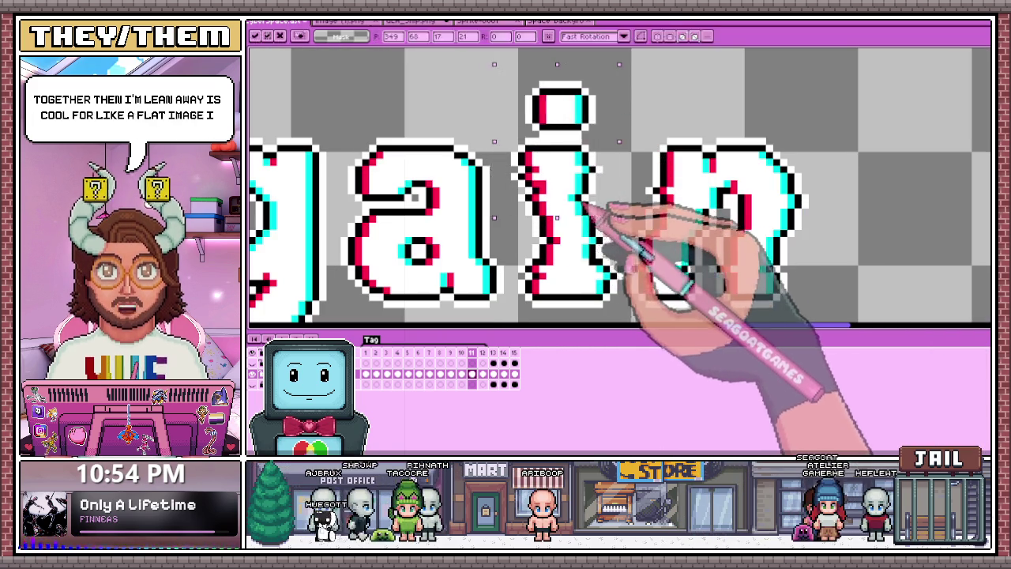
pyautogui.scroll(-3, 553, 261)
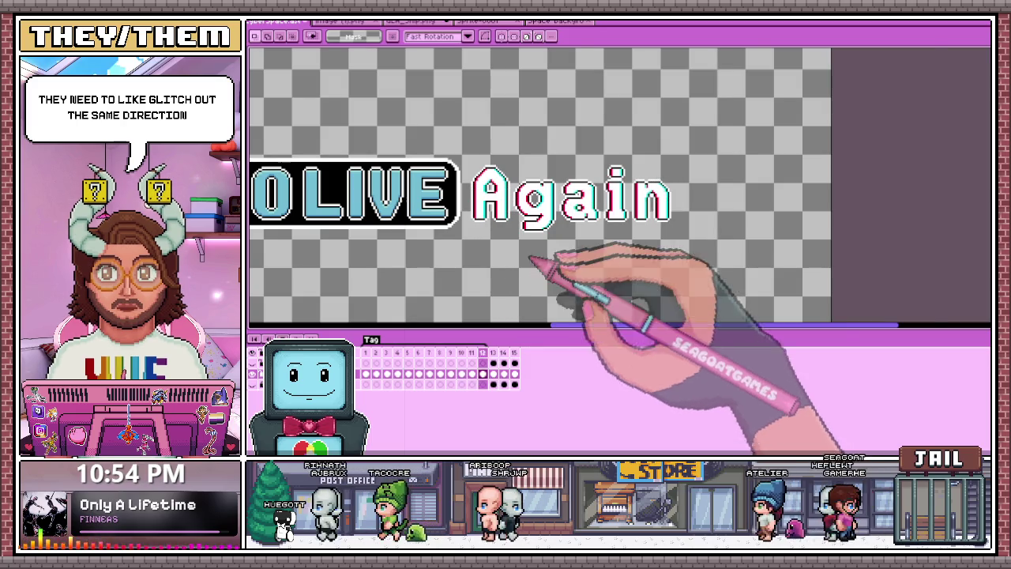
pyautogui.scroll(1, 636, 210)
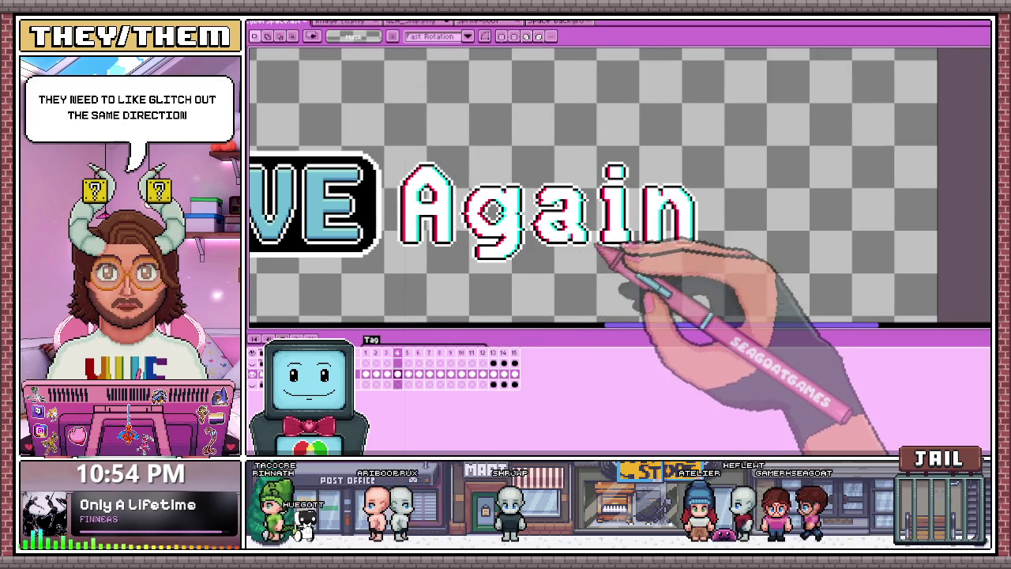
pyautogui.scroll(-3, 561, 256)
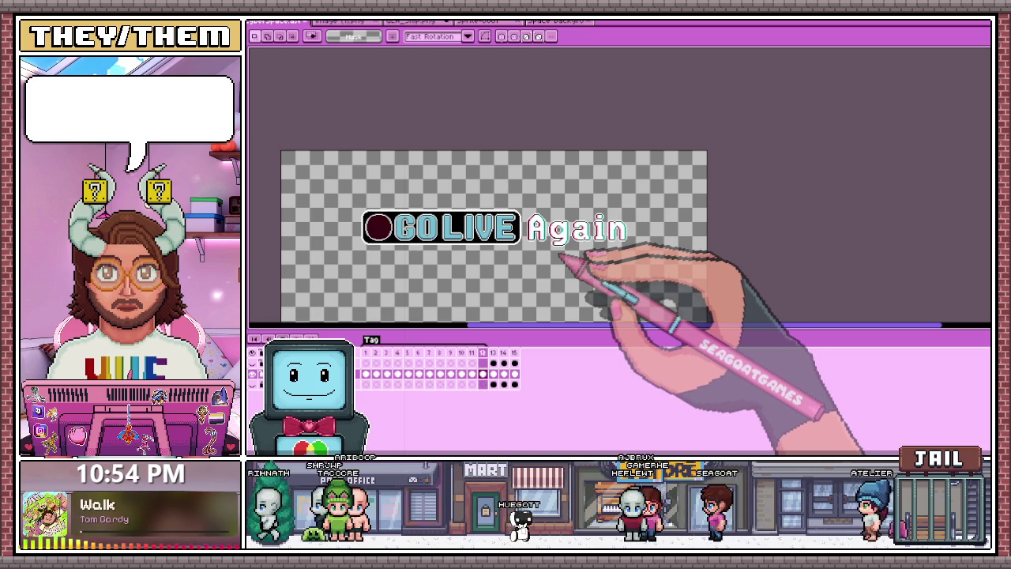
pyautogui.scroll(1, 559, 254)
pyautogui.scroll(-1, 593, 237)
pyautogui.scroll(1, 399, 251)
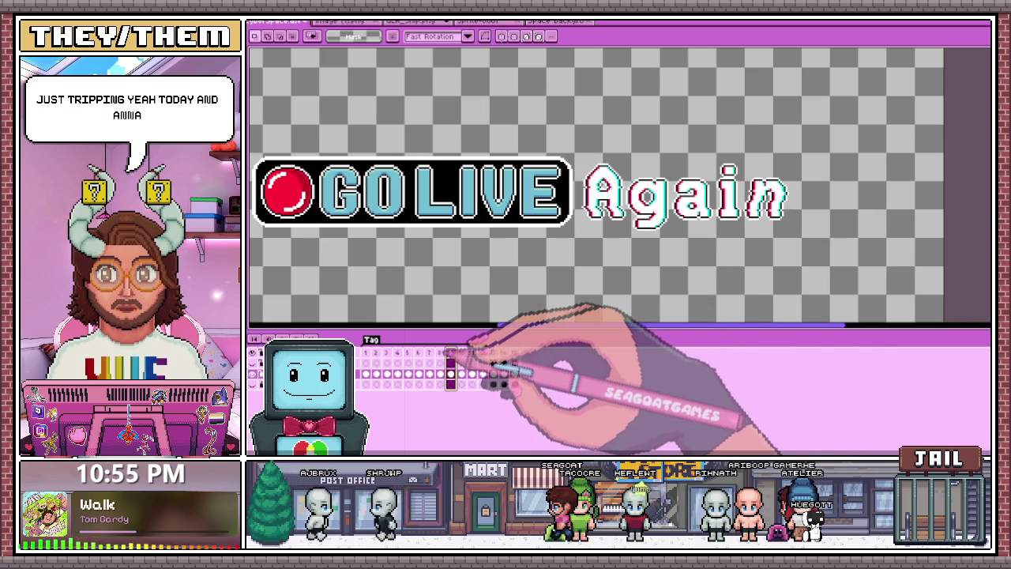
pyautogui.click(440, 353)
pyautogui.click(429, 352)
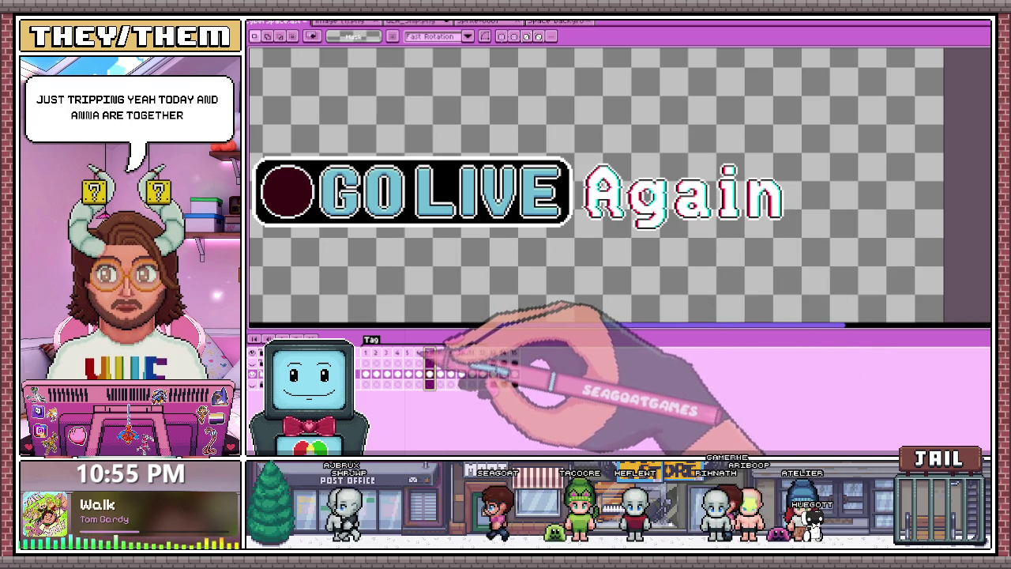
pyautogui.click(398, 352)
pyautogui.click(387, 353)
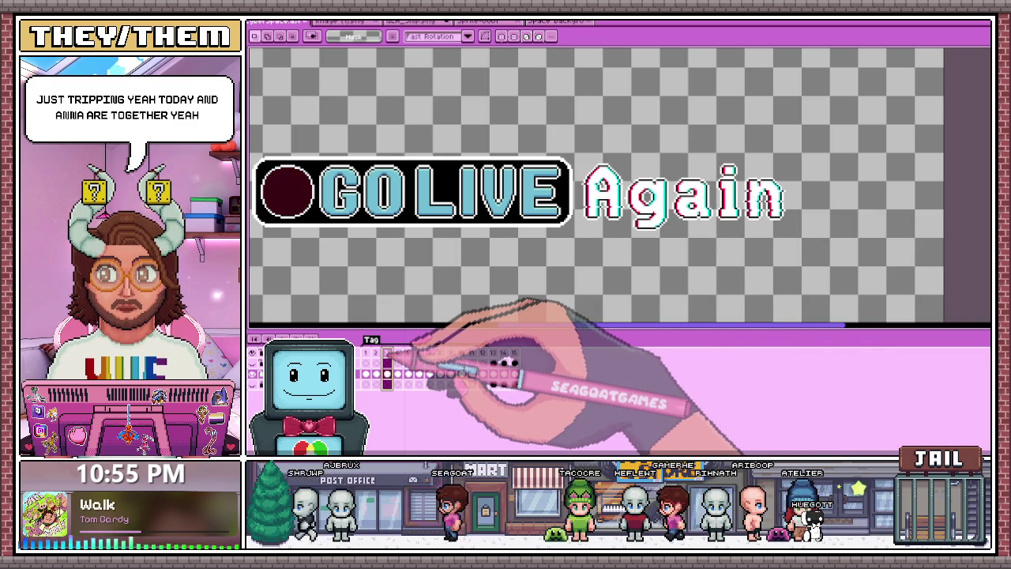
pyautogui.click(366, 352)
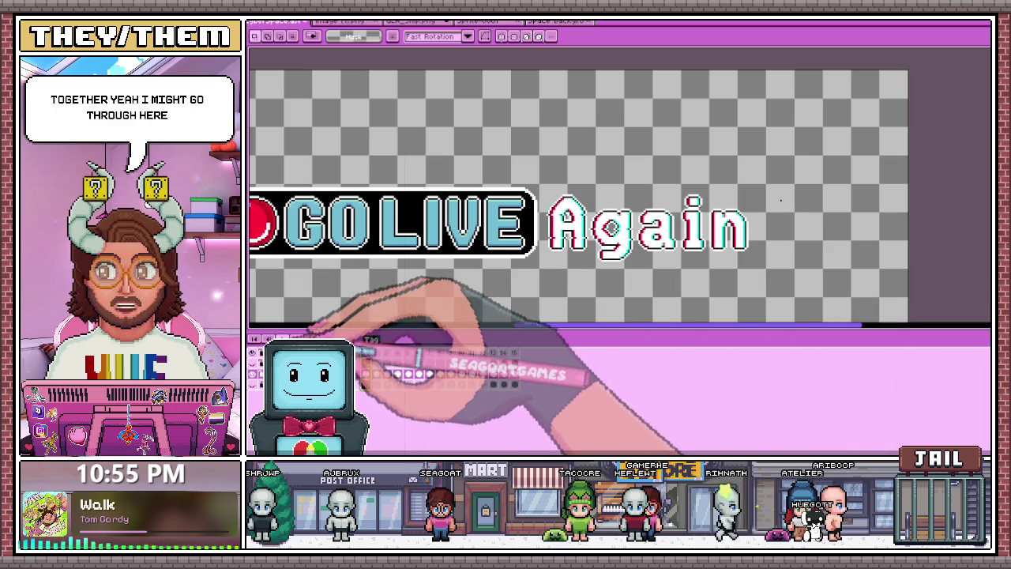
pyautogui.click(376, 352)
pyautogui.click(397, 352)
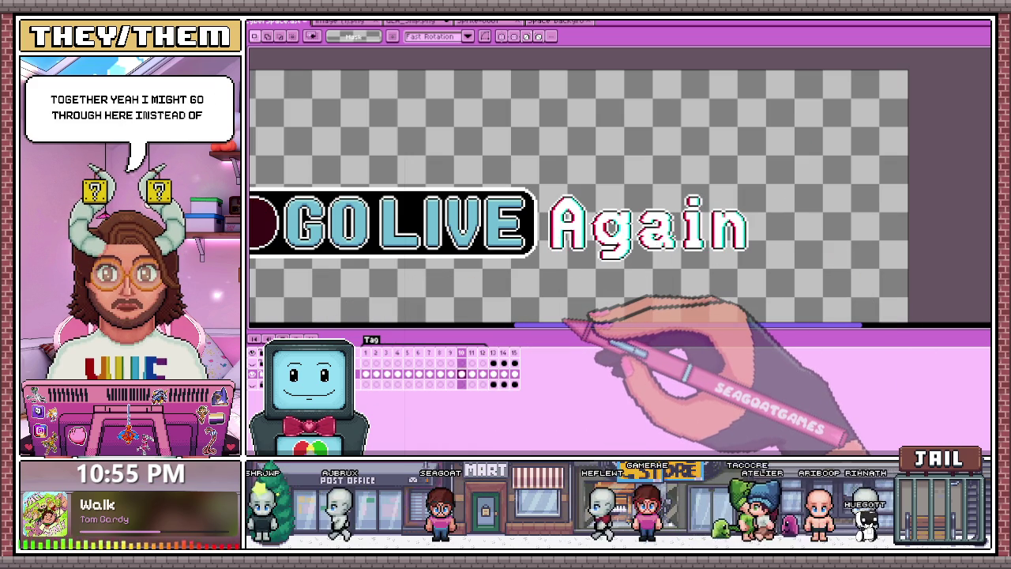
# Zoom in, select a slice of 'Again', deselect it, and advance to frame 12
pyautogui.scroll(1, 754, 248)
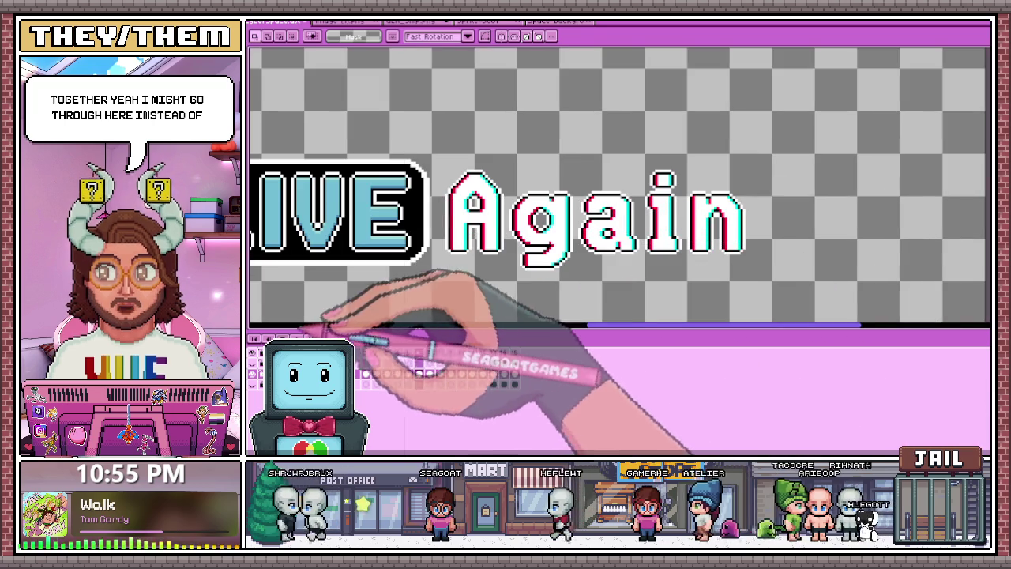
pyautogui.scroll(1, 663, 189)
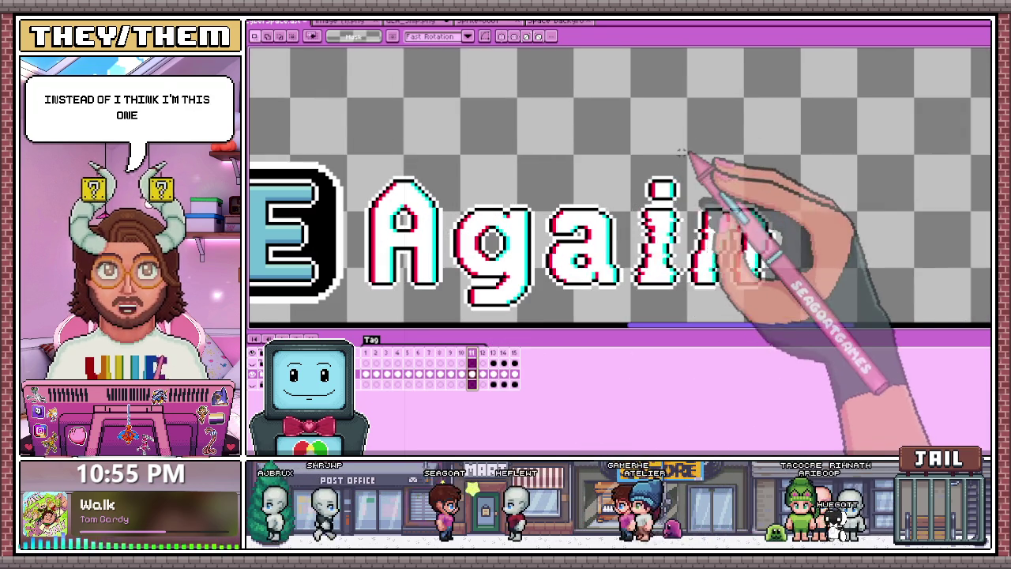
pyautogui.scroll(1, 649, 195)
pyautogui.moveTo(564, 113); pyautogui.dragTo(681, 250)
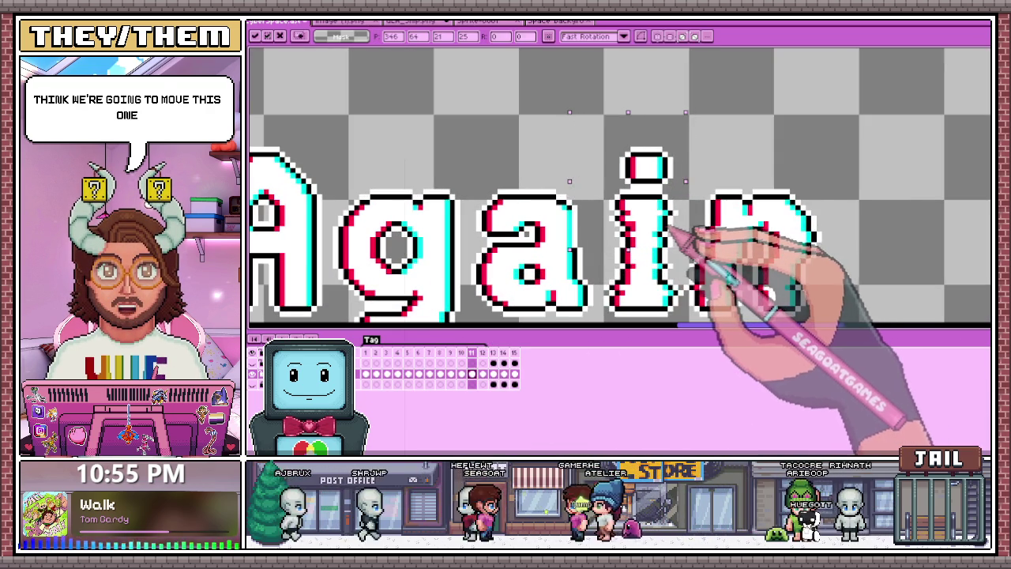
pyautogui.scroll(-1, 665, 229)
pyautogui.hotkey('ctrl', 'd')
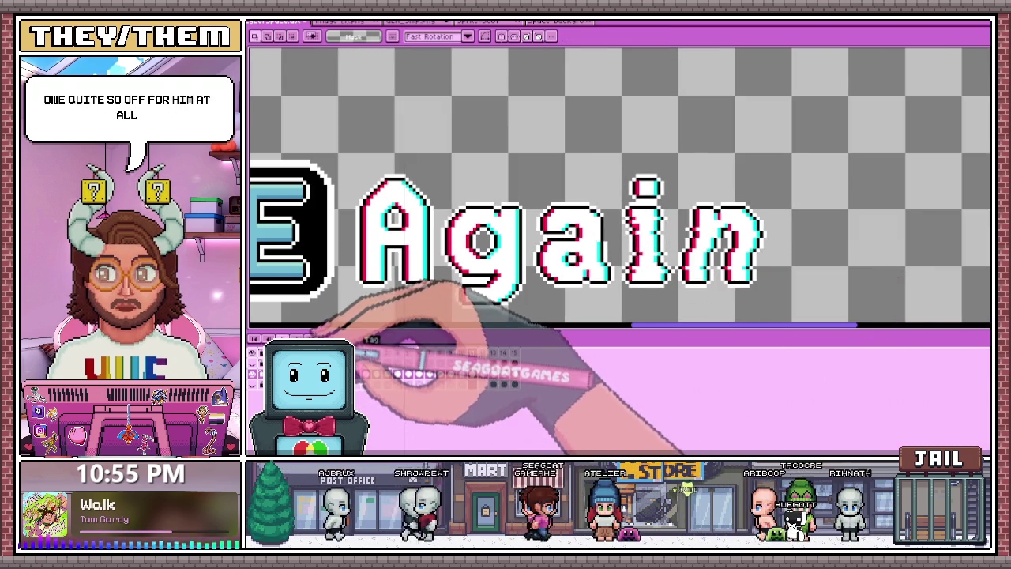
pyautogui.press('Right')
pyautogui.scroll(-3, 594, 237)
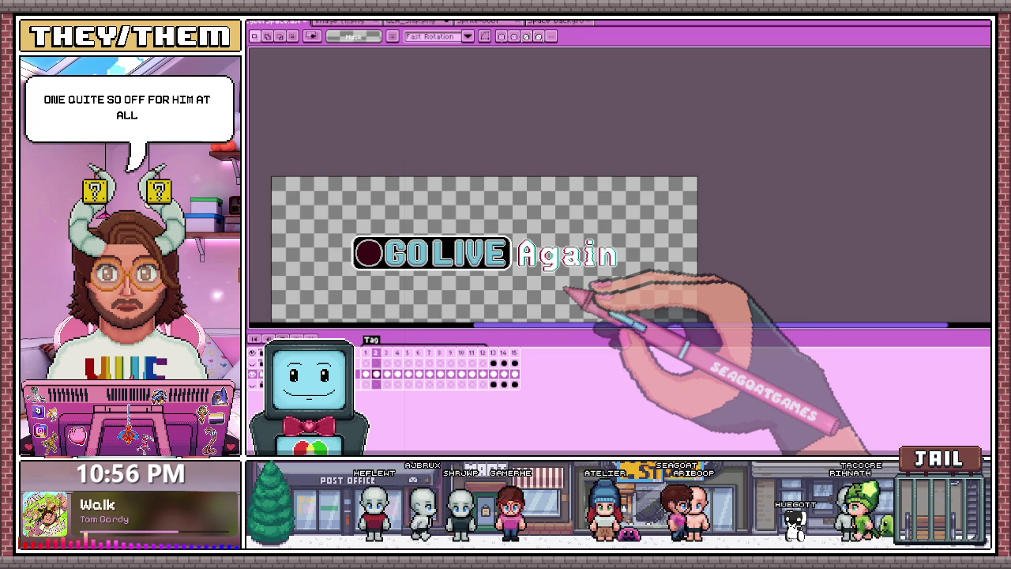
pyautogui.scroll(1, 585, 281)
pyautogui.scroll(1, 608, 267)
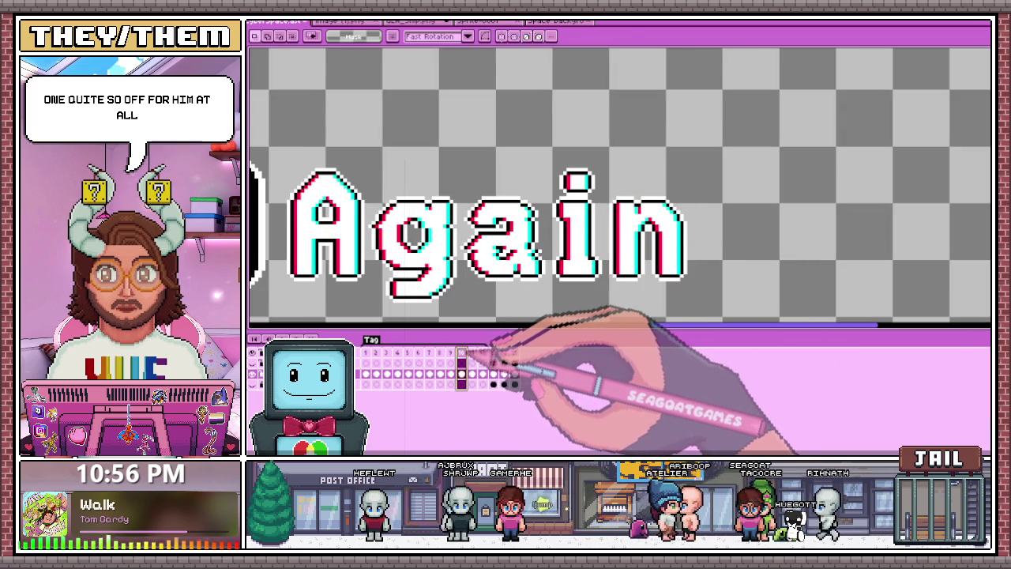
# Step back and forth through glitch frames 10–12 to compare the n's offset
pyautogui.click(474, 353)
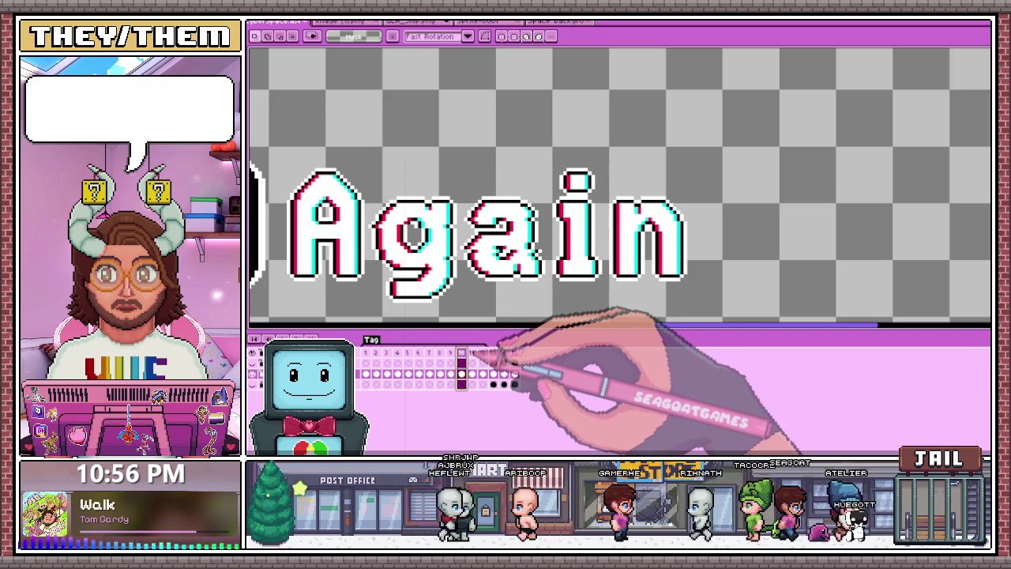
pyautogui.press('Right')
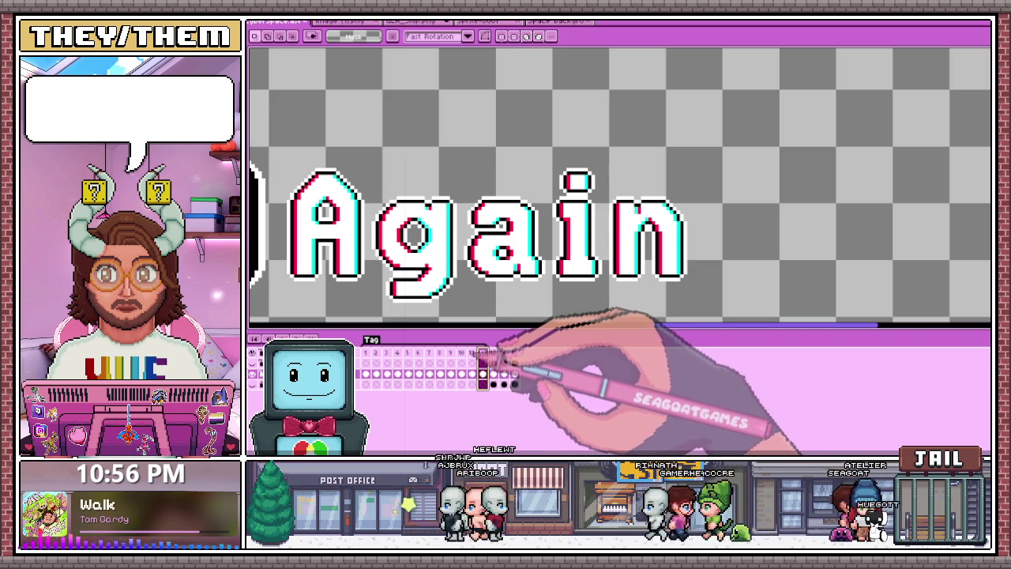
pyautogui.press('Right')
pyautogui.press('Right')
pyautogui.press('Right')
pyautogui.press('Left')
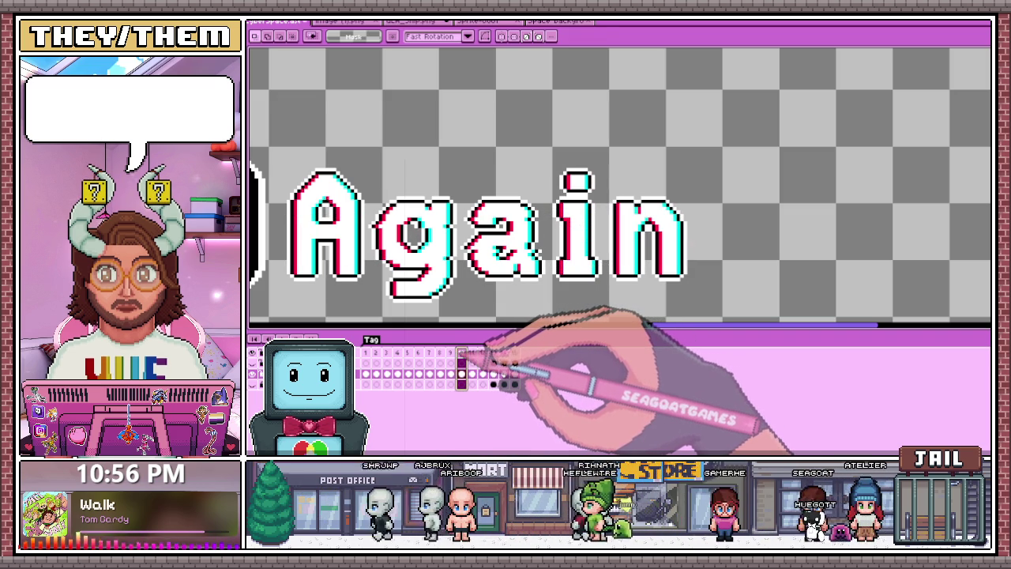
pyautogui.press('Right')
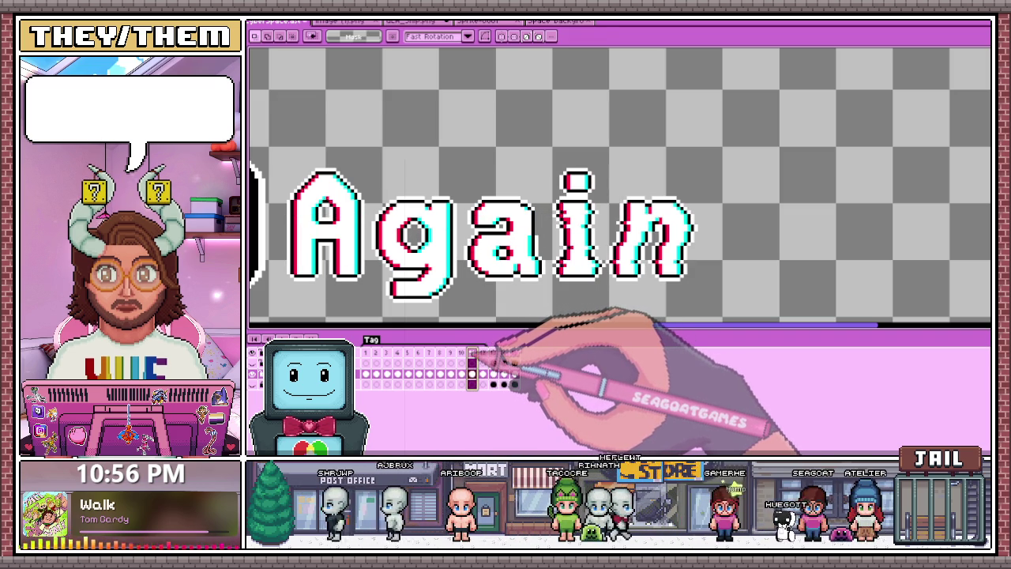
pyautogui.press('Left')
pyautogui.press('Left')
pyautogui.click(471, 353)
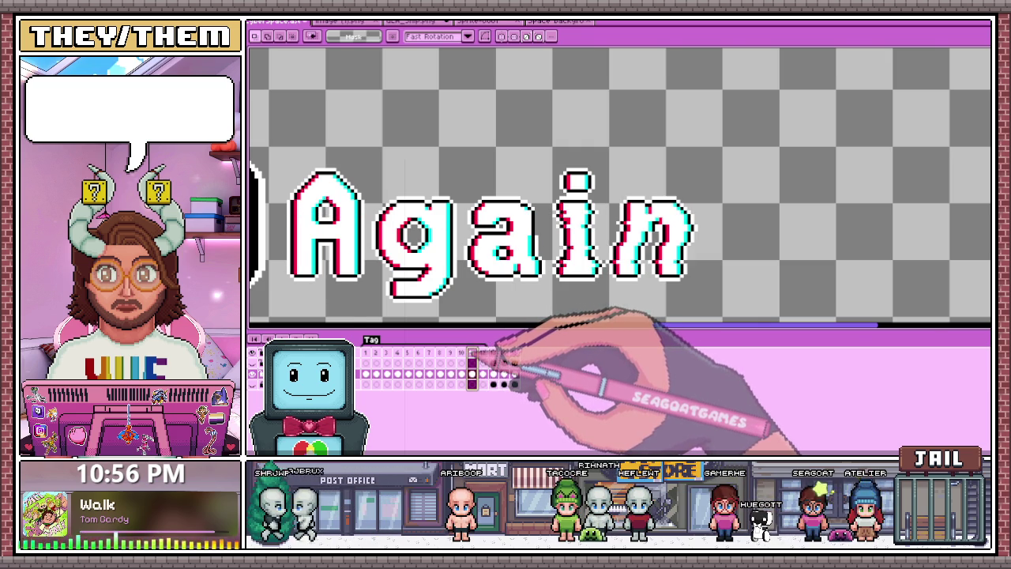
# Select the glitched top slice of the 'n' on frame 11, then deselect it
pyautogui.scroll(1, 745, 223)
pyautogui.moveTo(571, 180); pyautogui.dragTo(702, 243)
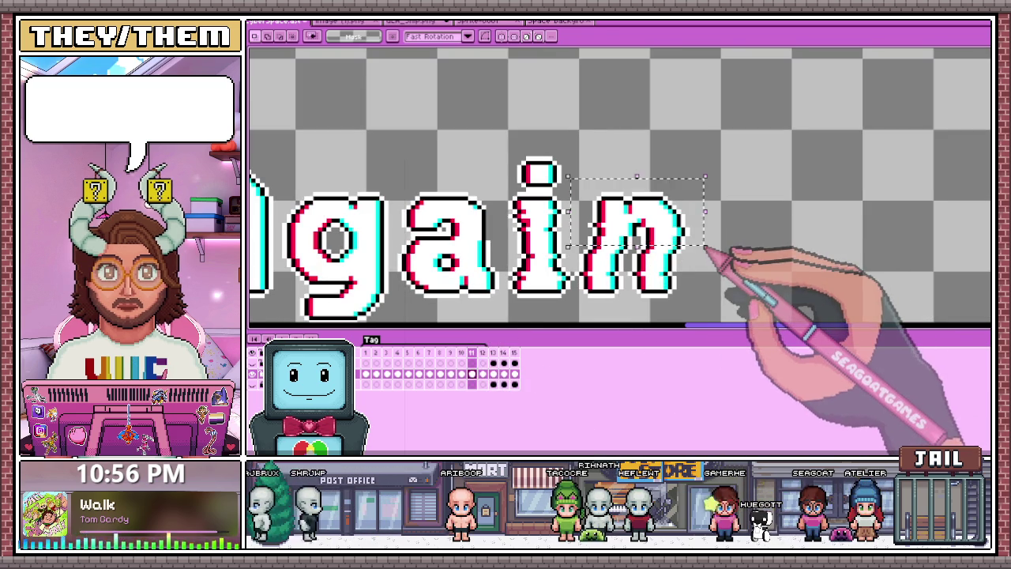
pyautogui.scroll(1, 703, 244)
pyautogui.moveTo(502, 138); pyautogui.dragTo(670, 249)
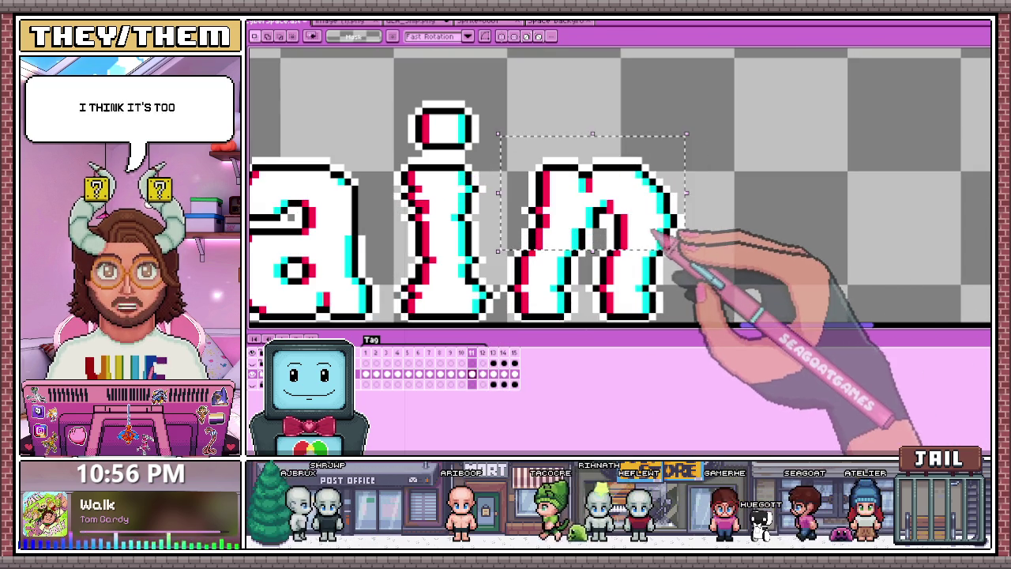
pyautogui.hotkey('ctrl', 'd')
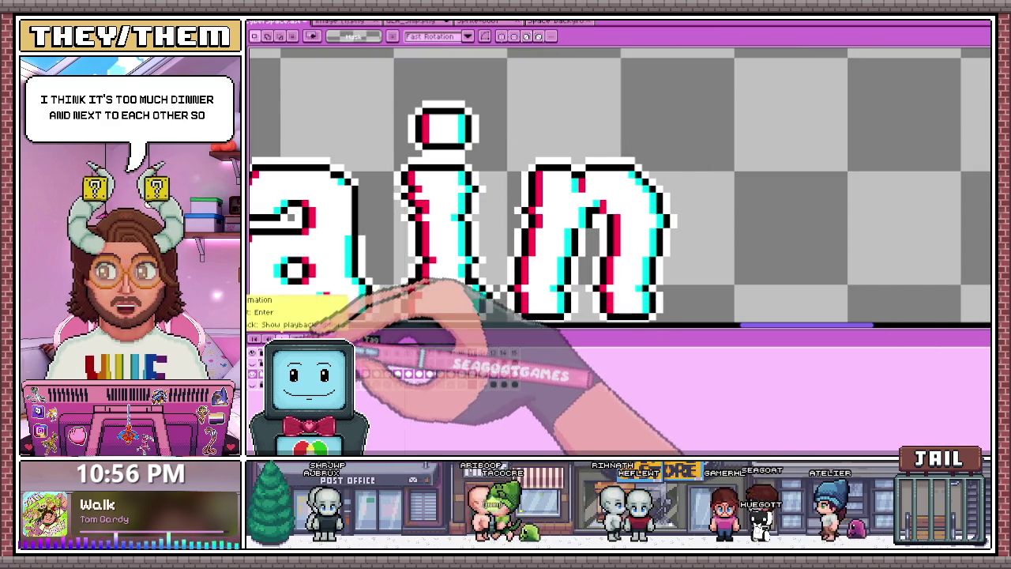
pyautogui.scroll(-2, 616, 237)
pyautogui.scroll(-1, 616, 237)
pyautogui.press('.')
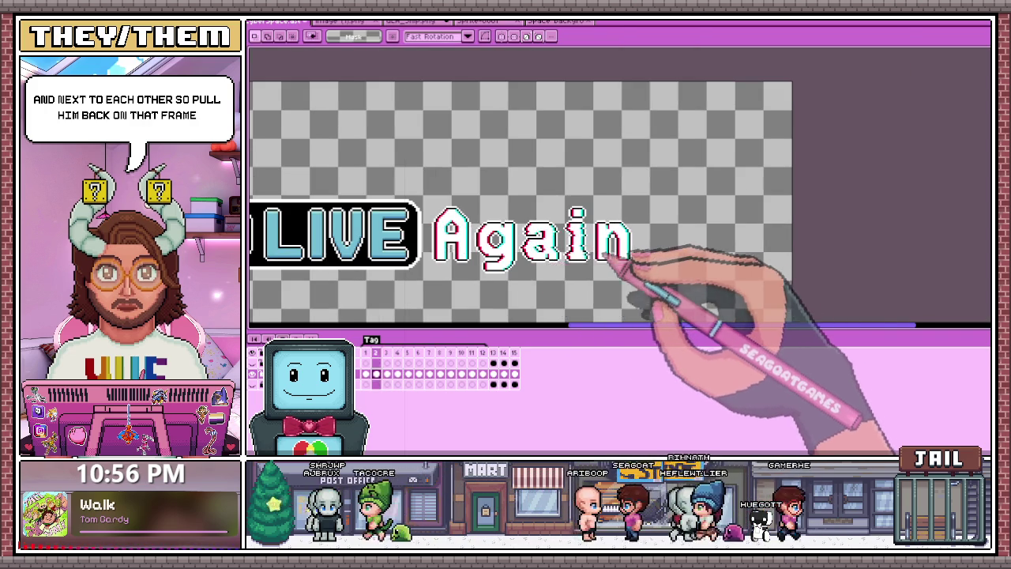
pyautogui.scroll(1, 577, 252)
pyautogui.press(',')
pyautogui.press(',')
pyautogui.press(',')
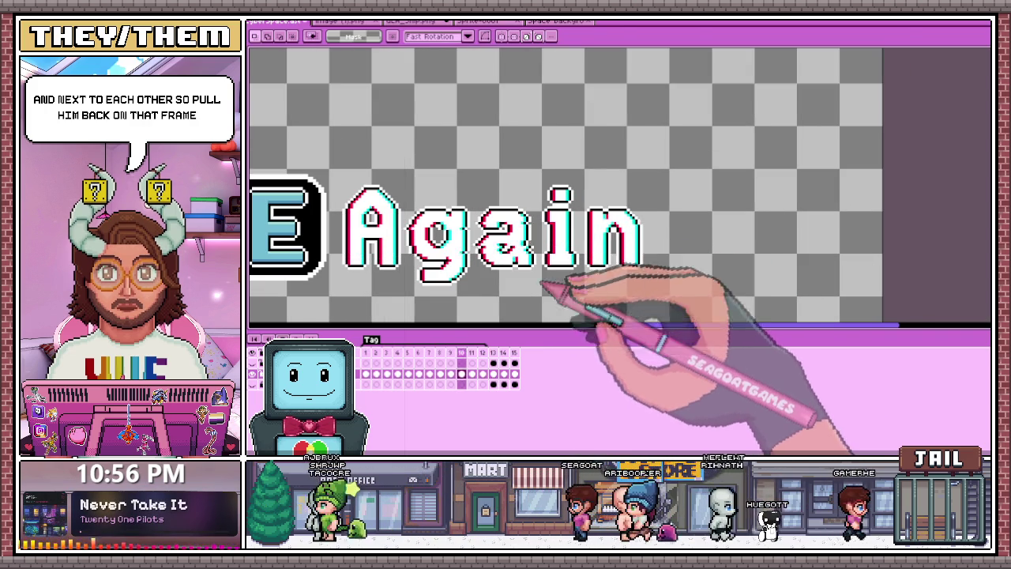
# Go from frame 8 to frame 11 and reselect the shifted part of the 'n'
pyautogui.click(365, 353)
pyautogui.click(440, 354)
pyautogui.press('.')
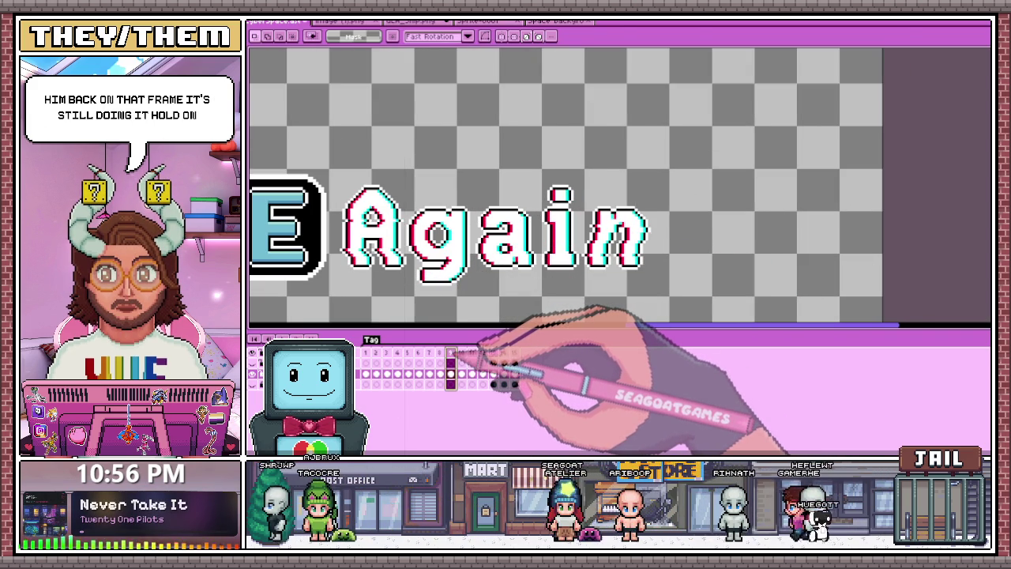
pyautogui.press('.')
pyautogui.press('.')
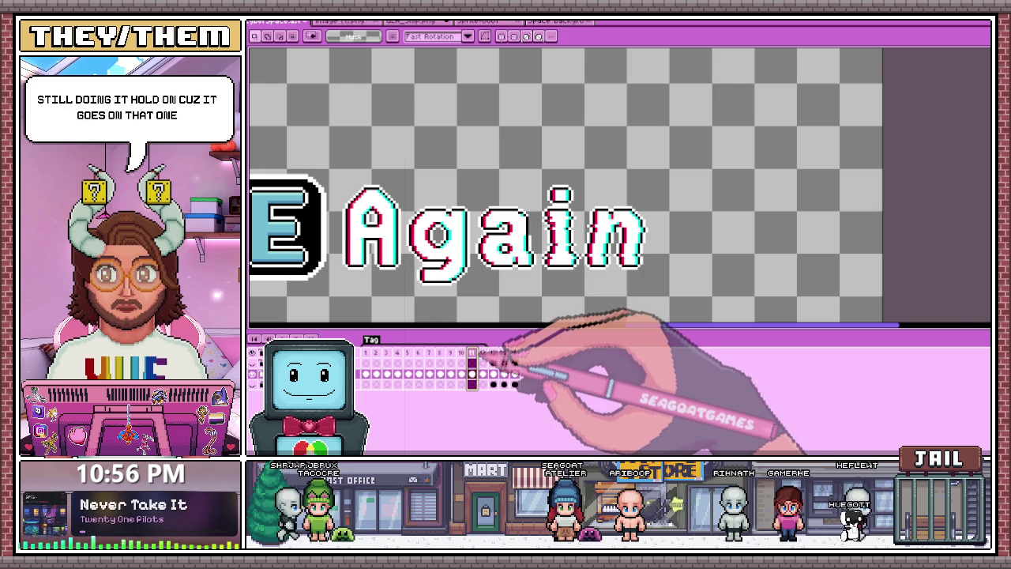
pyautogui.scroll(1, 616, 286)
pyautogui.moveTo(556, 188); pyautogui.dragTo(668, 254)
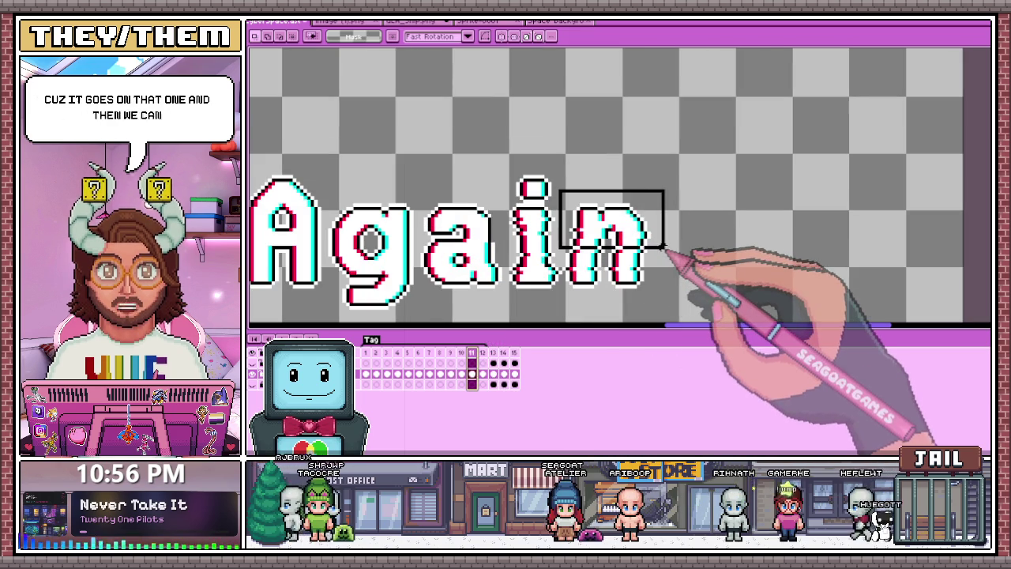
pyautogui.scroll(1, 667, 254)
pyautogui.moveTo(512, 160); pyautogui.dragTo(656, 252)
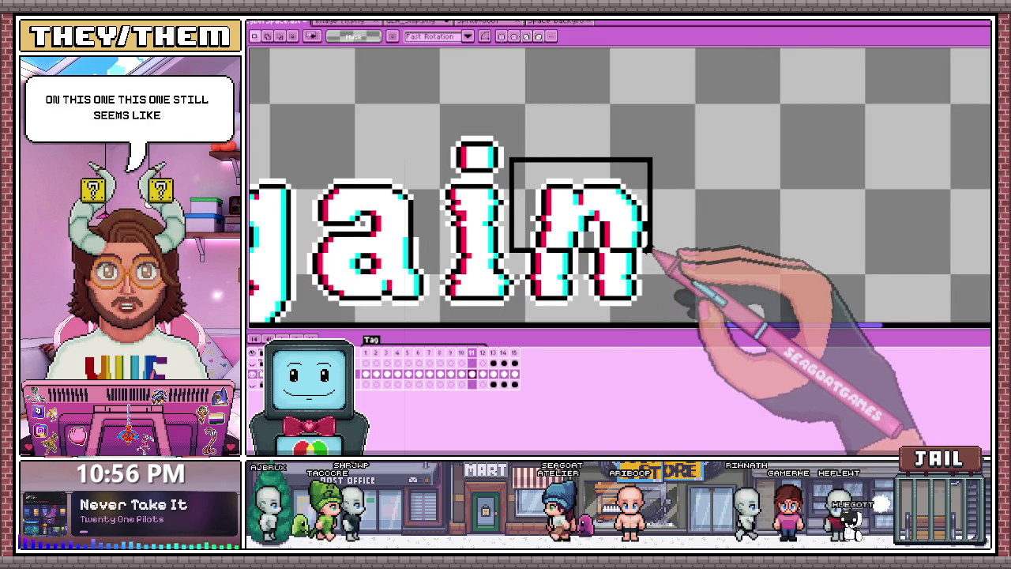
pyautogui.click(656, 251)
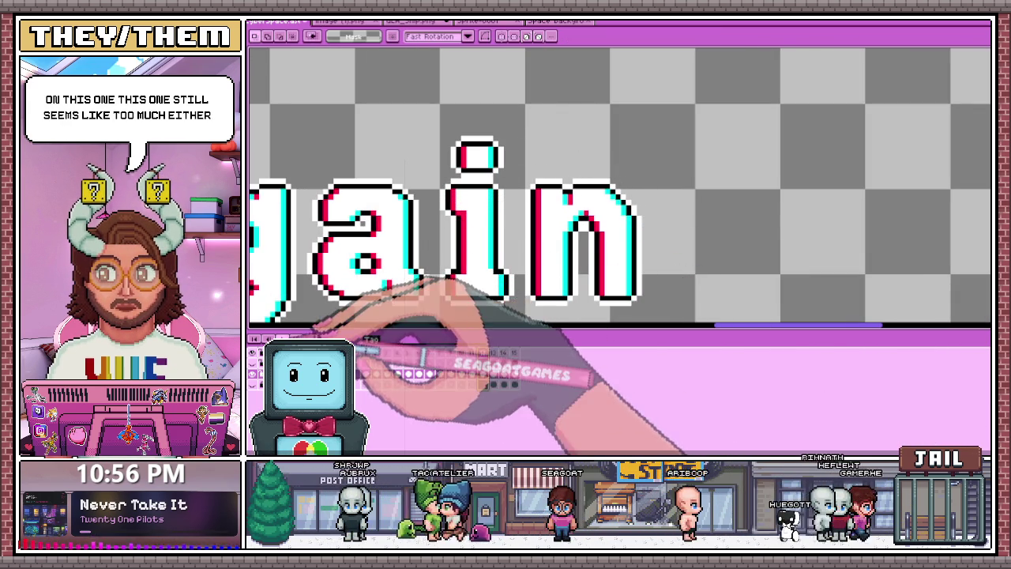
# Step from frame 1 through frame 3 to check the glitch sequence
pyautogui.click(365, 353)
pyautogui.scroll(-2, 601, 256)
pyautogui.press('Right')
pyautogui.press('Right')
pyautogui.scroll(-1, 593, 256)
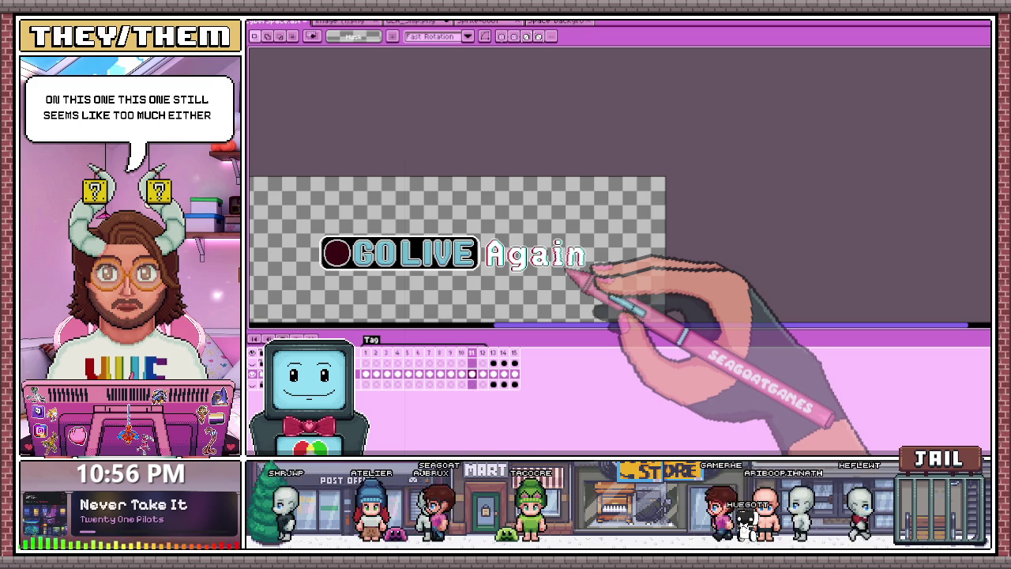
pyautogui.press('Right')
pyautogui.press('Right')
pyautogui.scroll(1, 569, 270)
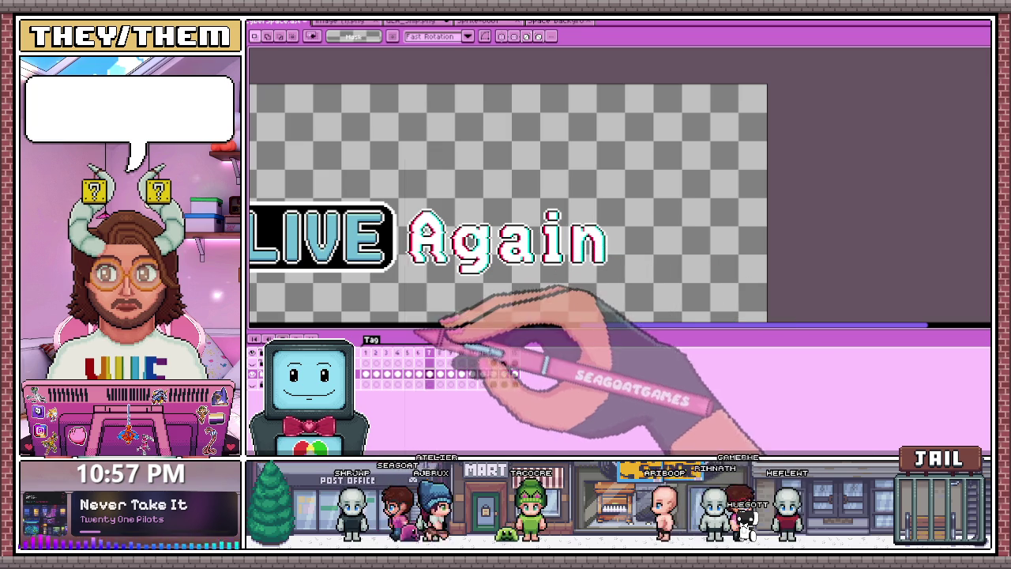
# Review the title on frames 12, 13, 8 and 1
pyautogui.scroll(1, 568, 261)
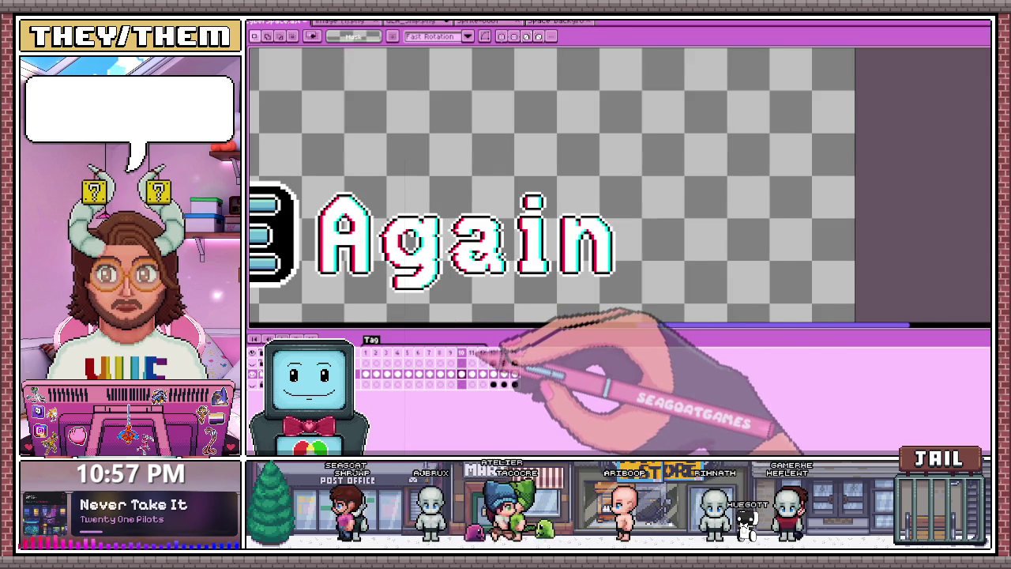
pyautogui.click(482, 352)
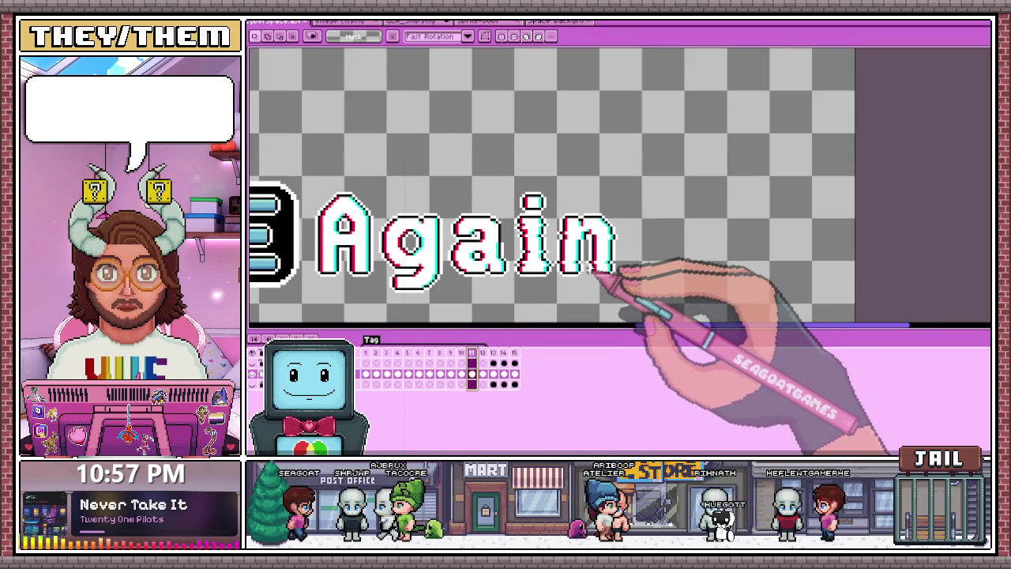
pyautogui.press('Left')
pyautogui.click(493, 352)
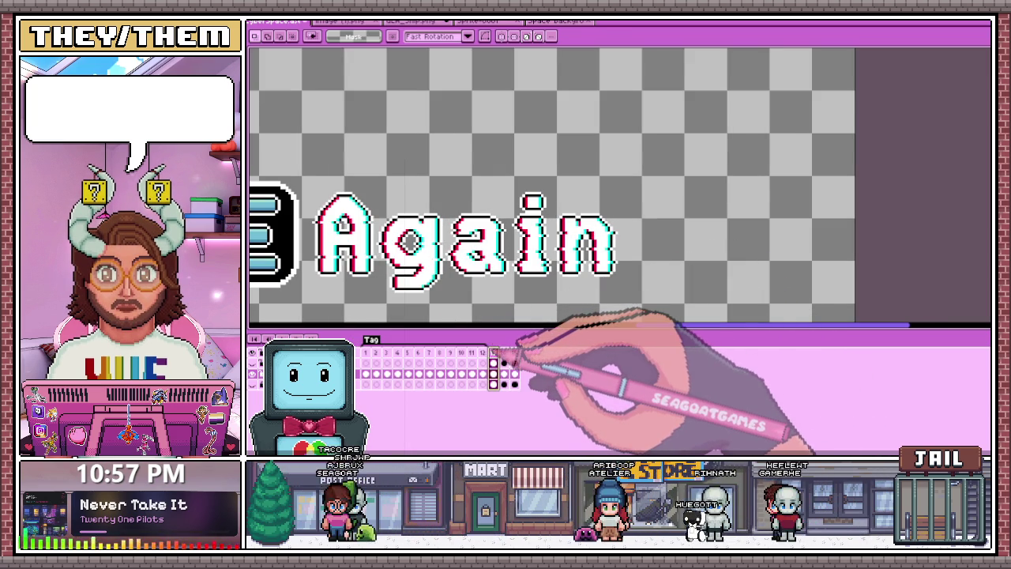
pyautogui.click(440, 352)
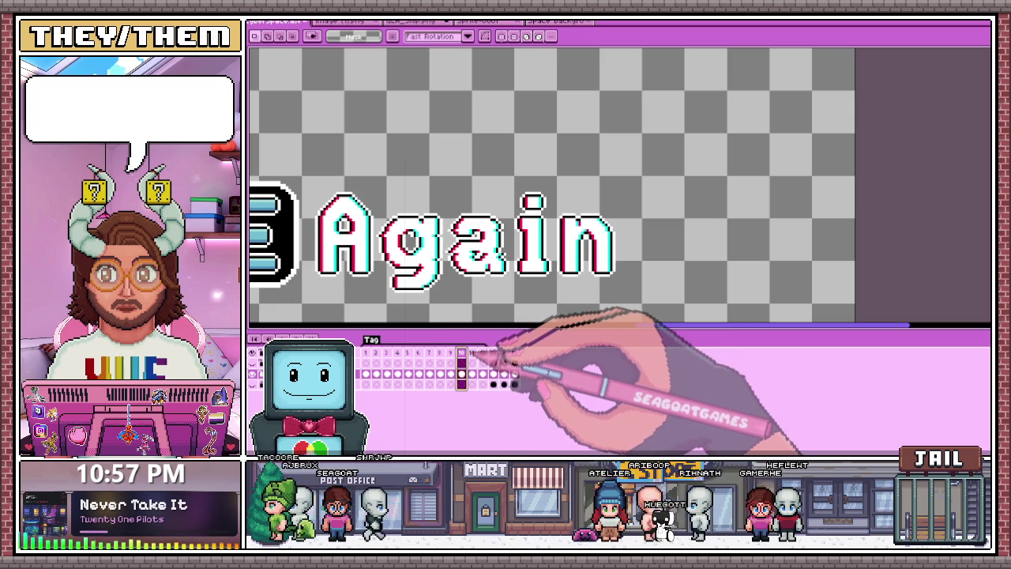
pyautogui.click(366, 352)
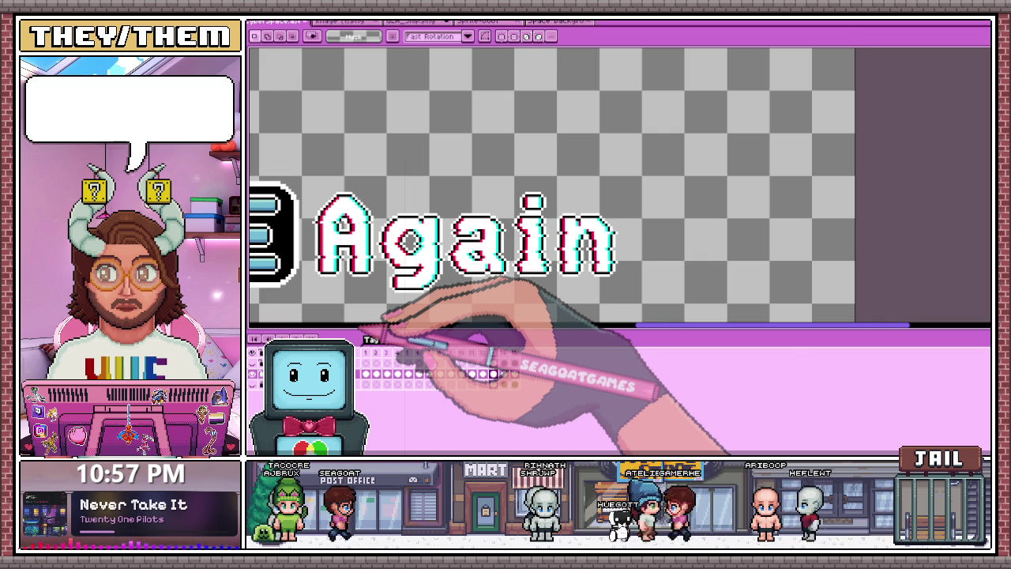
# Zoom out to the whole artwork on frame 12, then move to frame 13
pyautogui.scroll(-3, 592, 180)
pyautogui.press('b')
pyautogui.scroll(2, 569, 124)
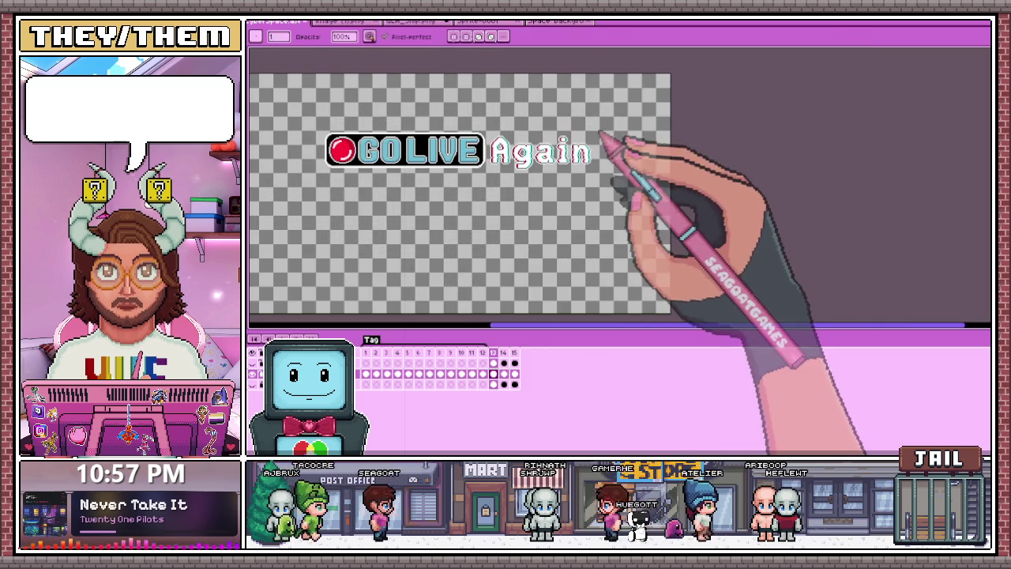
pyautogui.scroll(1, 602, 128)
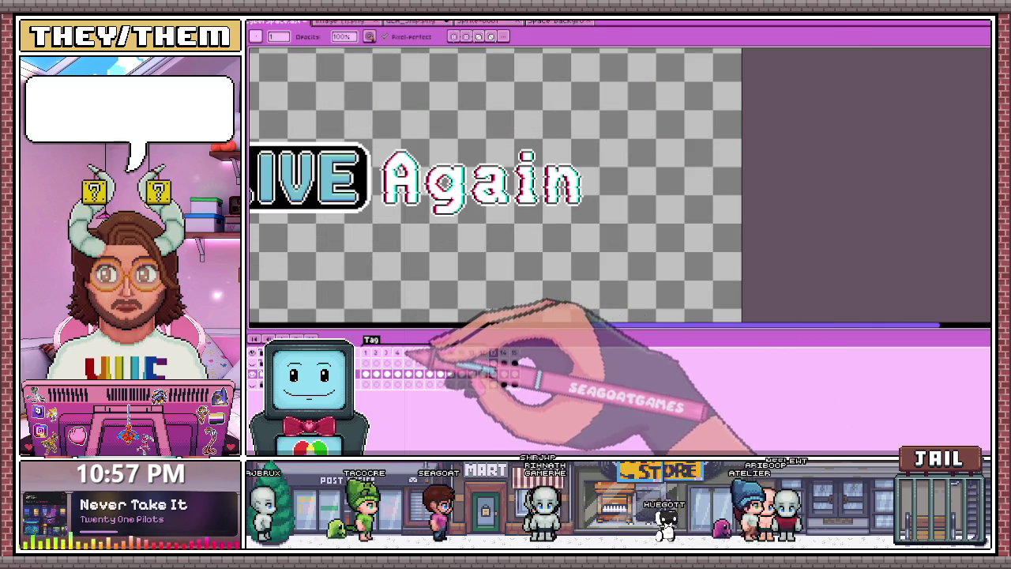
pyautogui.click(483, 353)
pyautogui.press('-')
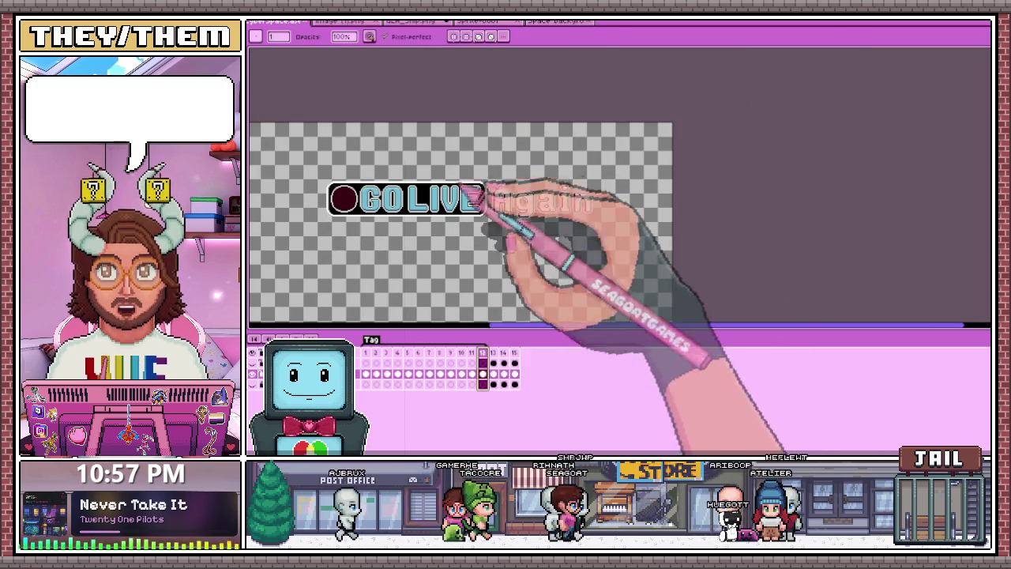
pyautogui.click(494, 353)
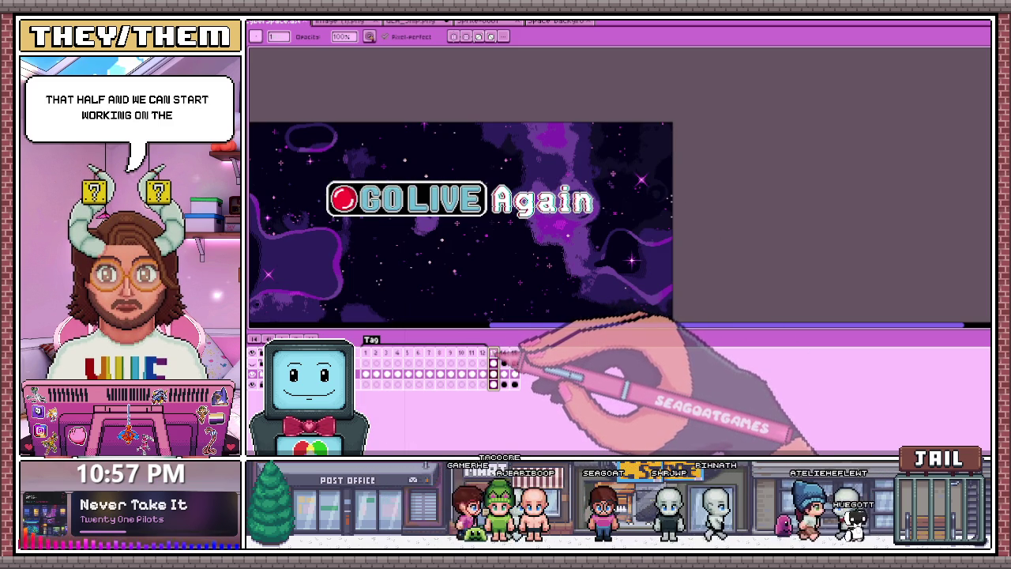
# Return to frame 13 to inspect the 'In CYBERSPACE' line, then pick the Rectangular Marquee
pyautogui.press('Left')
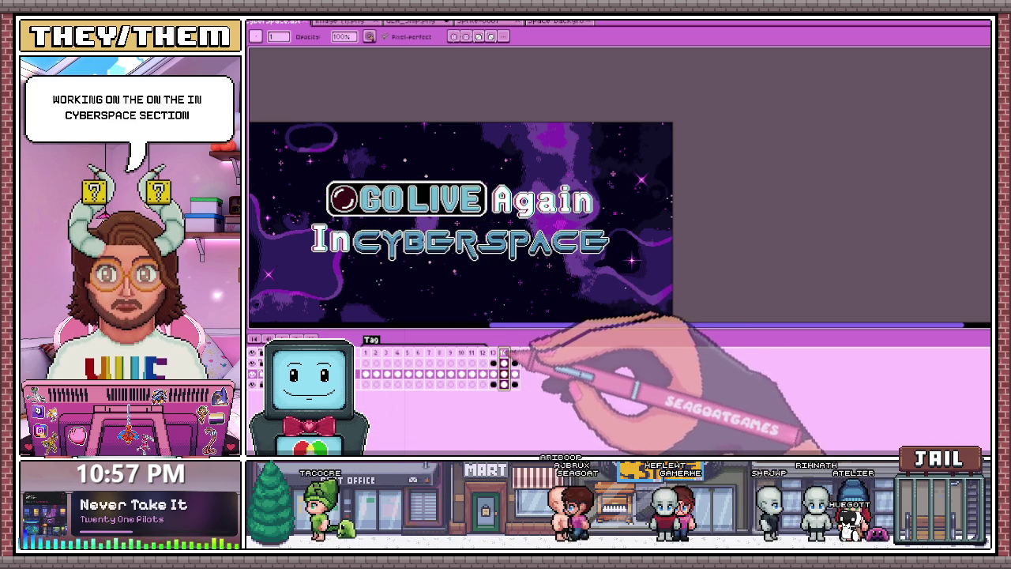
pyautogui.scroll(1, 324, 197)
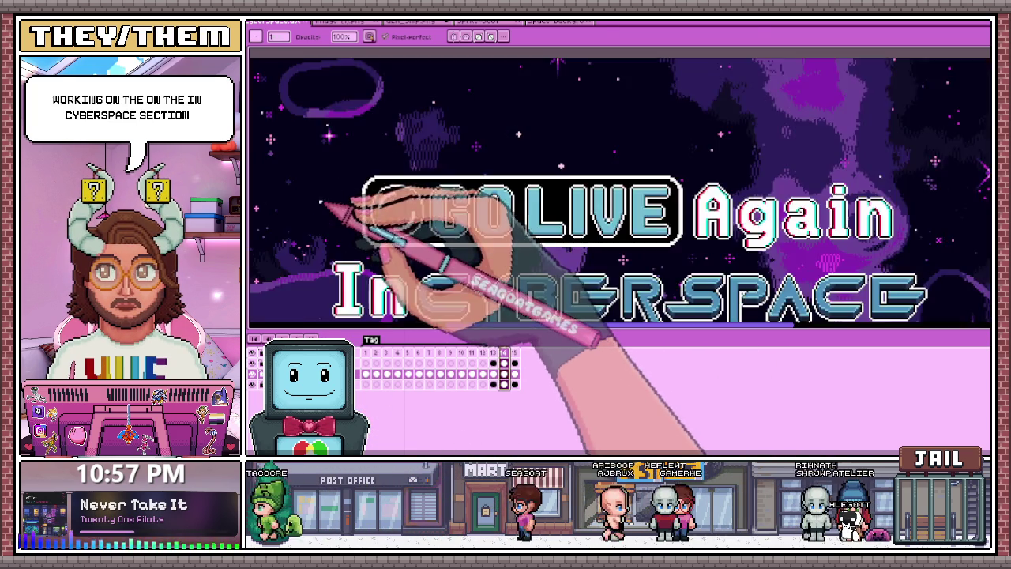
pyautogui.scroll(-1, 323, 203)
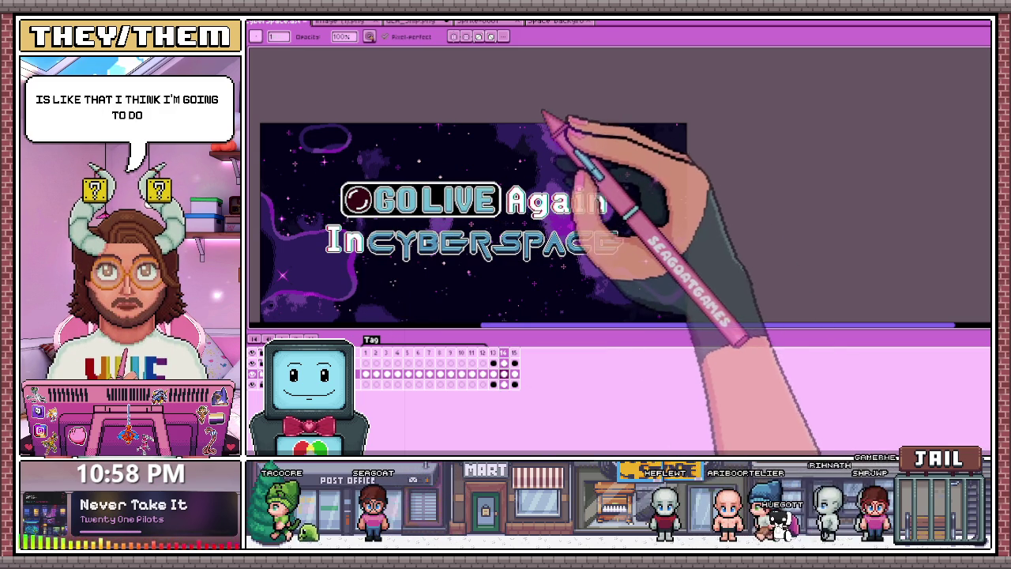
pyautogui.press('m')
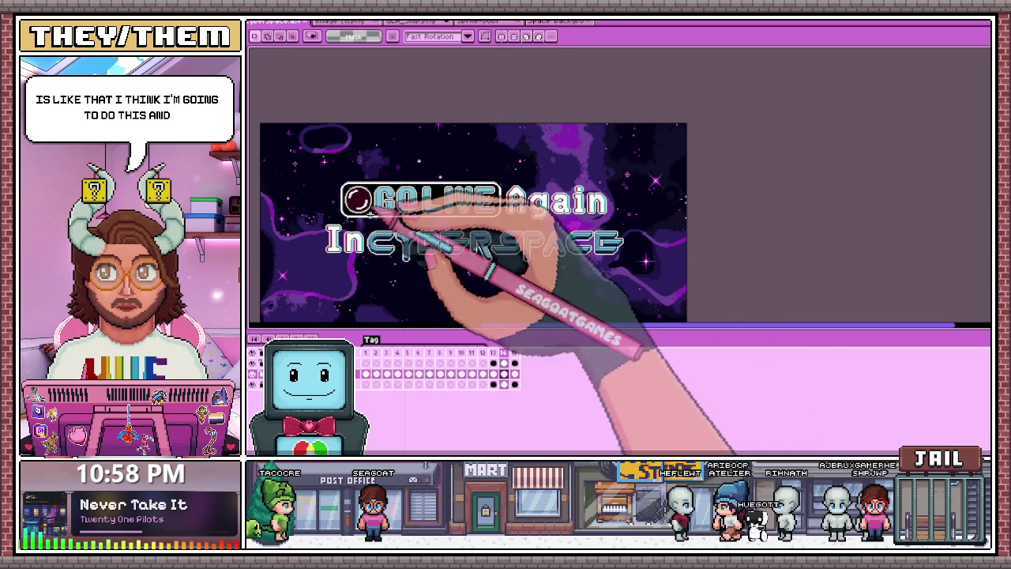
# Select the title area on frame 13 and paste it onto transparent frame 1
pyautogui.moveTo(305, 158); pyautogui.dragTo(666, 310)
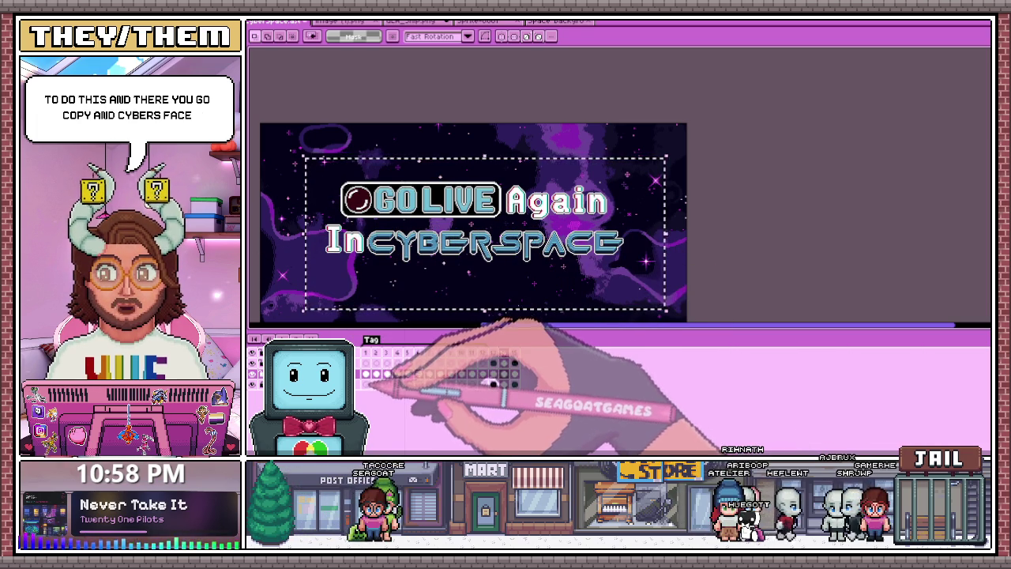
pyautogui.click(366, 384)
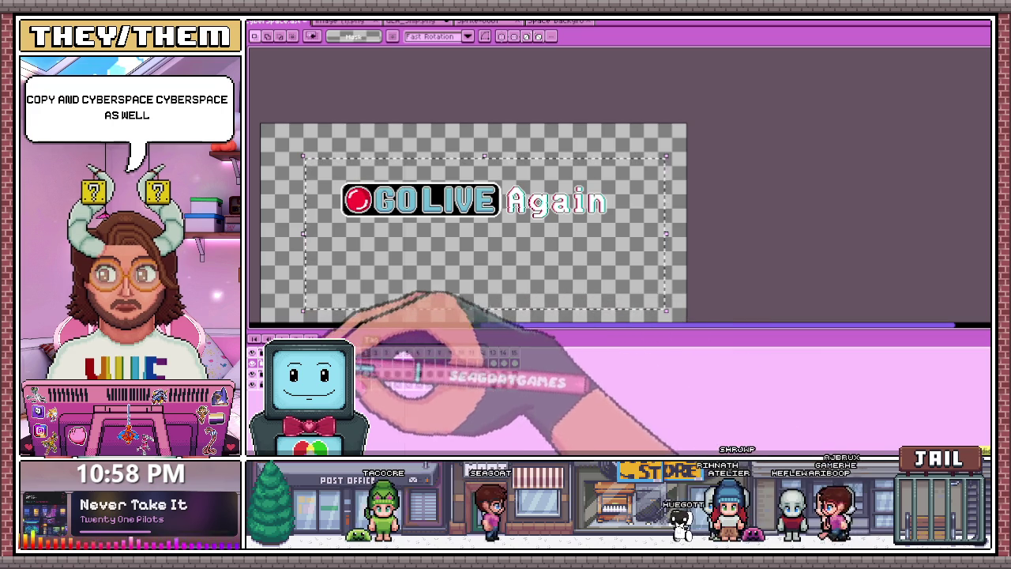
pyautogui.click(493, 363)
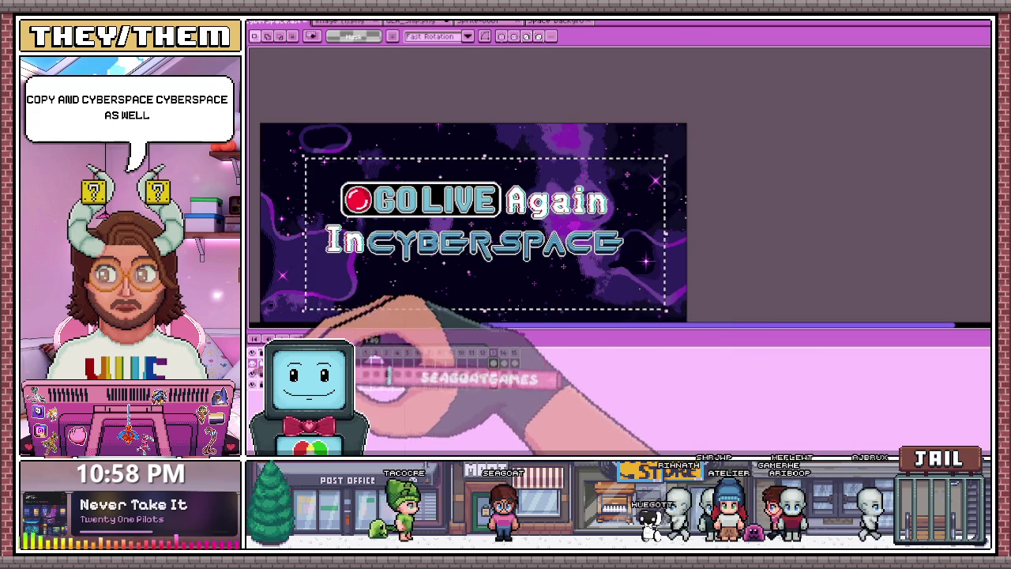
pyautogui.hotkey('ctrl', 'd')
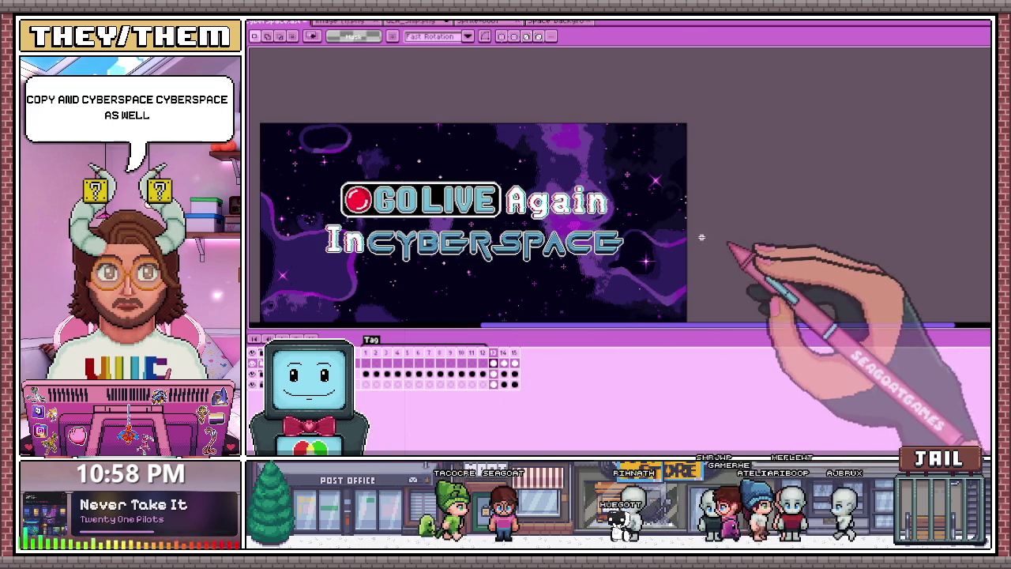
pyautogui.click(366, 362)
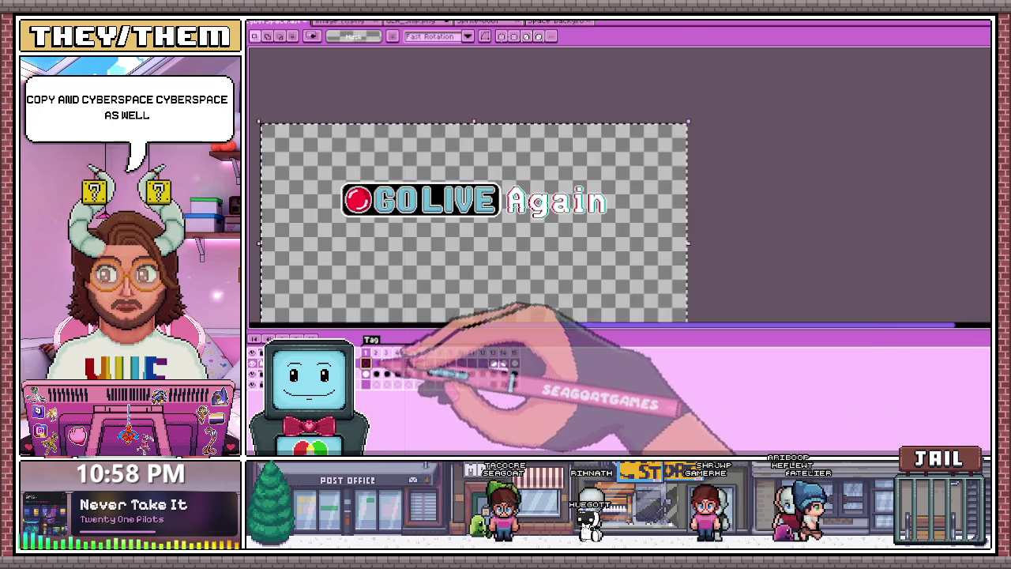
pyautogui.hotkey('ctrl', 'v')
pyautogui.hotkey('ctrl', 'd')
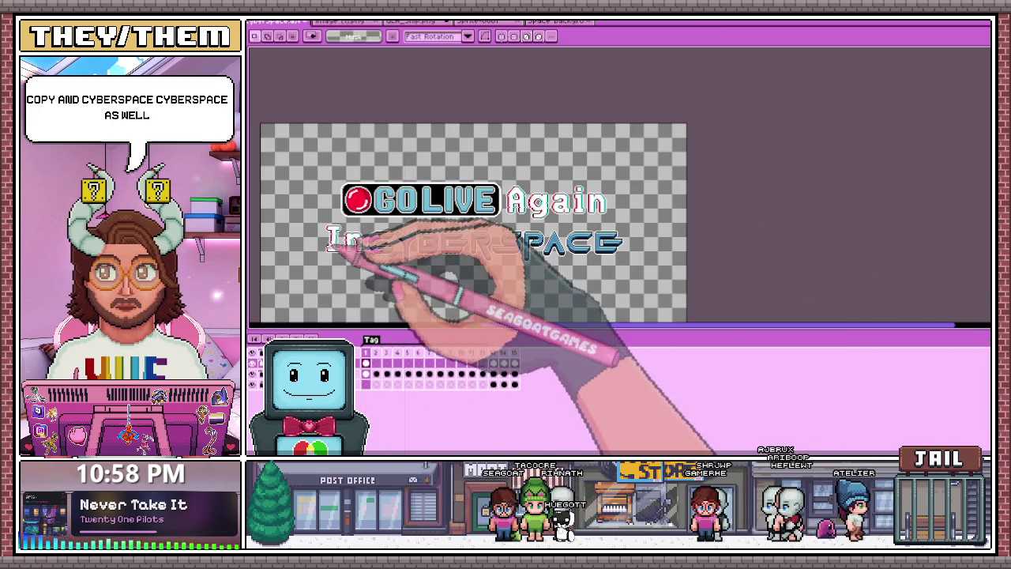
# Copy the In CYBERSPACE text from frame 14 and commit it onto frame 1
pyautogui.click(506, 362)
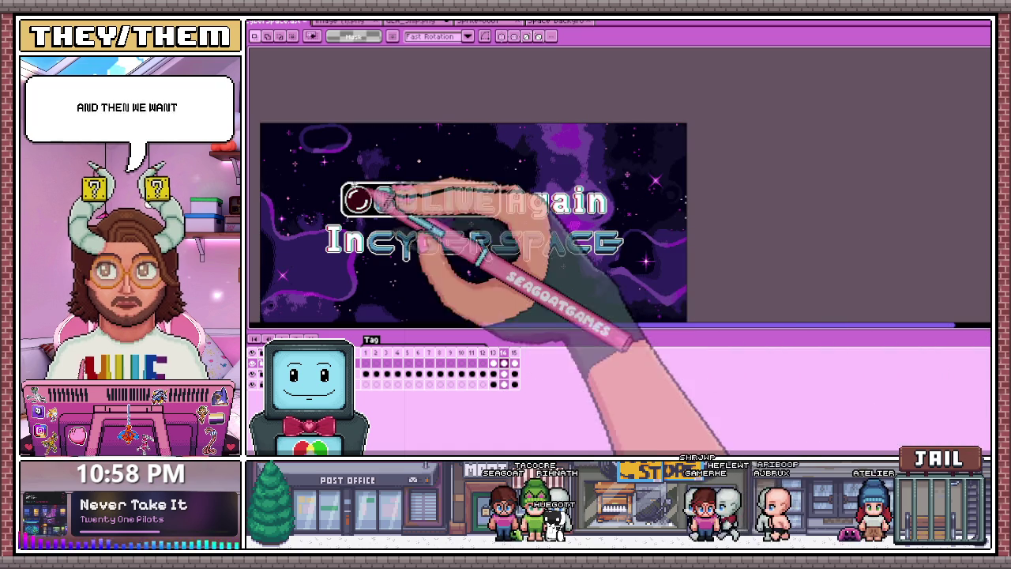
pyautogui.moveTo(310, 162); pyautogui.dragTo(632, 321)
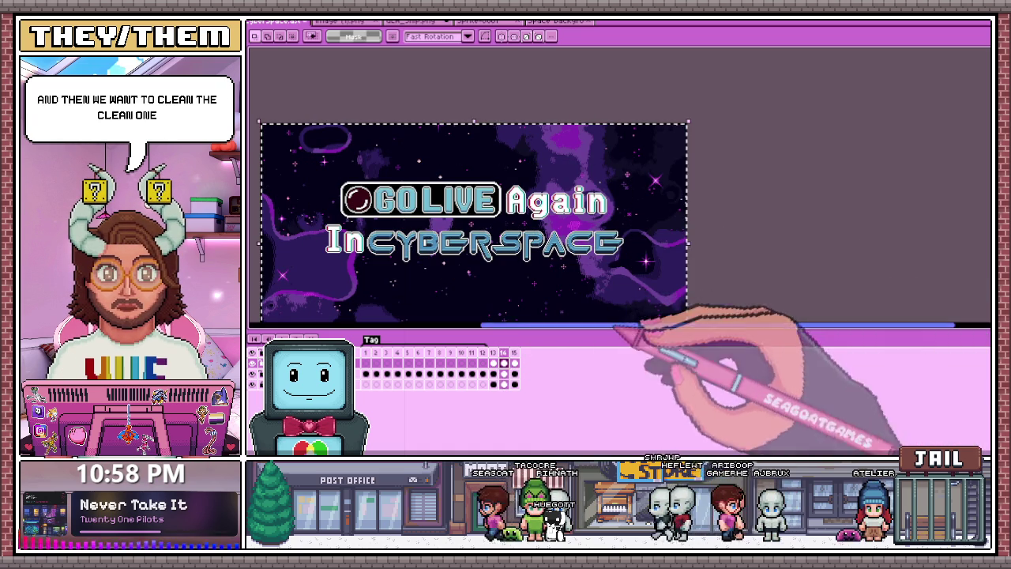
pyautogui.click(366, 363)
pyautogui.hotkey('ctrl', 'v')
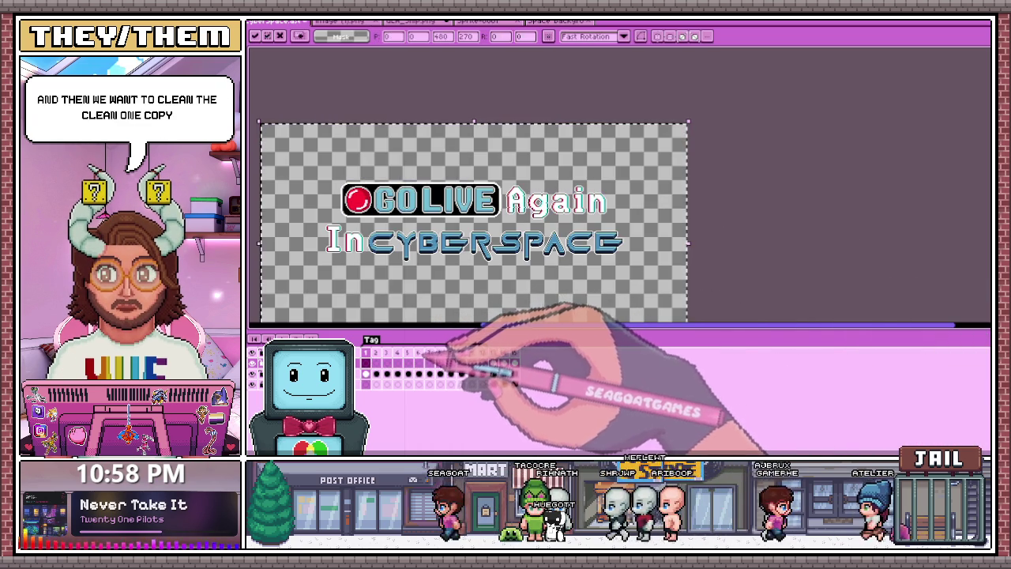
pyautogui.hotkey('ctrl', 'd')
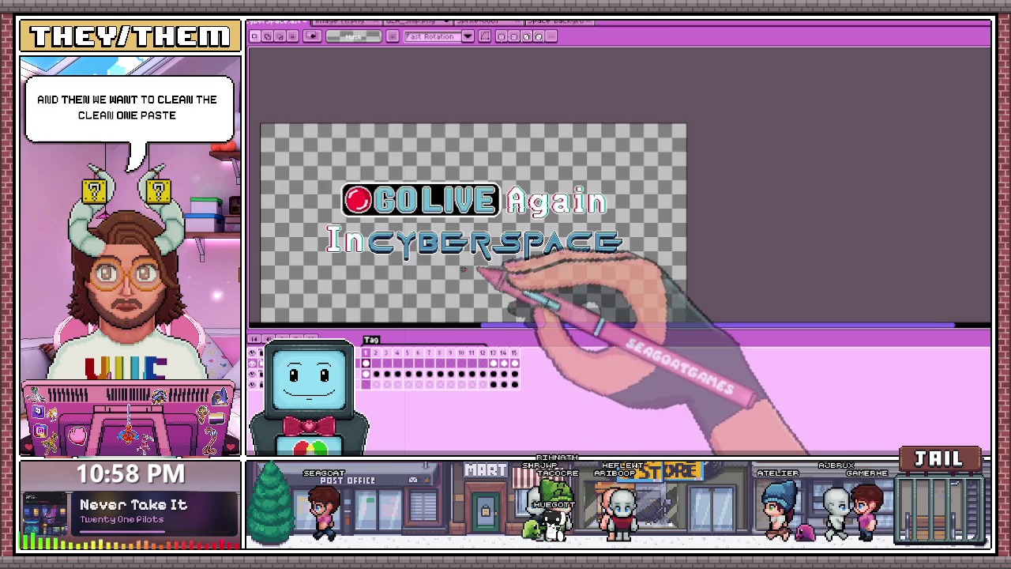
pyautogui.scroll(-2, 417, 271)
pyautogui.scroll(1, 406, 263)
pyautogui.scroll(1, 406, 260)
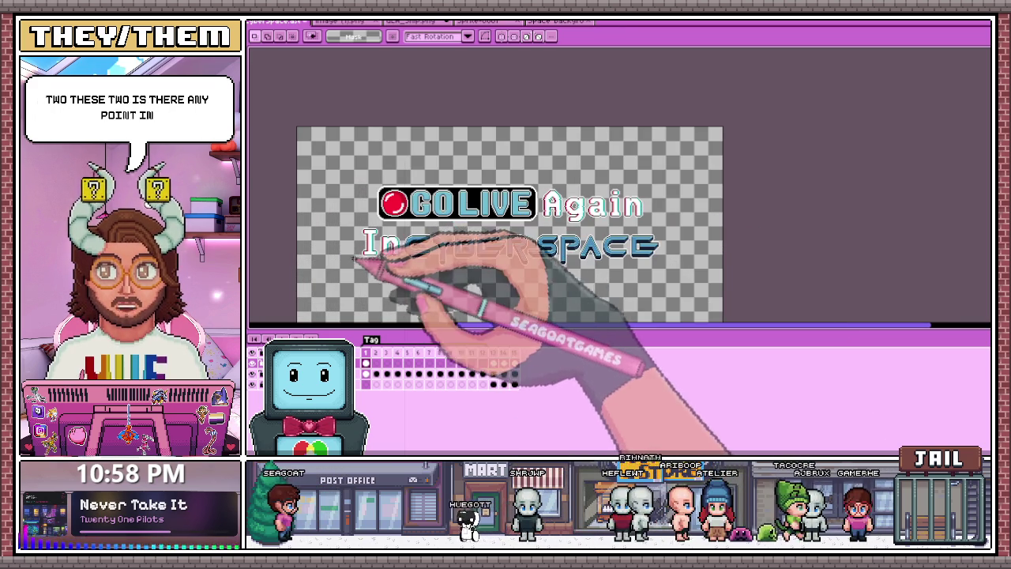
# Clear the space background from frame 15, restoring frame 13 after an accidental delete
pyautogui.click(377, 353)
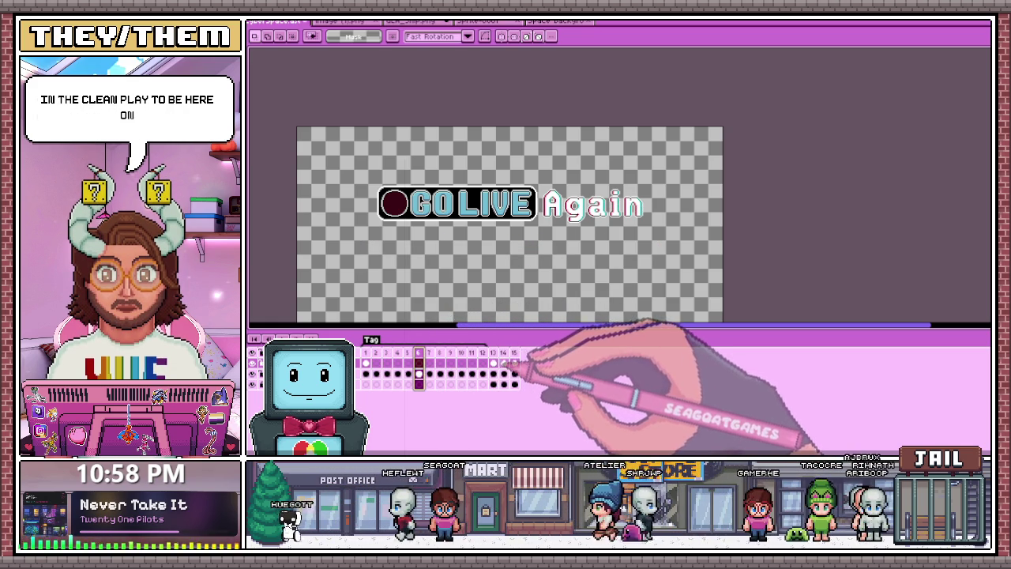
pyautogui.click(493, 363)
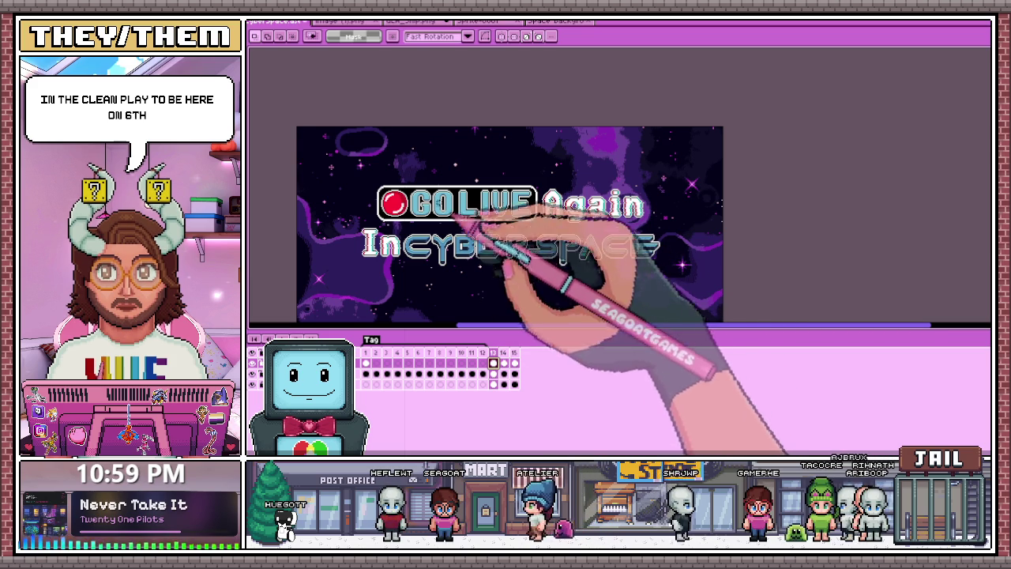
pyautogui.hotkey('ctrl', 'a')
pyautogui.press('Delete')
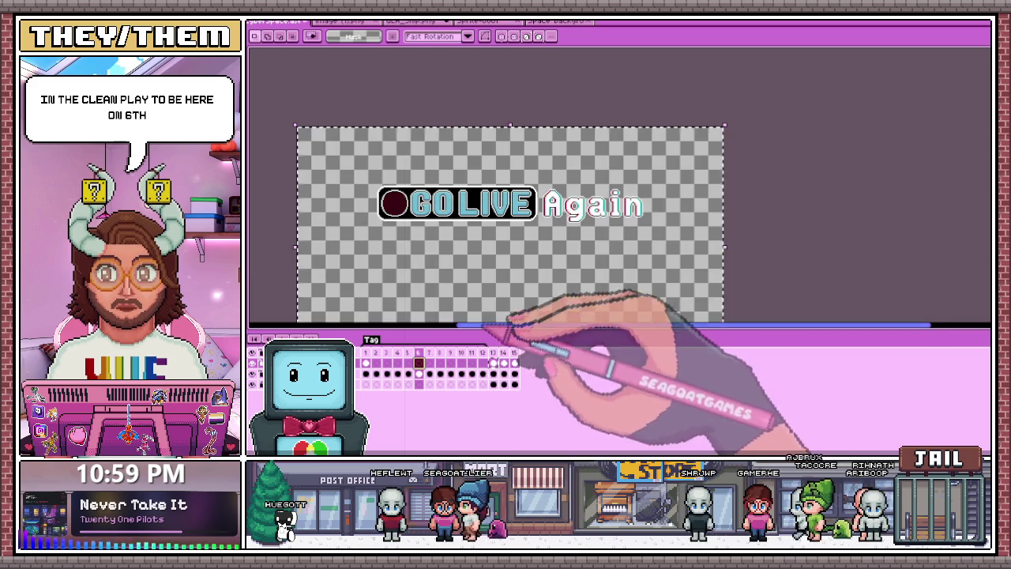
pyautogui.hotkey('ctrl', 'z')
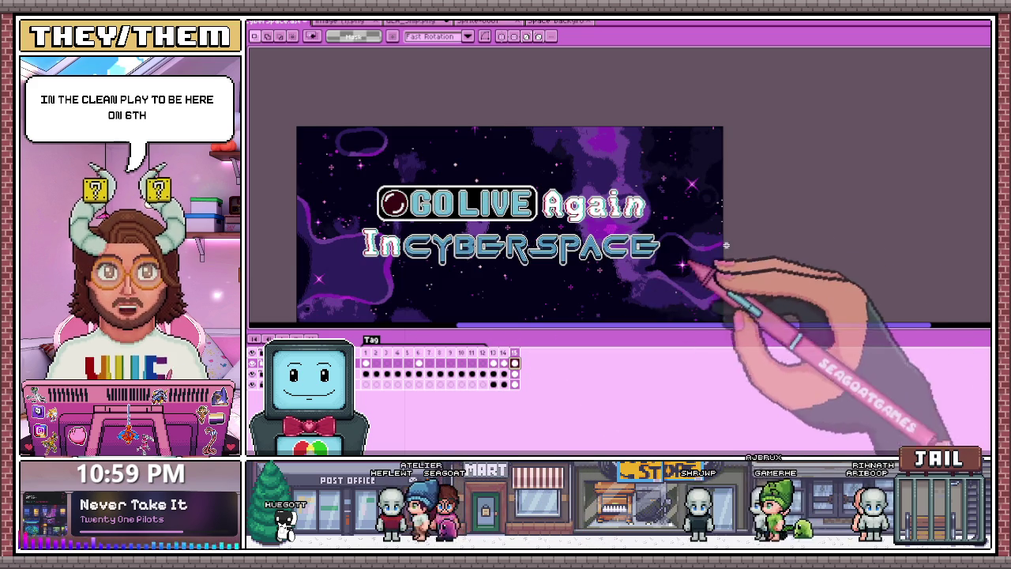
pyautogui.press('Return')
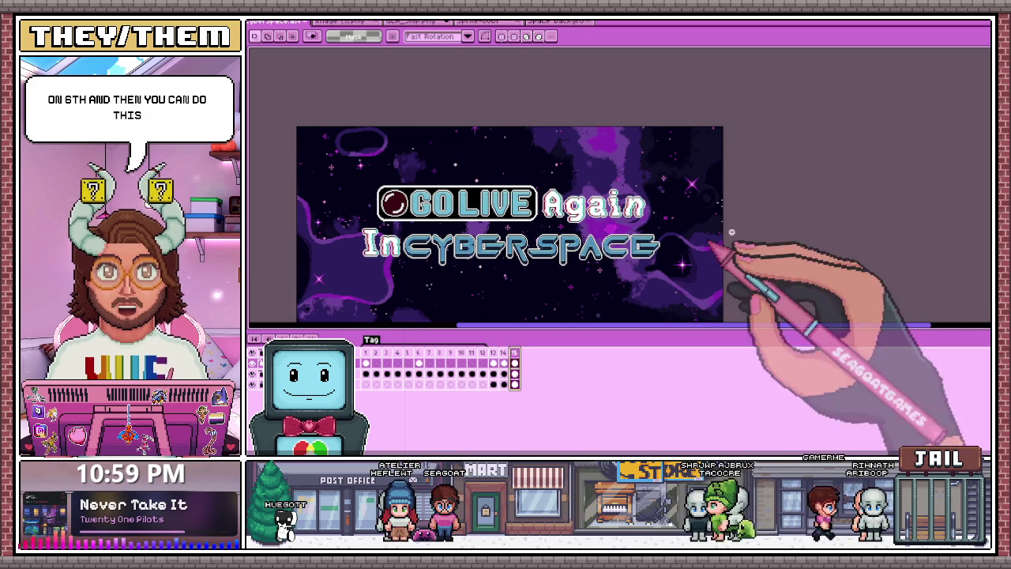
pyautogui.hotkey('ctrl', 'a')
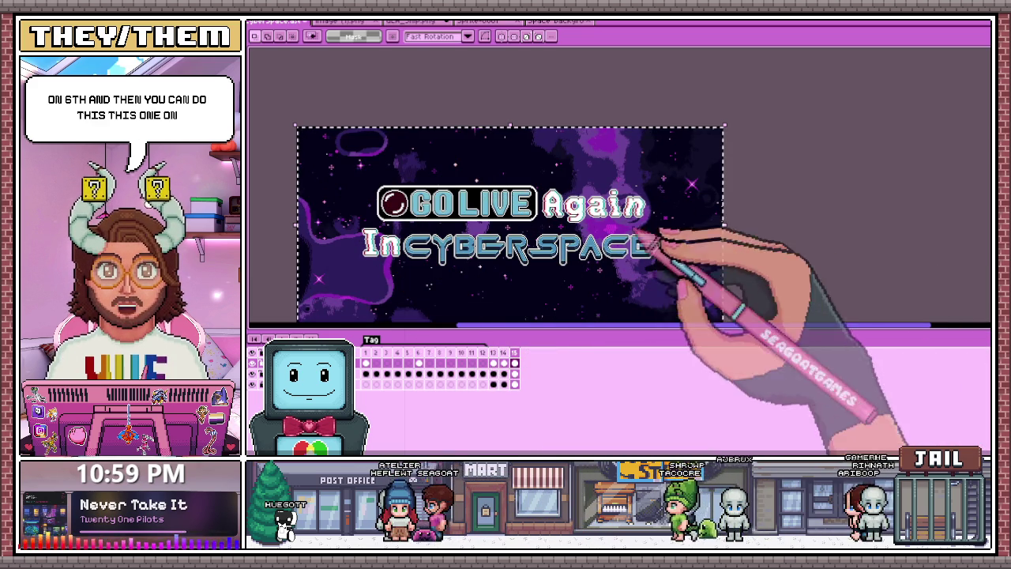
pyautogui.press('Delete')
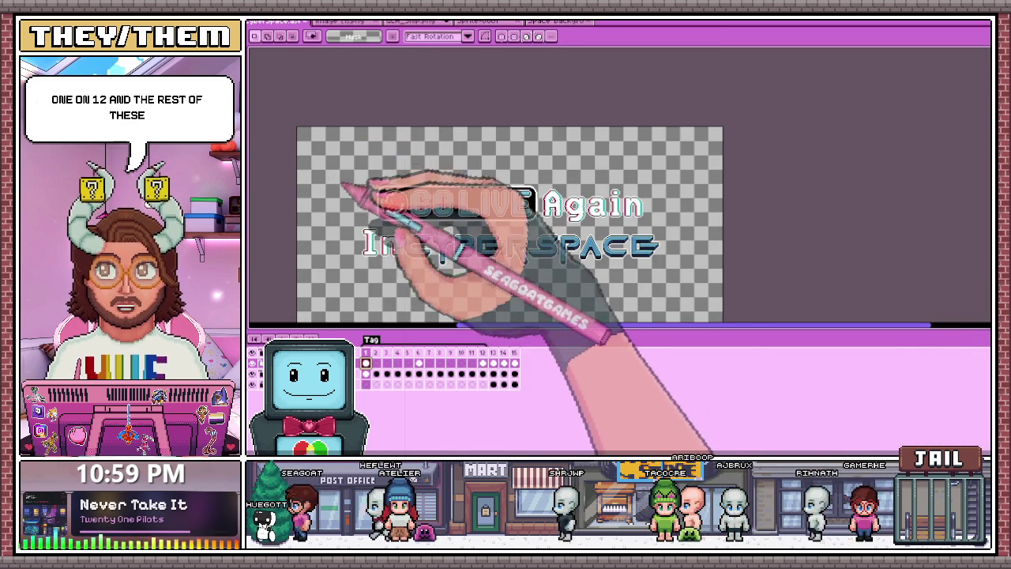
# Select all on frame 2 and step ahead through the later transparent frames
pyautogui.click(376, 362)
pyautogui.hotkey('ctrl', 'a')
pyautogui.press('Return')
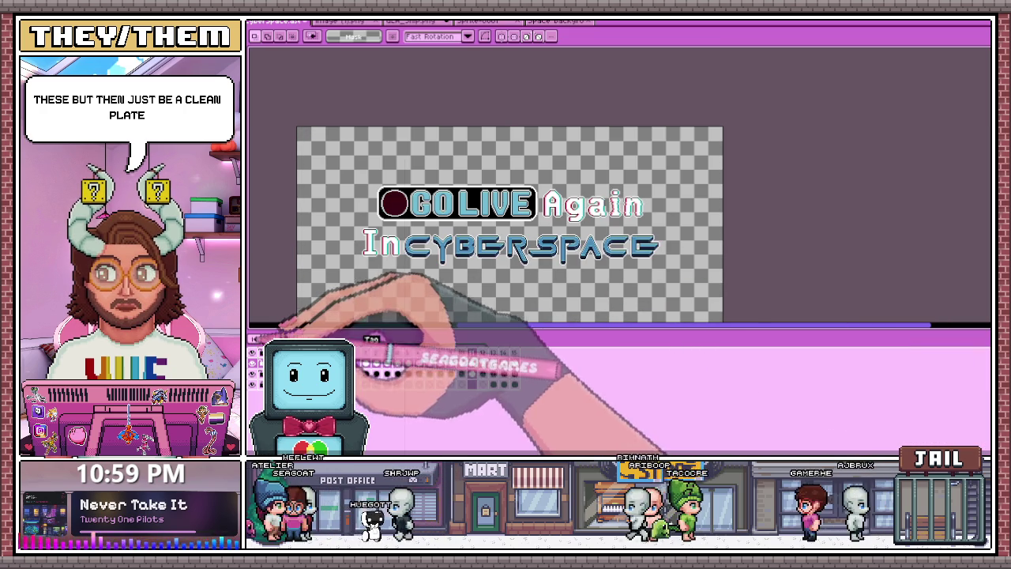
pyautogui.moveTo(497, 261); pyautogui.dragTo(545, 237)
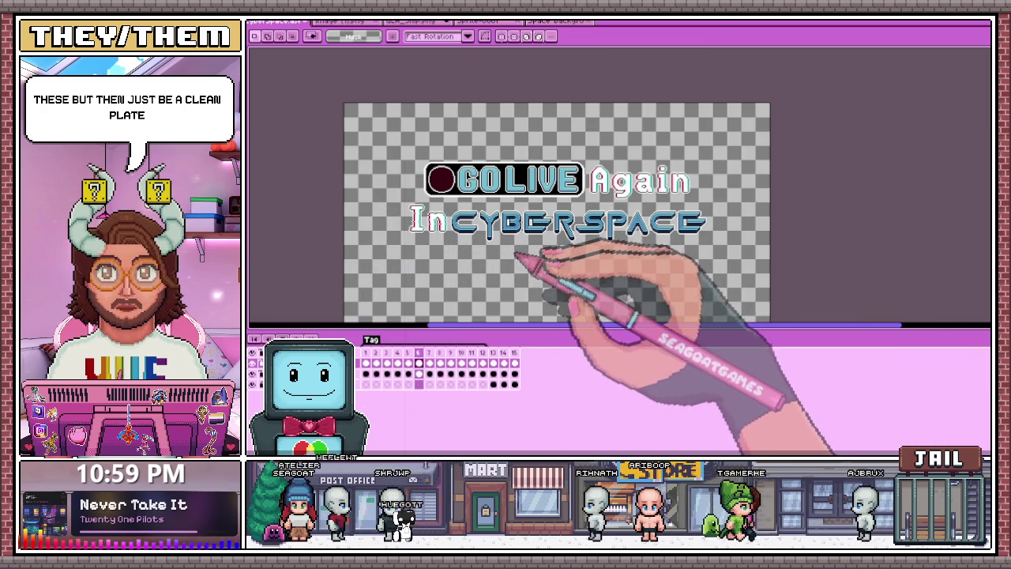
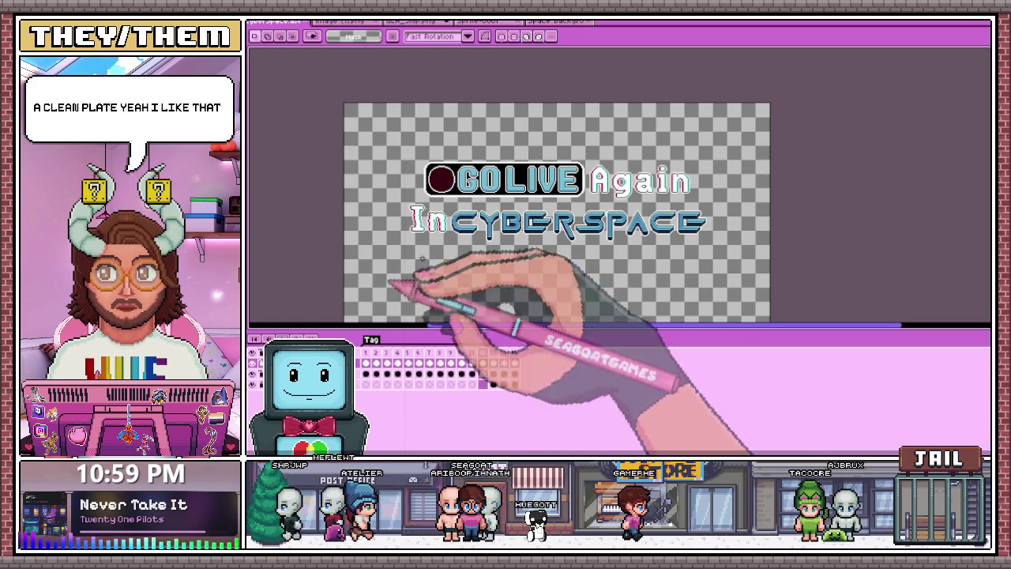
# Draw a thin white diagonal line across the C on frame 1, redrawing it with the lettering hidden
pyautogui.scroll(1, 479, 222)
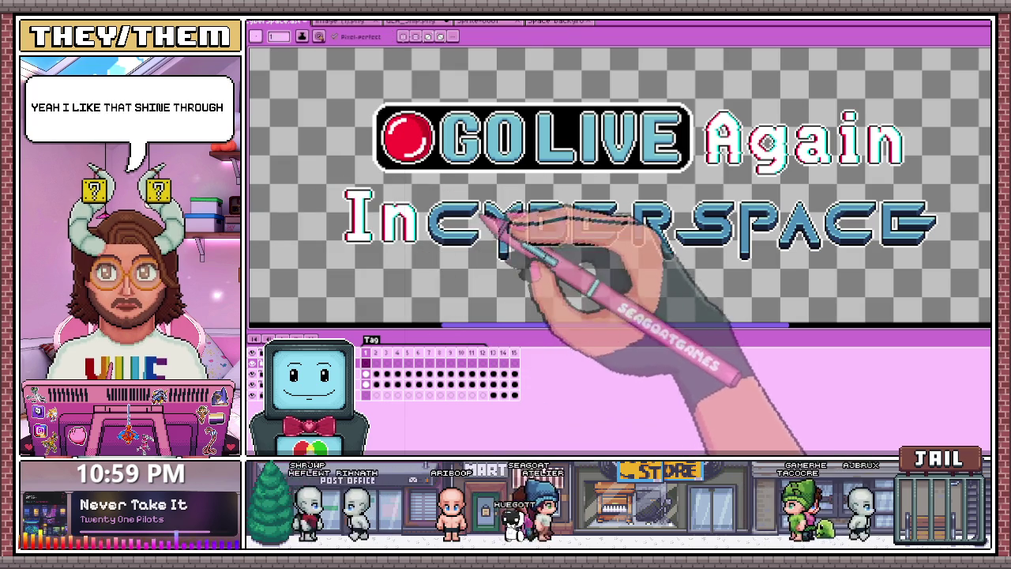
pyautogui.scroll(2, 430, 215)
pyautogui.scroll(-4, 463, 248)
pyautogui.scroll(2, 458, 221)
pyautogui.scroll(2, 466, 215)
pyautogui.scroll(-1, 426, 229)
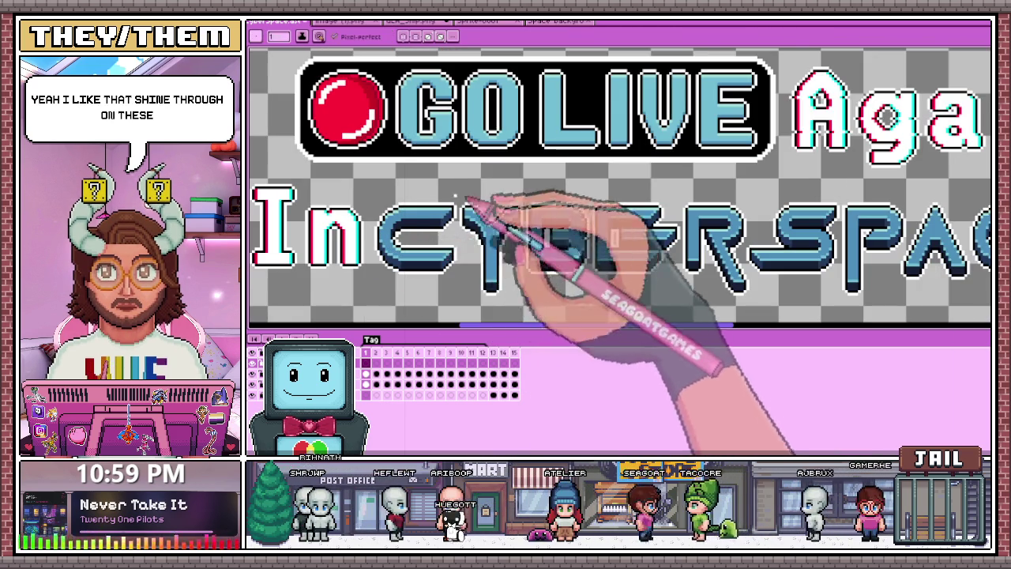
pyautogui.scroll(-1, 469, 232)
pyautogui.scroll(1, 462, 281)
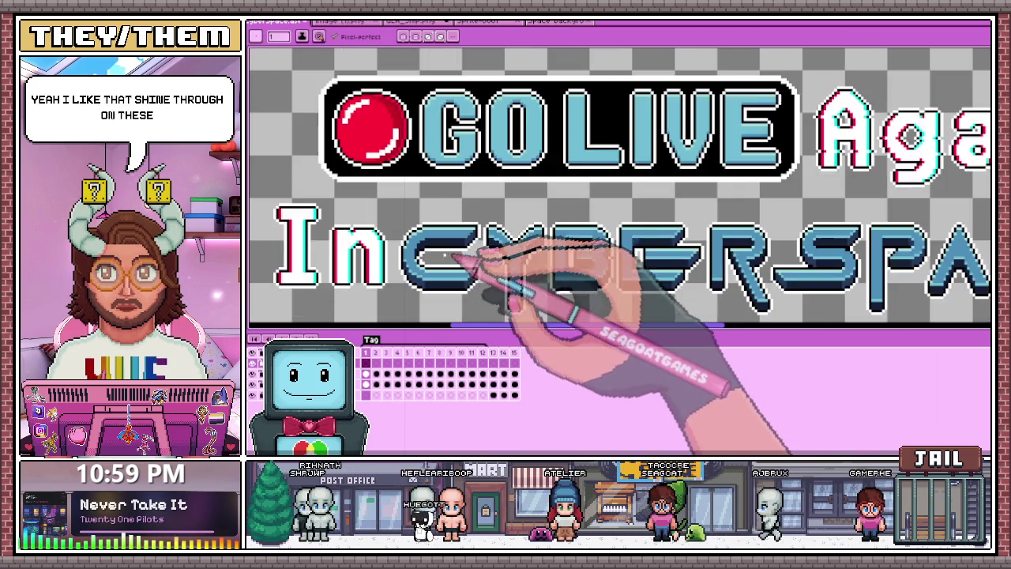
pyautogui.scroll(1, 466, 282)
pyautogui.scroll(-1, 466, 282)
pyautogui.scroll(1, 407, 291)
pyautogui.scroll(1, 407, 292)
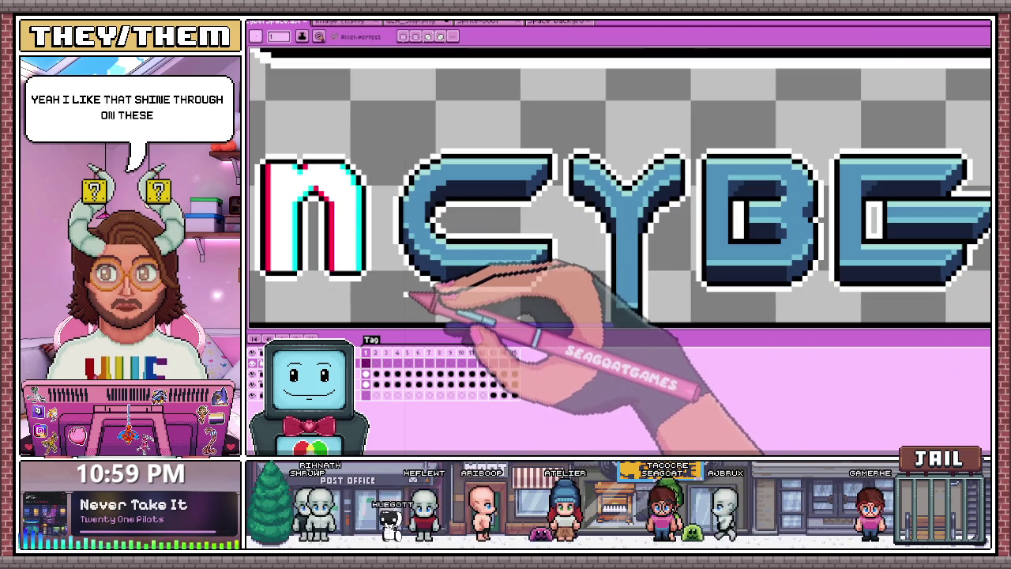
pyautogui.moveTo(405, 294); pyautogui.dragTo(475, 150)
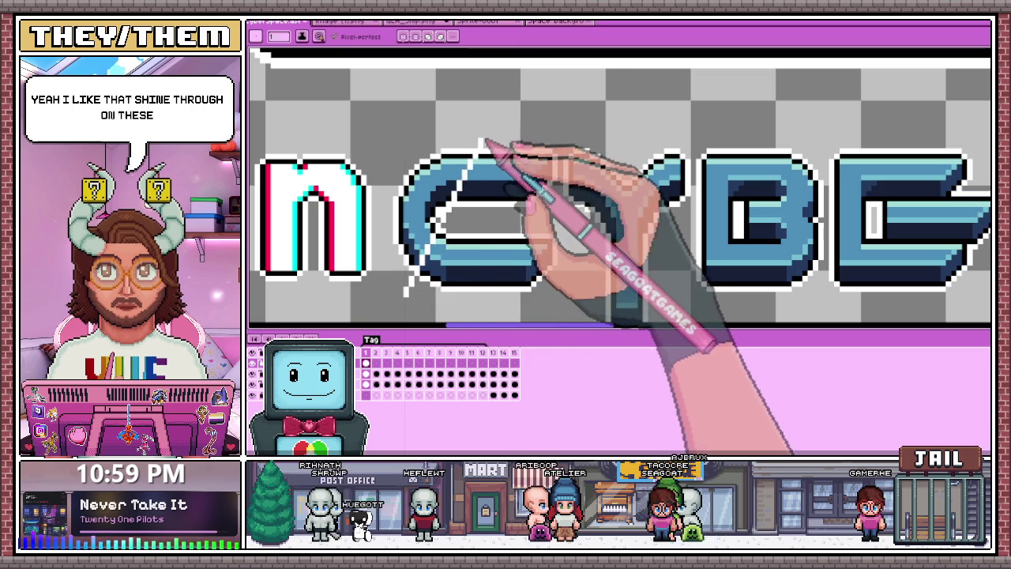
pyautogui.click(253, 364)
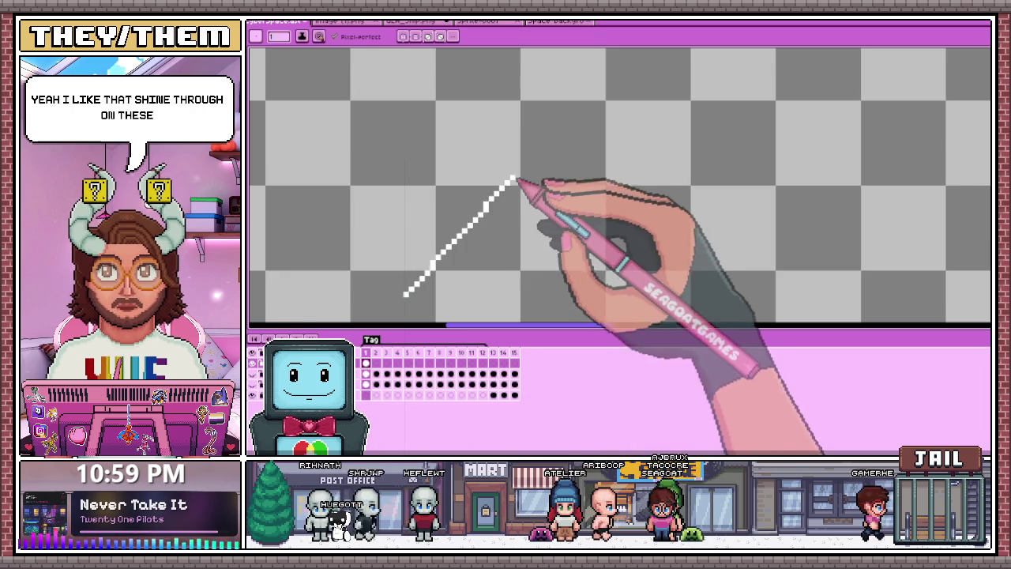
pyautogui.moveTo(518, 180); pyautogui.dragTo(417, 291)
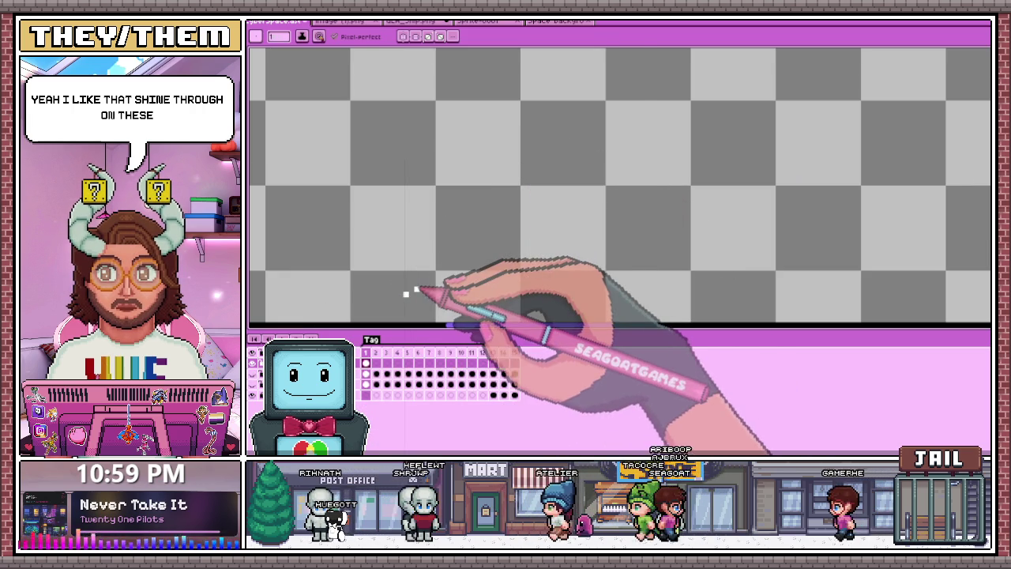
# Compare frame 1's shine line against the later frames showing the full title
pyautogui.scroll(1, 409, 281)
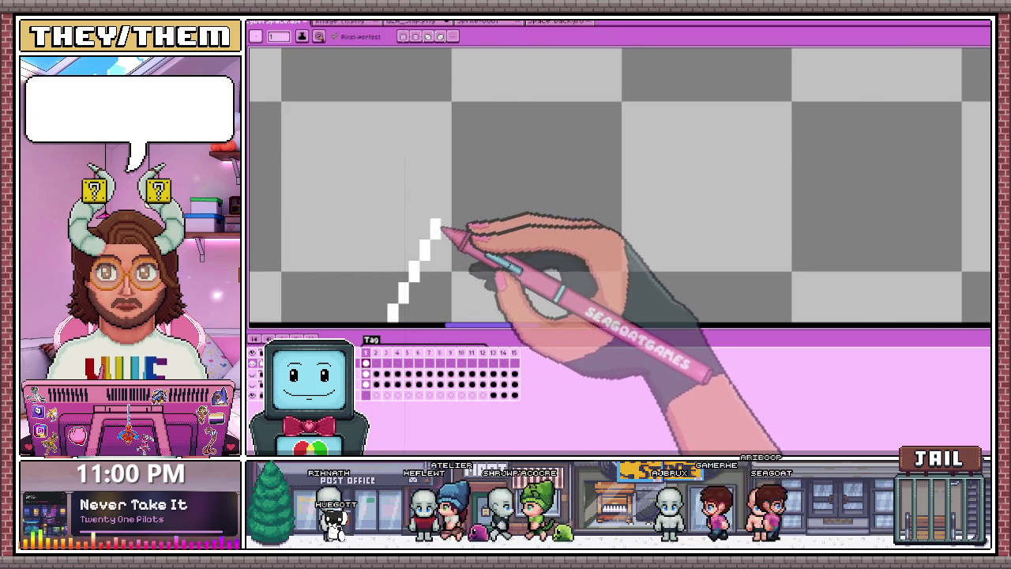
pyautogui.scroll(-1, 454, 213)
pyautogui.scroll(1, 445, 207)
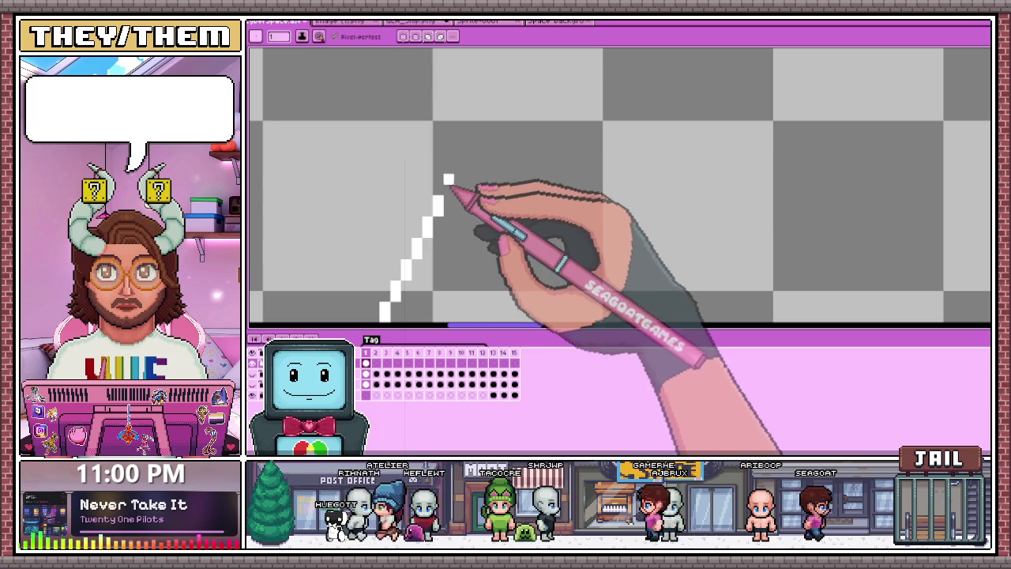
pyautogui.click(351, 368)
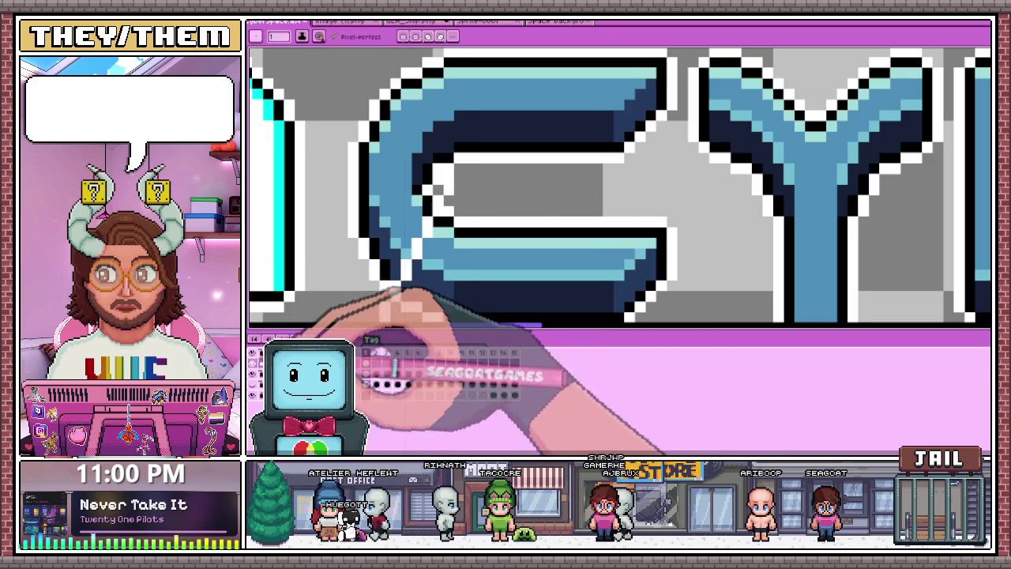
pyautogui.click(366, 363)
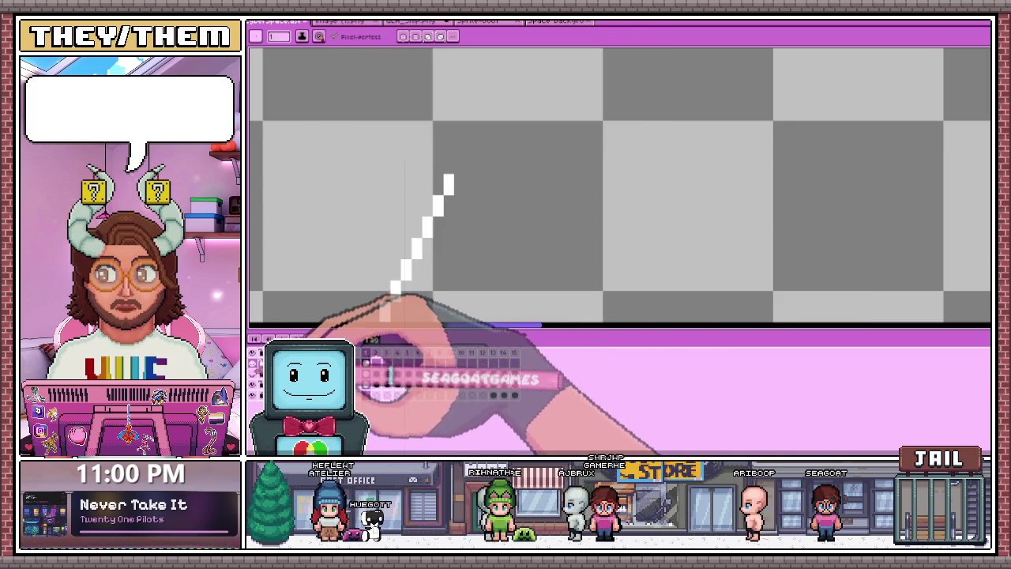
pyautogui.scroll(-2, 462, 170)
pyautogui.scroll(1, 474, 237)
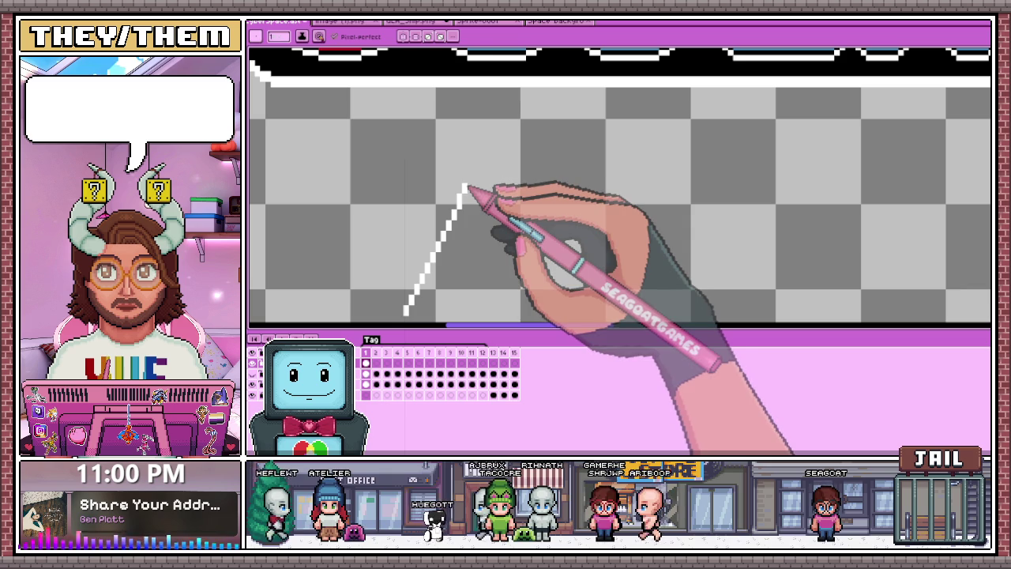
pyautogui.scroll(2, 466, 252)
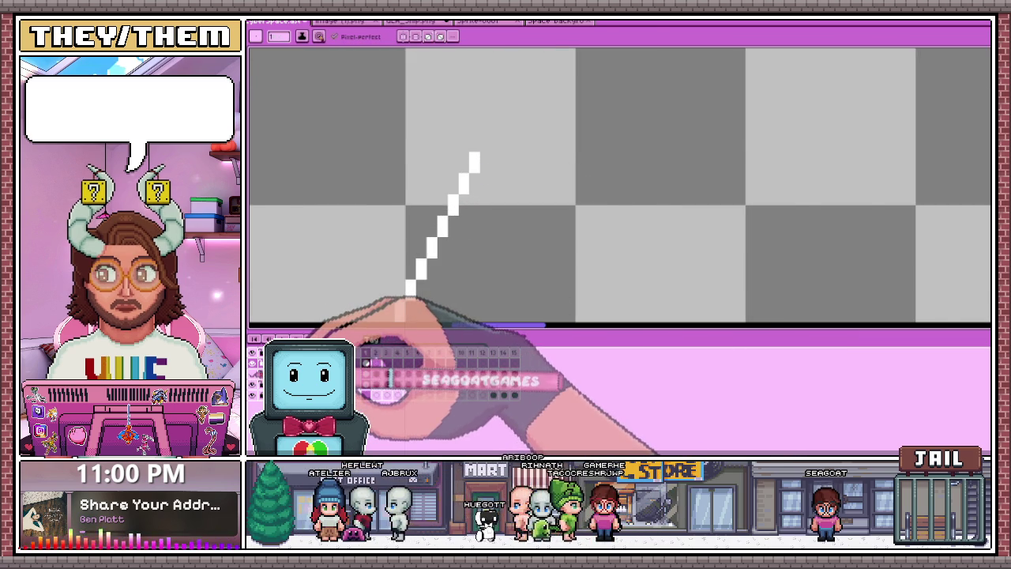
pyautogui.click(376, 363)
pyautogui.click(366, 373)
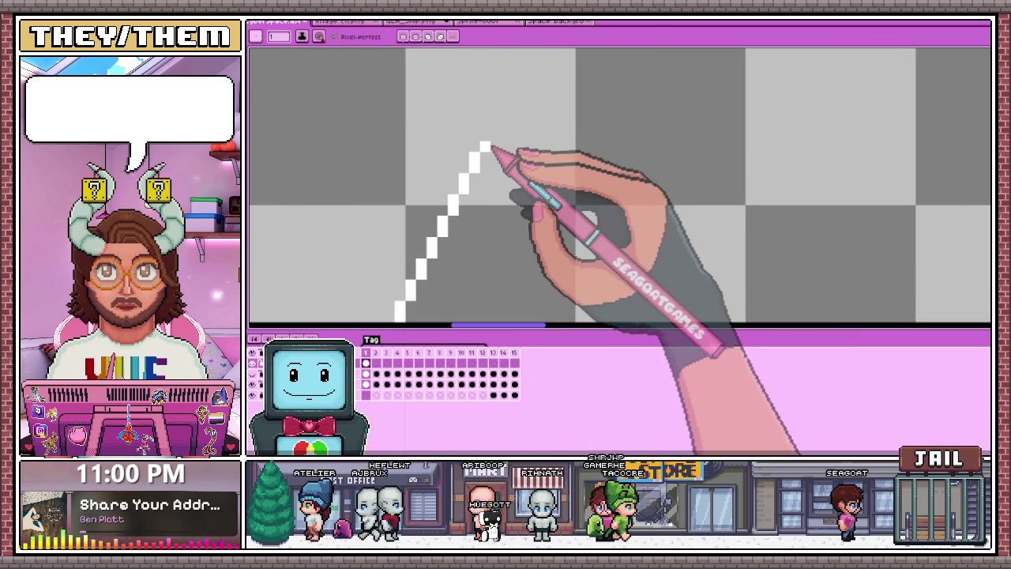
pyautogui.scroll(-2, 488, 141)
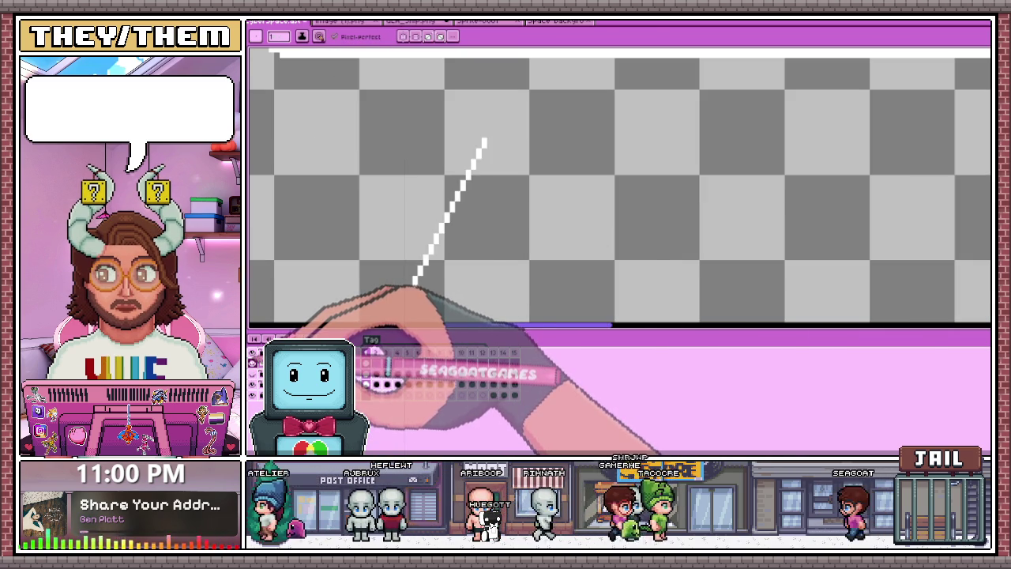
pyautogui.click(376, 364)
pyautogui.scroll(-1, 451, 260)
pyautogui.scroll(-1, 553, 284)
pyautogui.scroll(3, 467, 222)
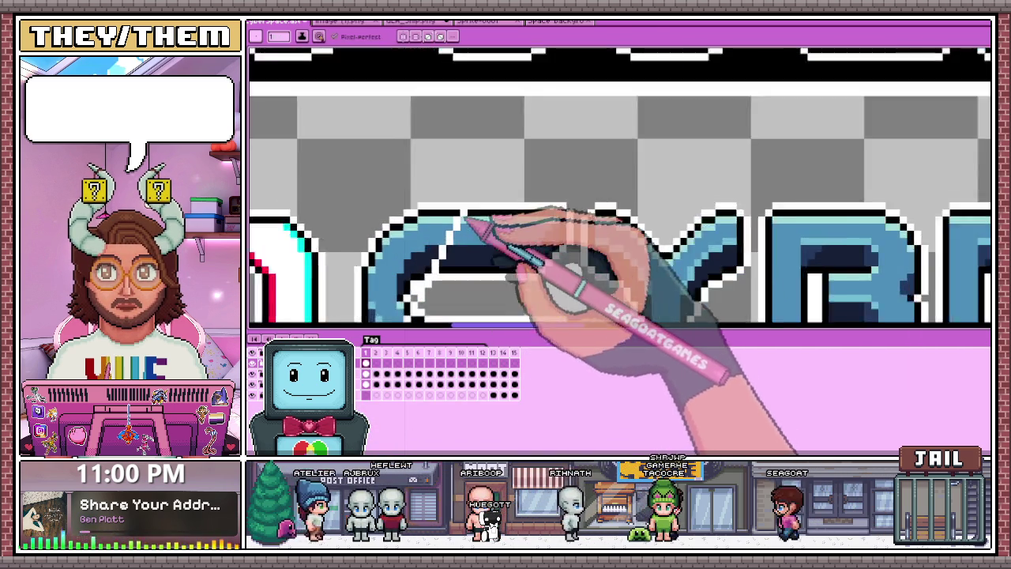
pyautogui.scroll(1, 467, 219)
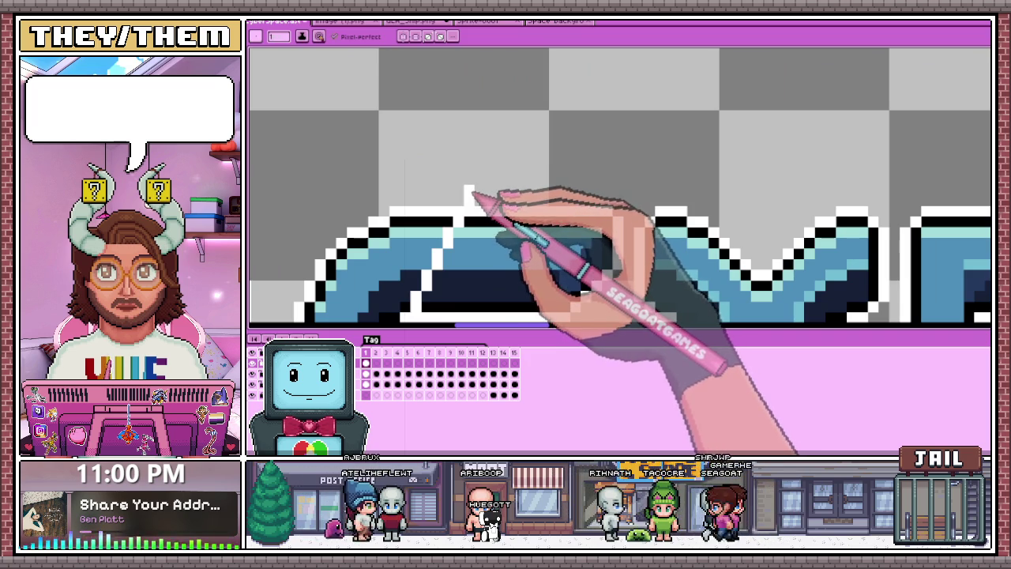
pyautogui.scroll(-2, 472, 192)
pyautogui.scroll(1, 469, 169)
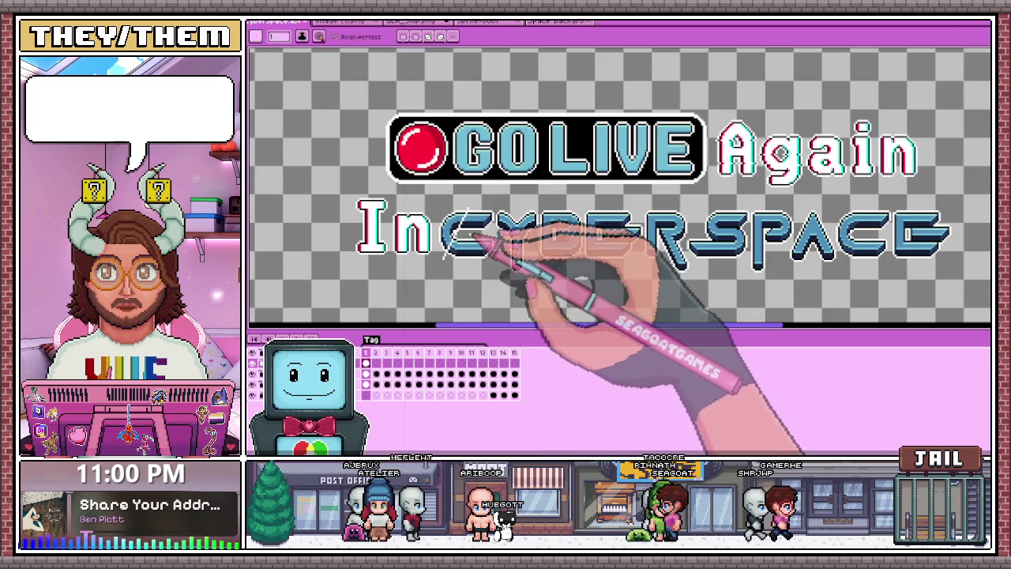
# Select and transform the area around the C, then check frames 1–3 and deselect
pyautogui.moveTo(439, 207); pyautogui.dragTo(474, 288)
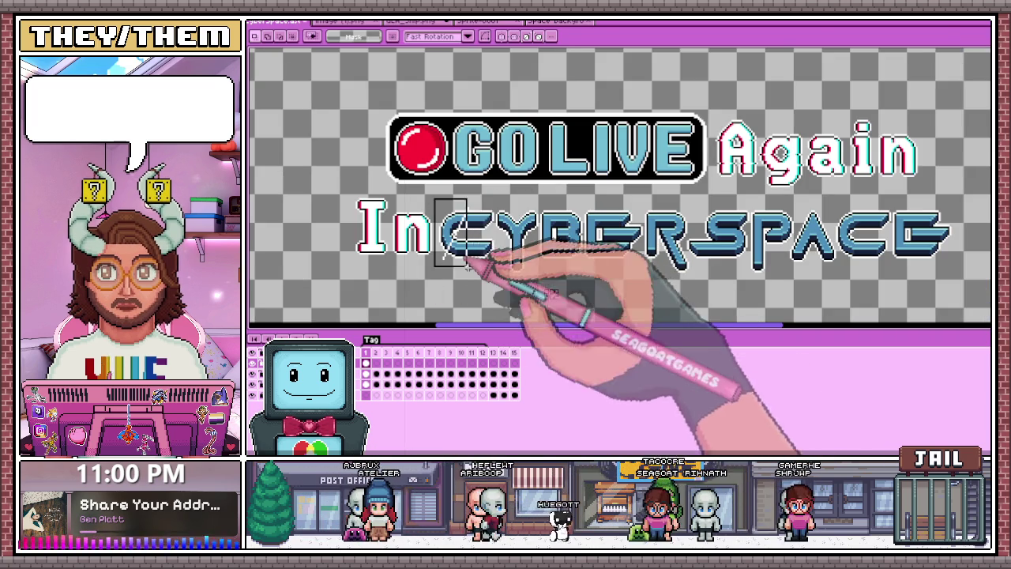
pyautogui.moveTo(457, 250); pyautogui.dragTo(489, 280)
pyautogui.hotkey('ctrl', 't')
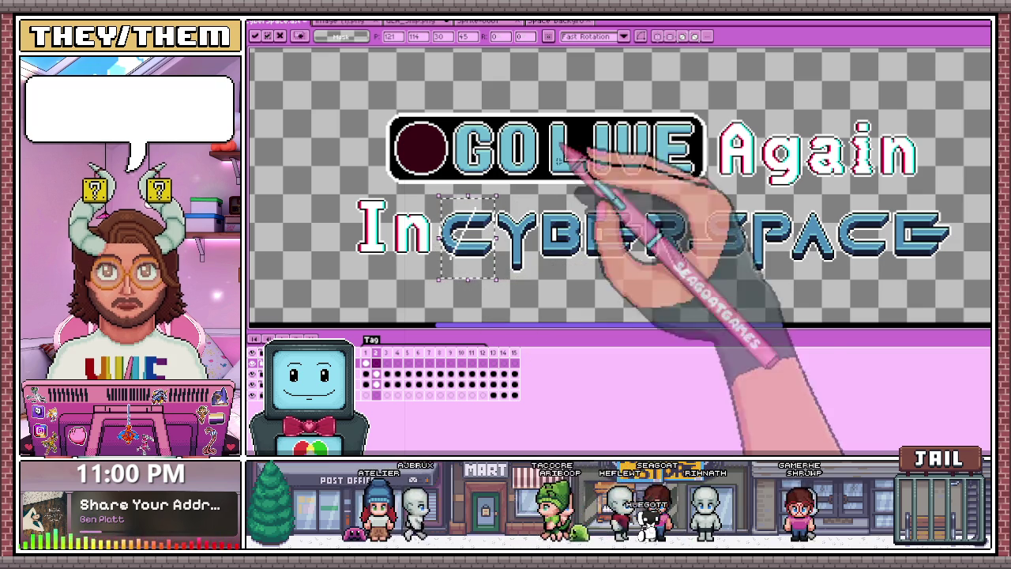
pyautogui.press('Return')
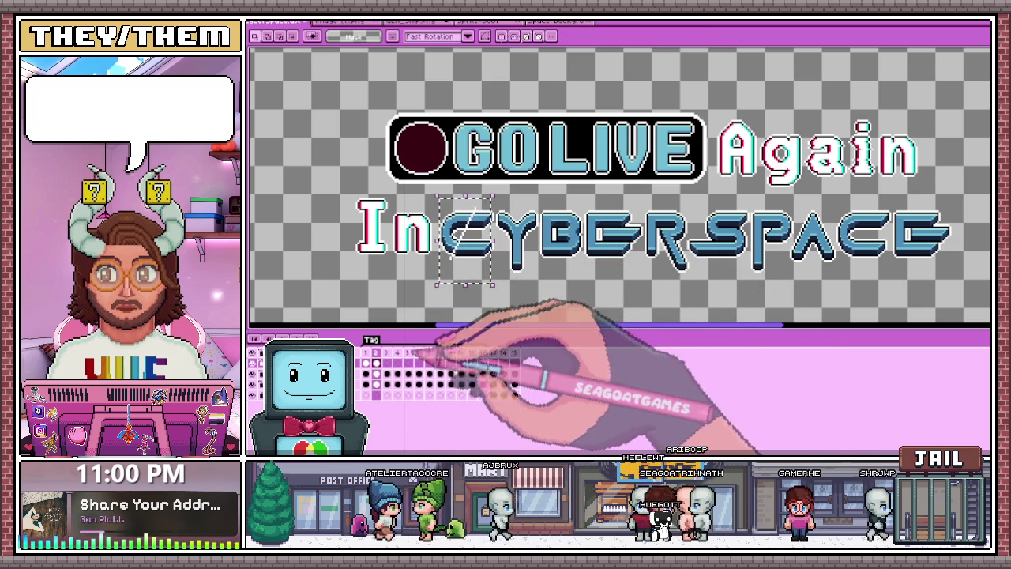
pyautogui.click(368, 353)
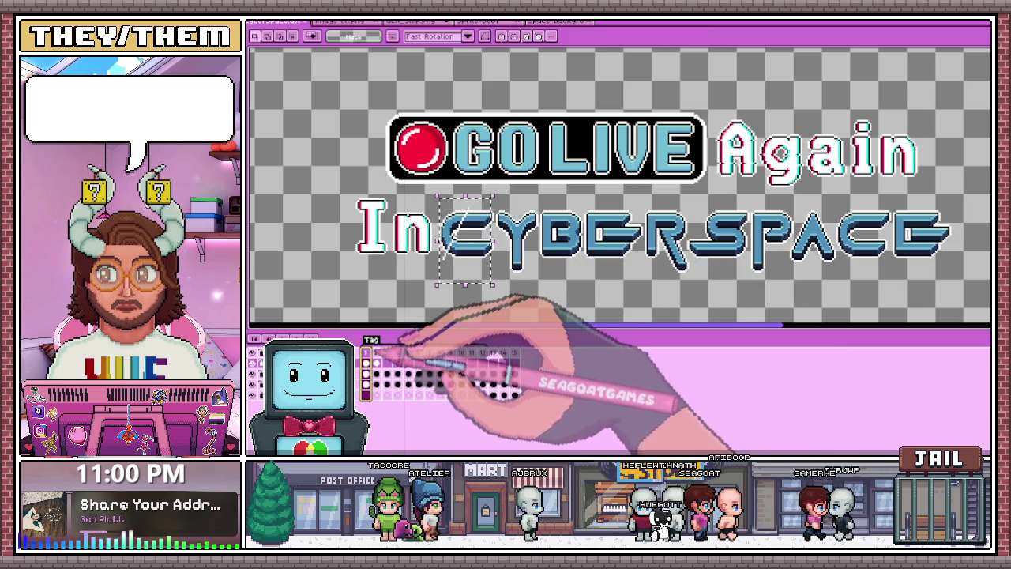
pyautogui.click(376, 352)
pyautogui.click(387, 352)
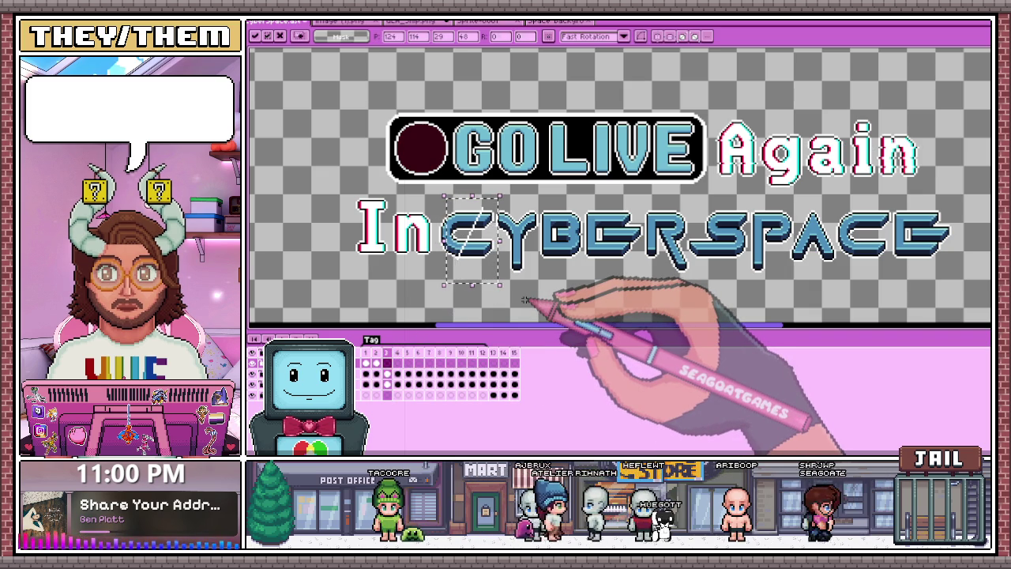
pyautogui.hotkey('ctrl', 'd')
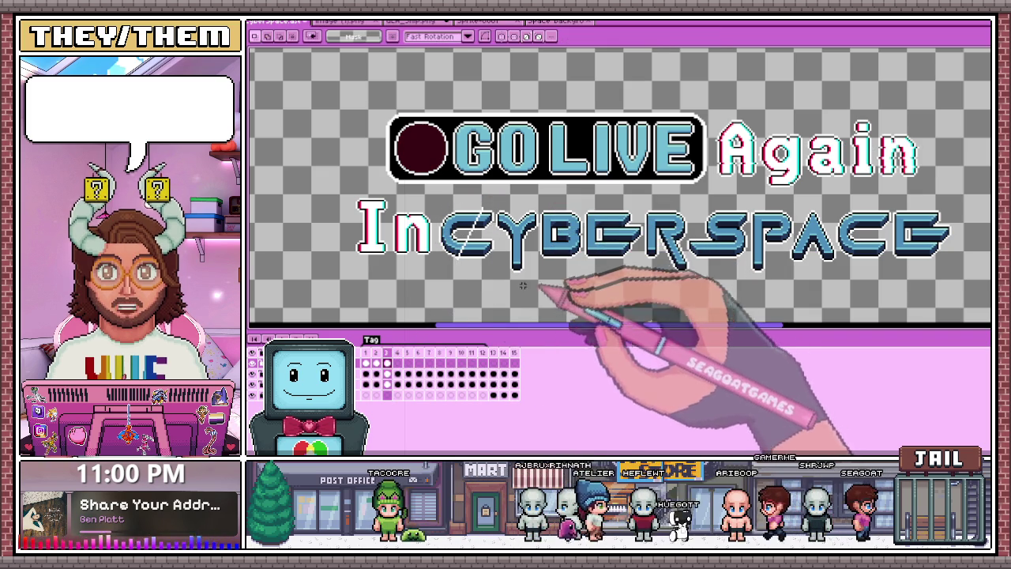
# Marquee-select the streak around the C on each of frames 1, 2 and 3
pyautogui.click(363, 353)
pyautogui.click(376, 353)
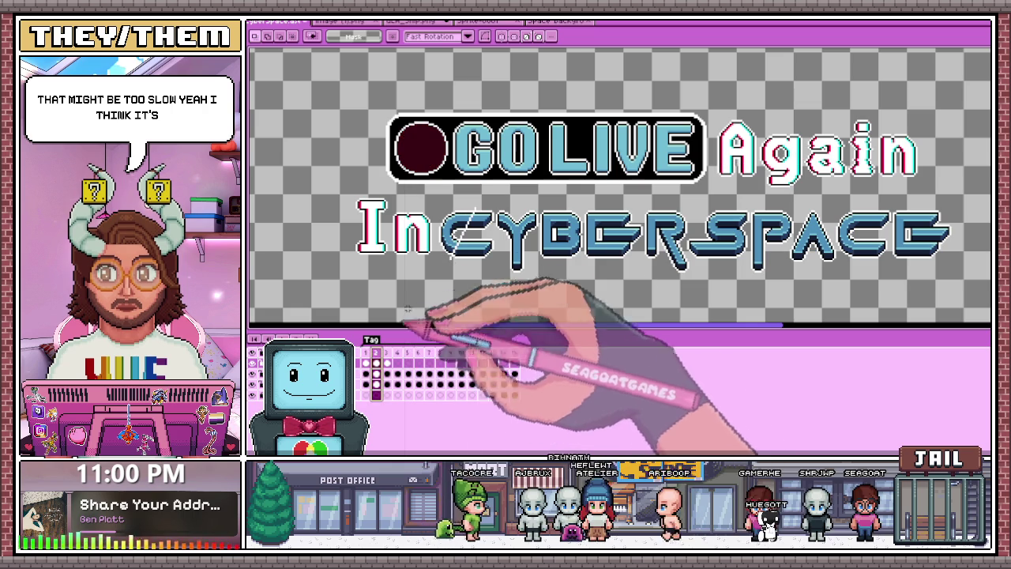
pyautogui.moveTo(439, 199); pyautogui.dragTo(496, 293)
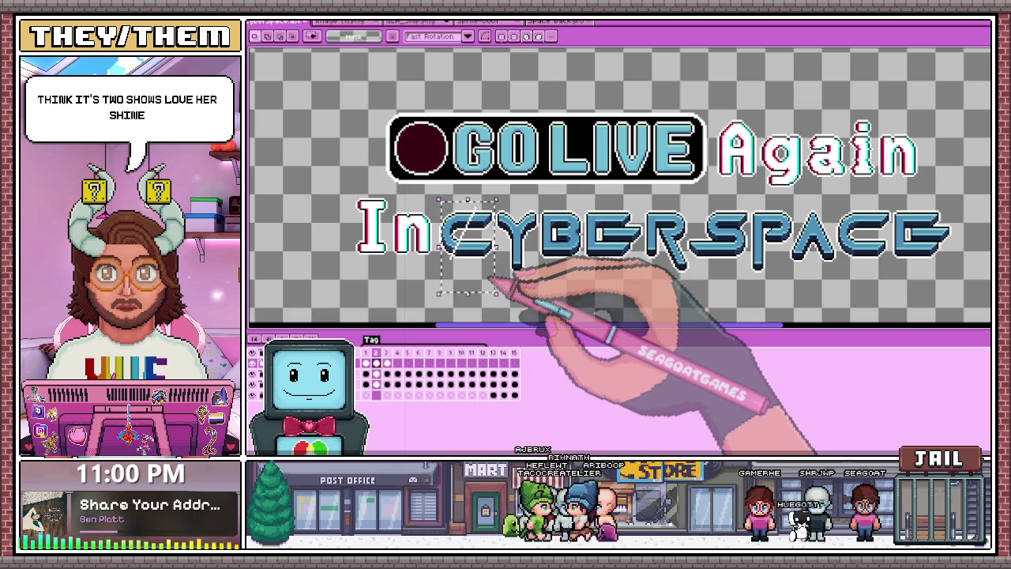
pyautogui.click(387, 364)
pyautogui.moveTo(447, 197); pyautogui.dragTo(496, 288)
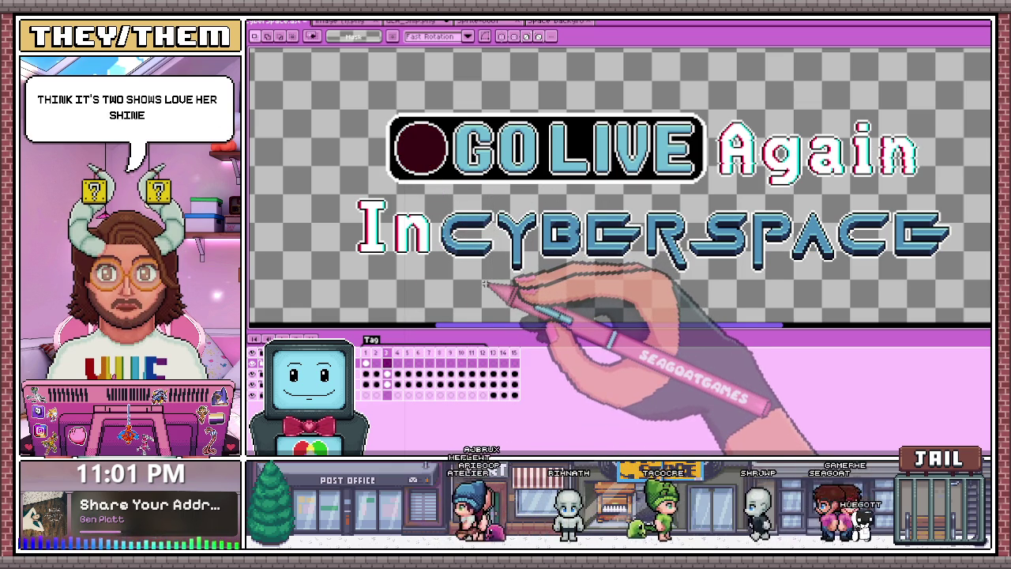
pyautogui.click(376, 363)
pyautogui.moveTo(444, 195); pyautogui.dragTo(496, 289)
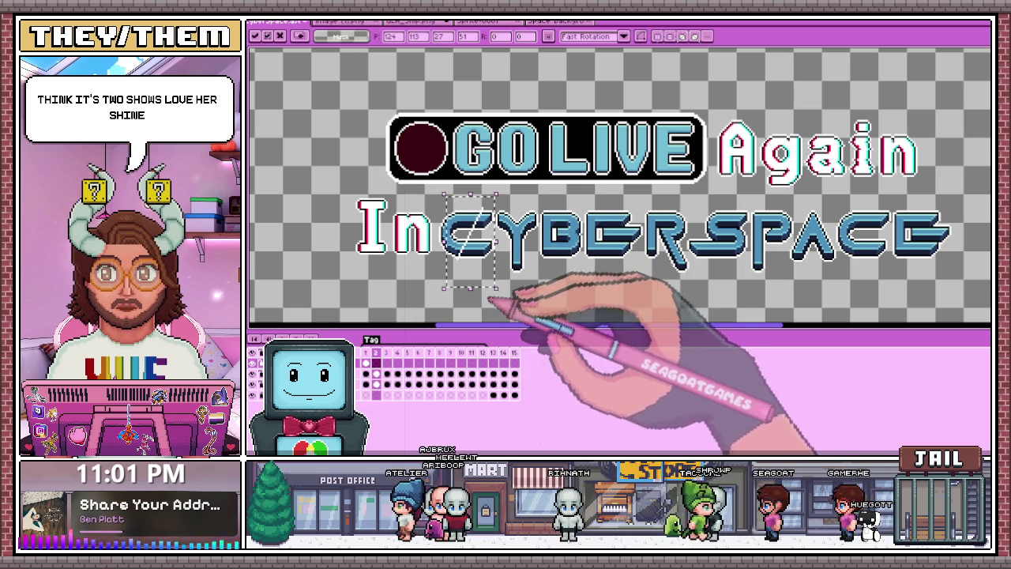
pyautogui.click(367, 357)
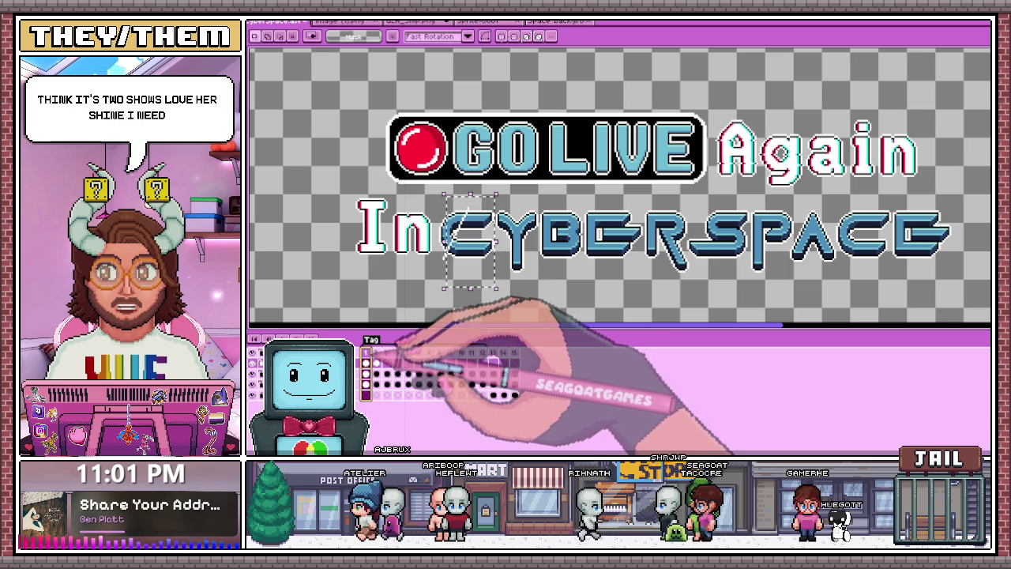
pyautogui.click(376, 363)
pyautogui.moveTo(429, 195); pyautogui.dragTo(531, 292)
pyautogui.click(387, 362)
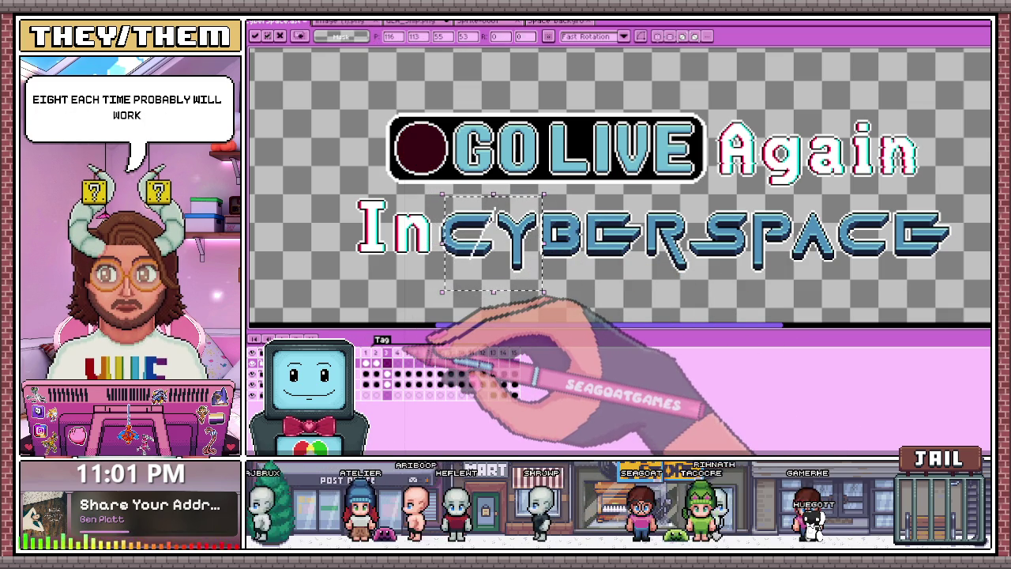
pyautogui.moveTo(444, 200); pyautogui.dragTo(539, 299)
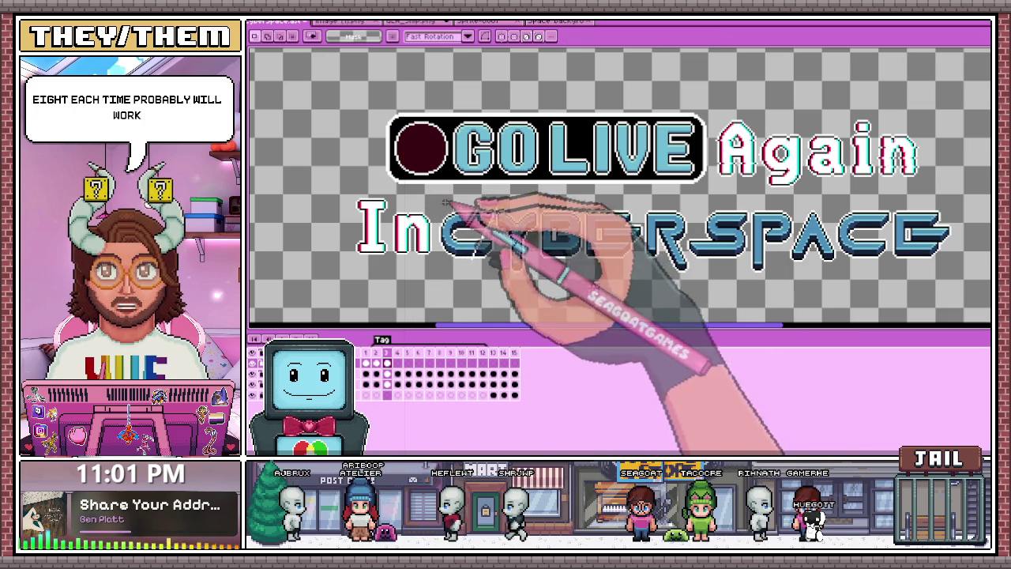
# Select a tighter area around the streak on frames 4 and 5, then deselect
pyautogui.click(397, 363)
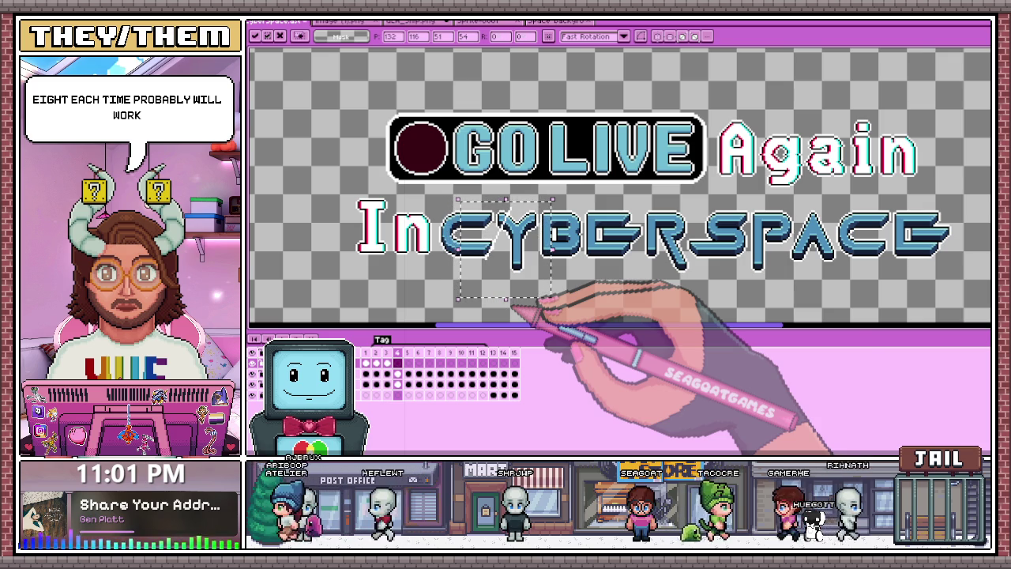
pyautogui.moveTo(464, 196); pyautogui.dragTo(535, 283)
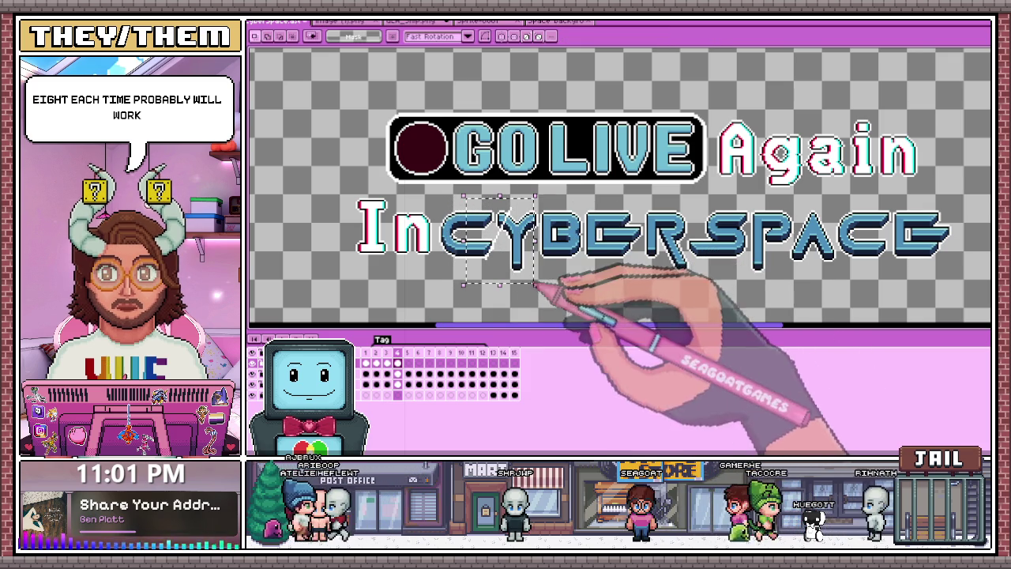
pyautogui.click(408, 363)
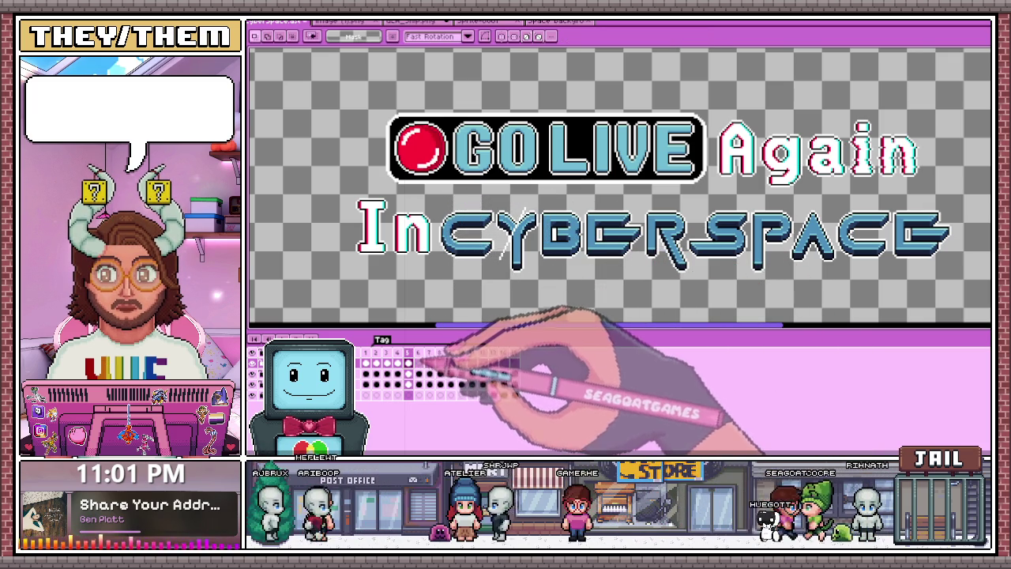
pyautogui.click(468, 254)
pyautogui.scroll(-1, 547, 267)
pyautogui.scroll(1, 545, 266)
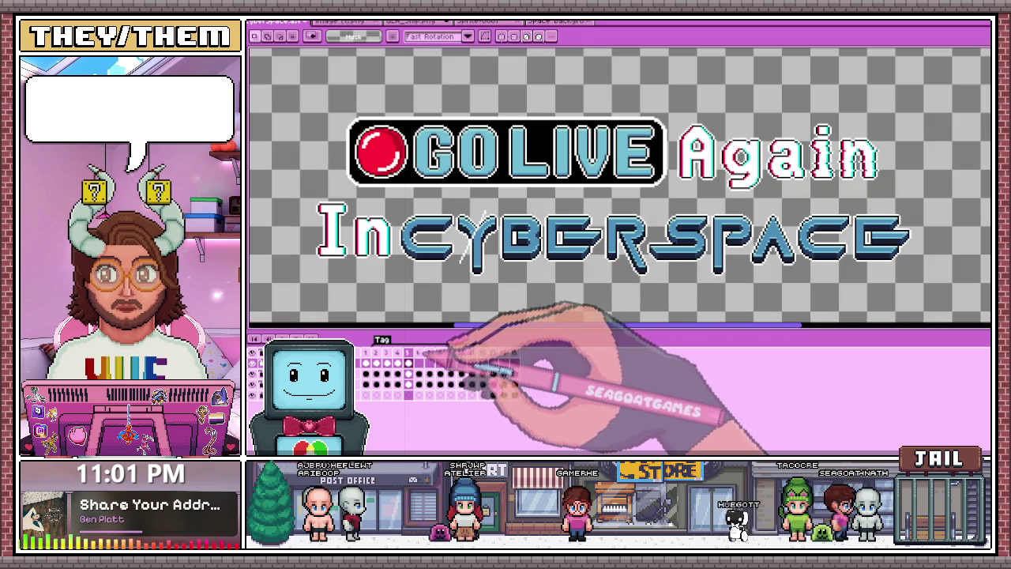
pyautogui.click(418, 363)
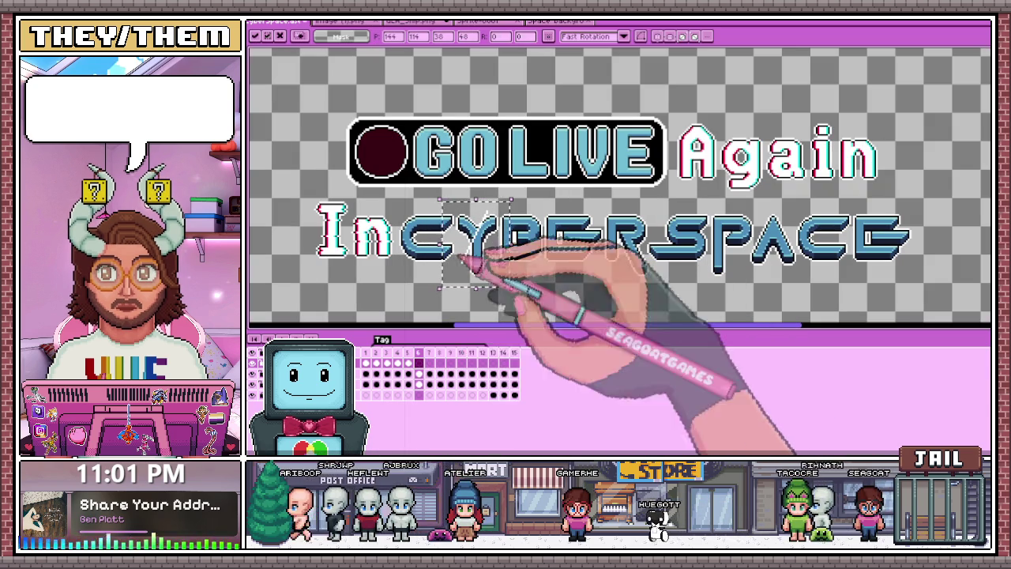
pyautogui.click(409, 357)
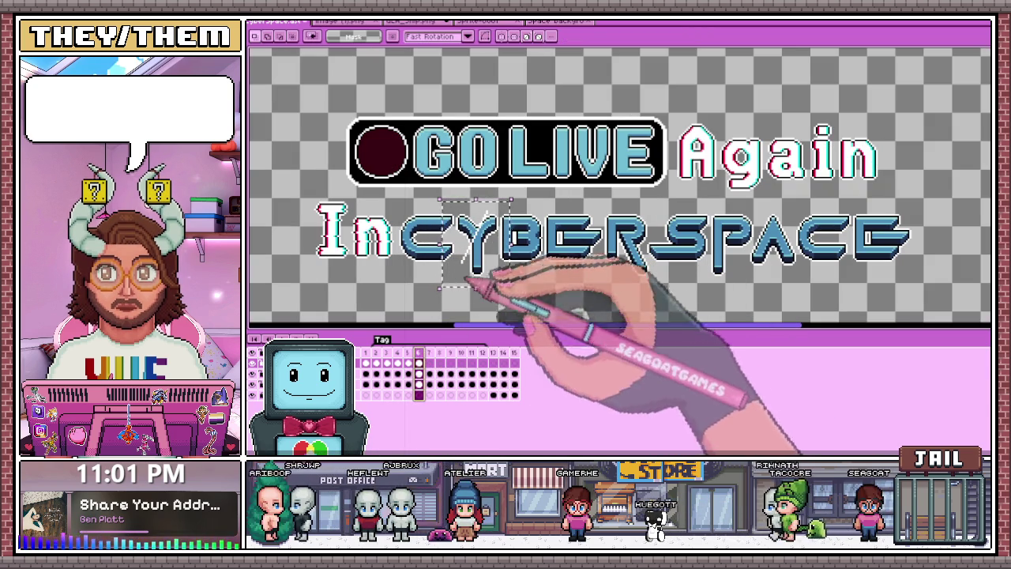
# Select the streak over the CY letters on frames 6 and 7, restoring the selection
pyautogui.moveTo(452, 202); pyautogui.dragTo(512, 302)
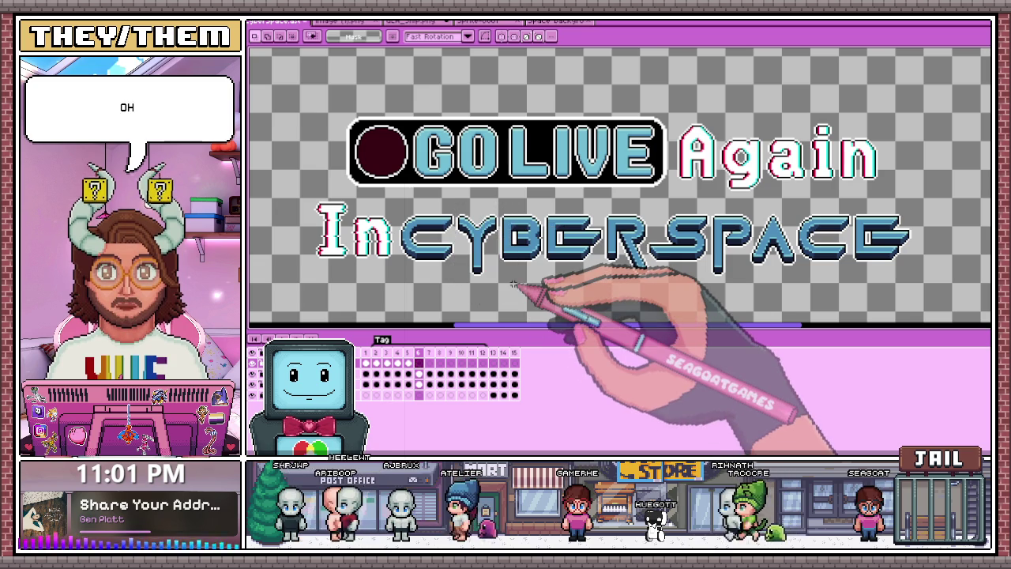
pyautogui.click(408, 352)
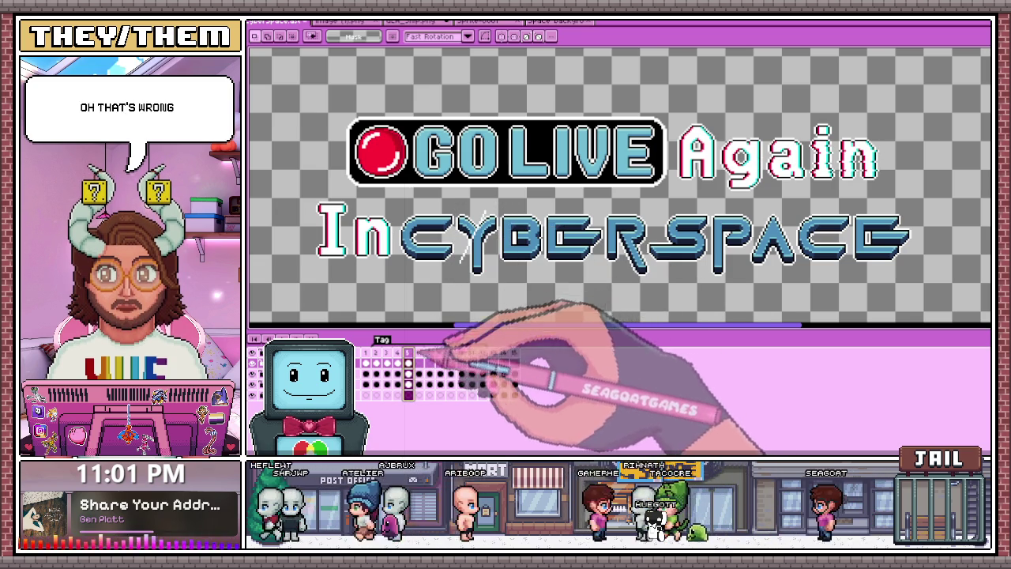
pyautogui.moveTo(423, 204); pyautogui.dragTo(536, 290)
pyautogui.click(418, 353)
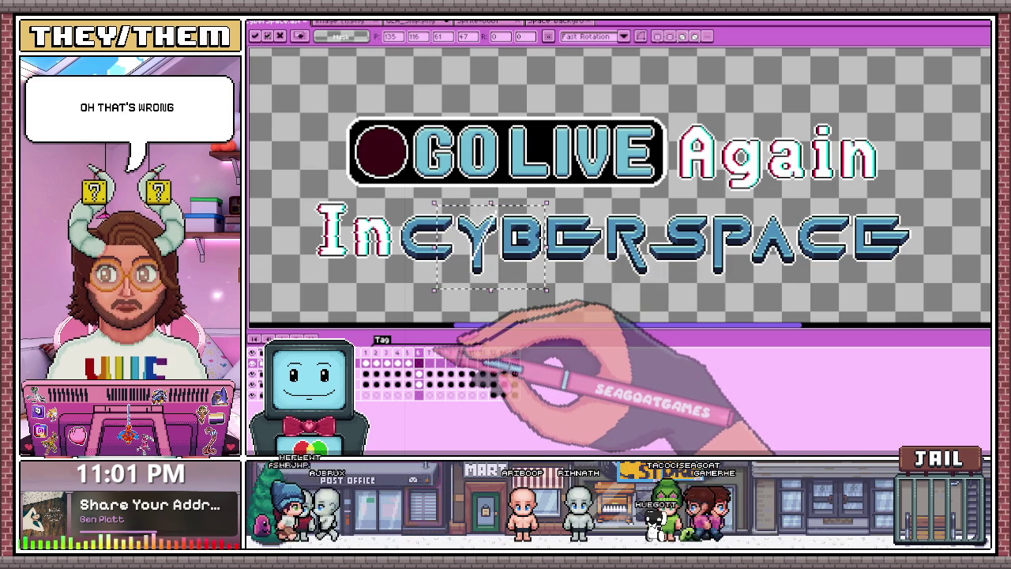
pyautogui.hotkey('ctrl', 'd')
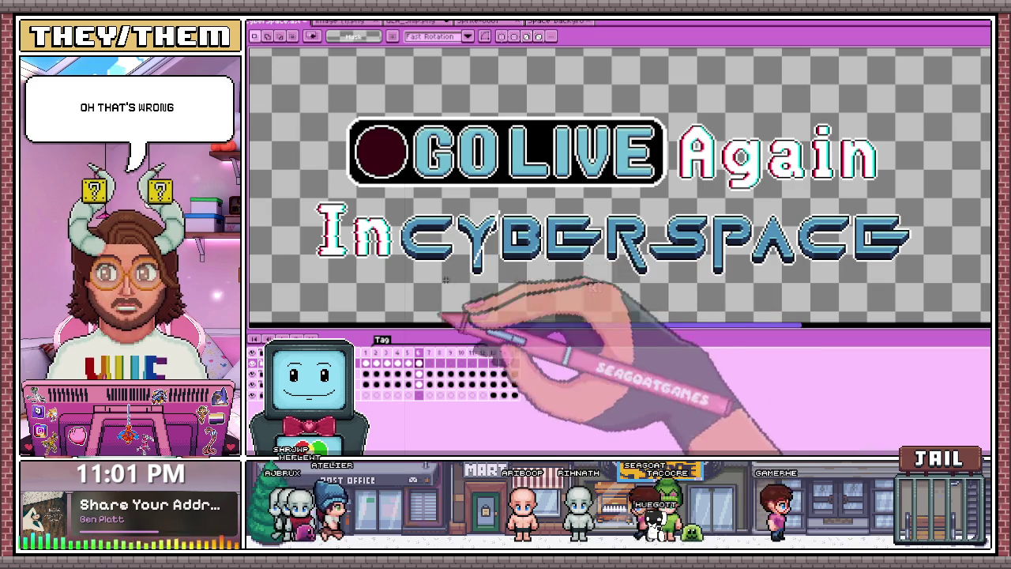
pyautogui.press('Right')
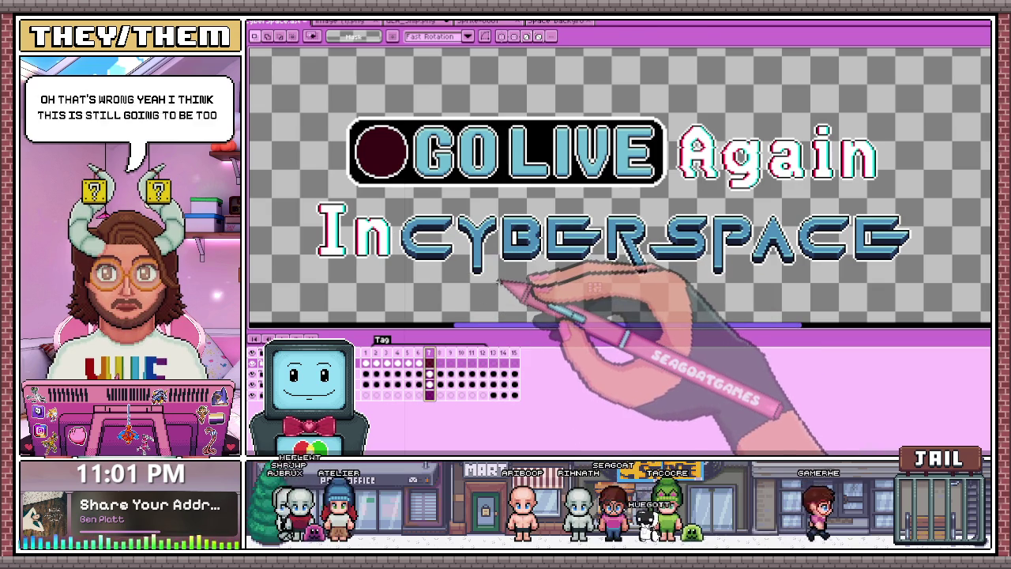
pyautogui.hotkey('ctrl', 'shift', 'd')
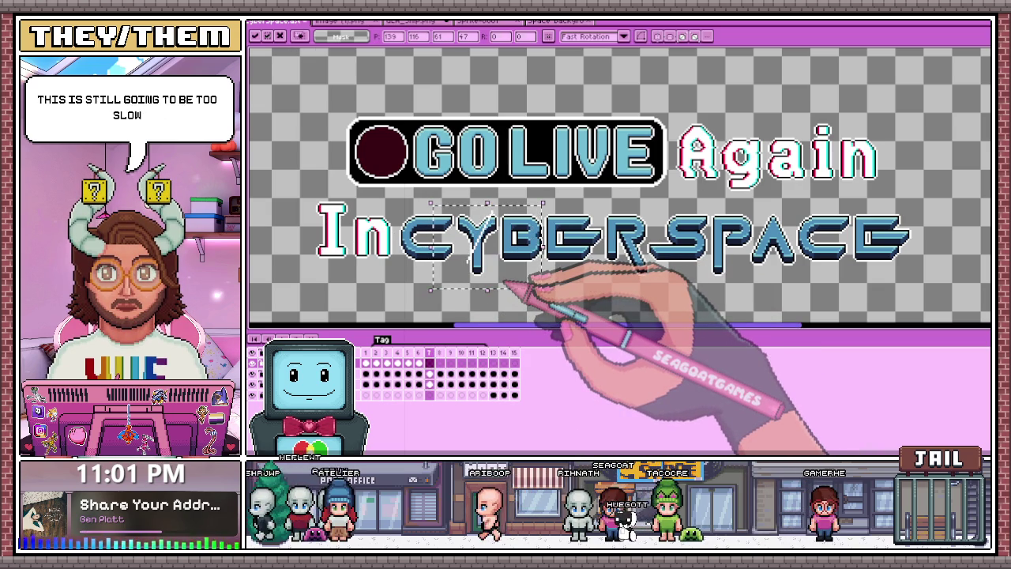
pyautogui.hotkey('ctrl', 'd')
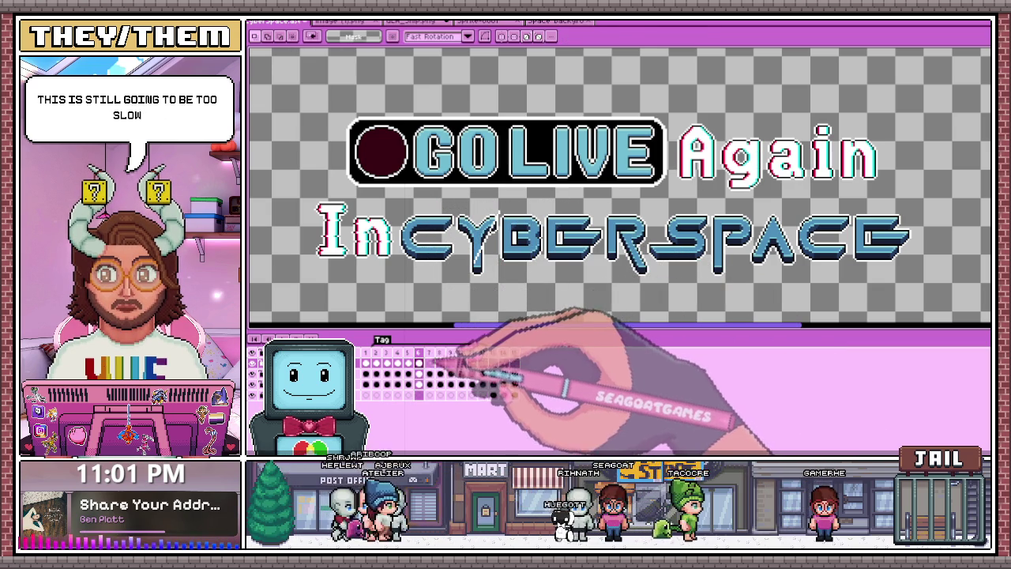
pyautogui.hotkey('ctrl', 'z')
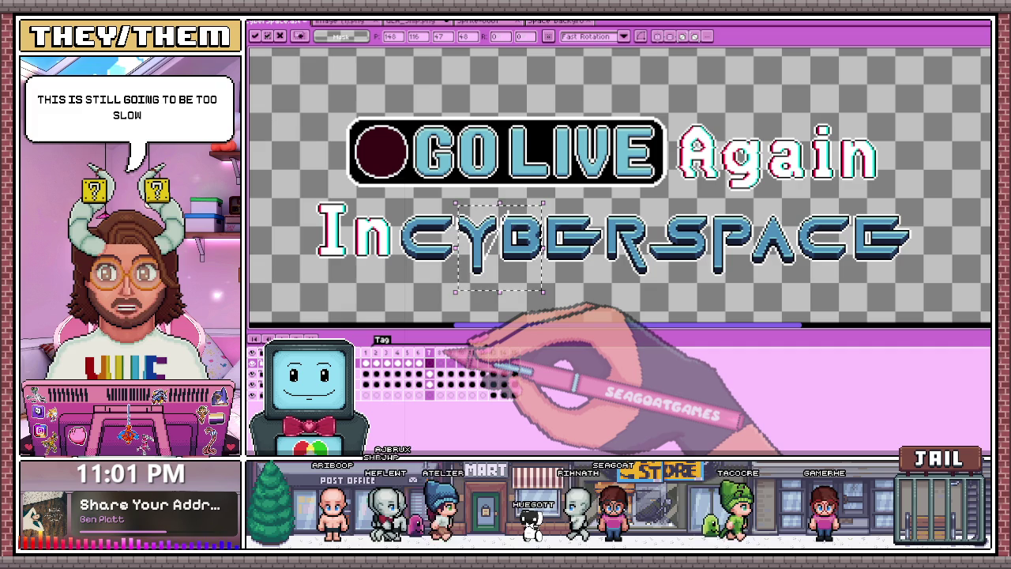
# Nudge the shine streak a few pixels right across the Y and commit it
pyautogui.hotkey('shift', 'Right')
pyautogui.hotkey('ctrl', 'd')
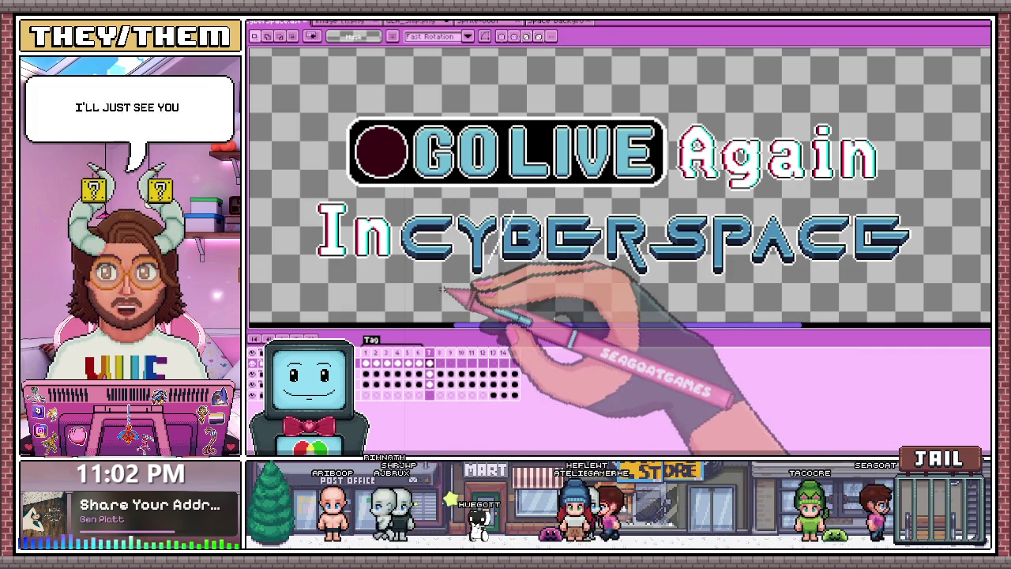
pyautogui.scroll(-4, 485, 253)
pyautogui.scroll(2, 485, 252)
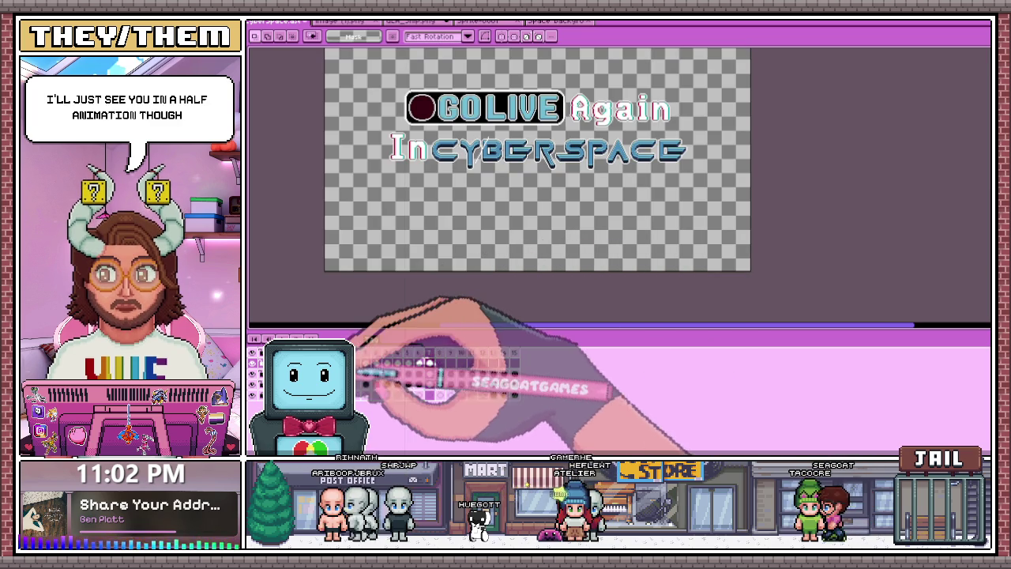
pyautogui.doubleClick(347, 363)
# Change Layer 3's blend mode from Darken to Overlay and close Layer Properties
pyautogui.scroll(2, 506, 147)
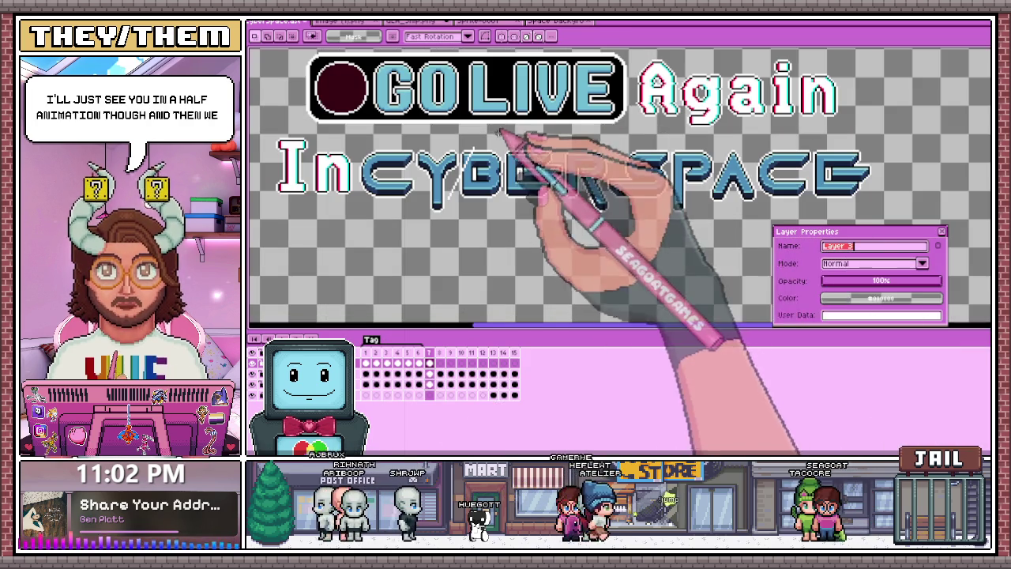
pyautogui.click(878, 263)
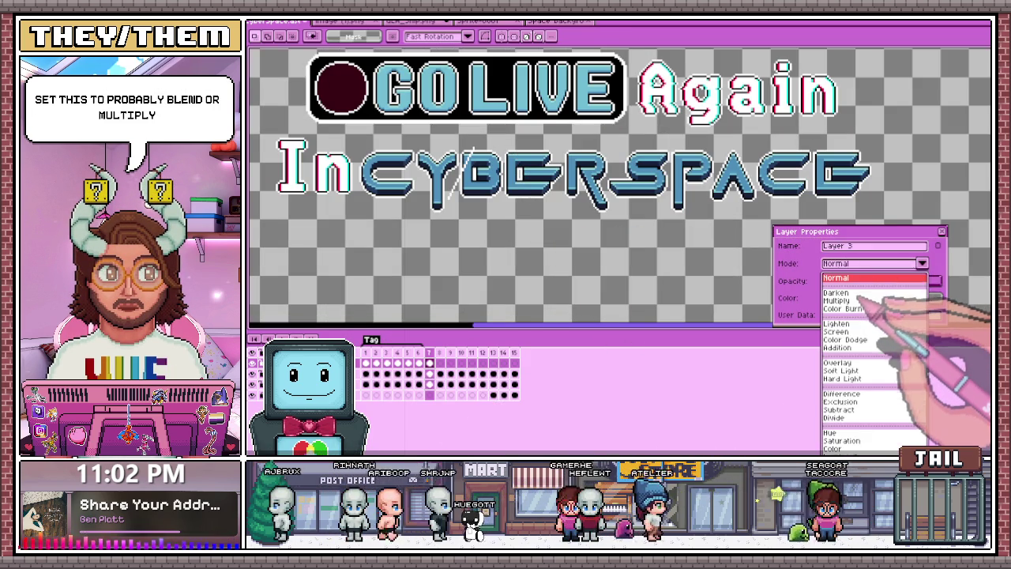
pyautogui.click(861, 293)
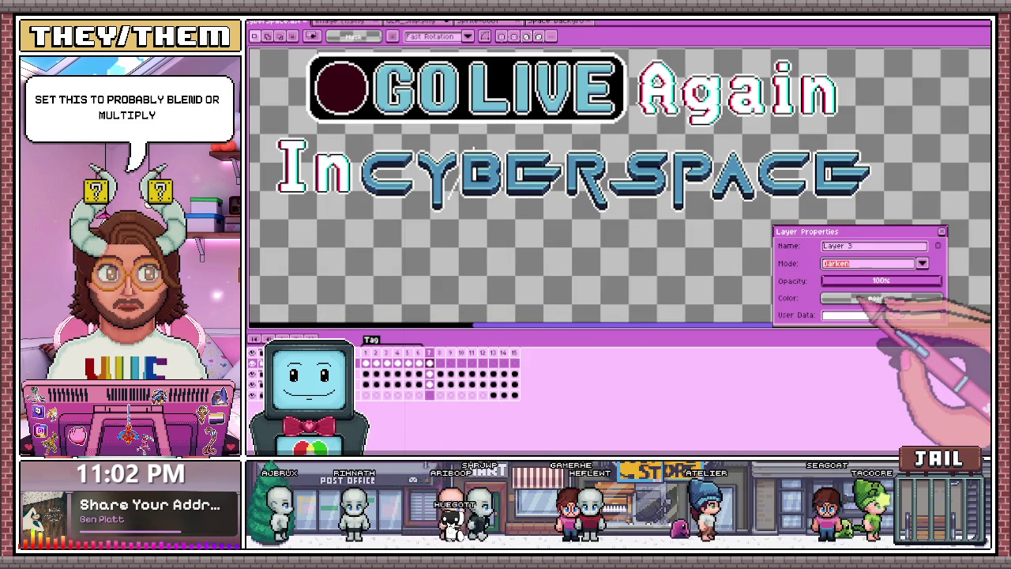
pyautogui.press('Down')
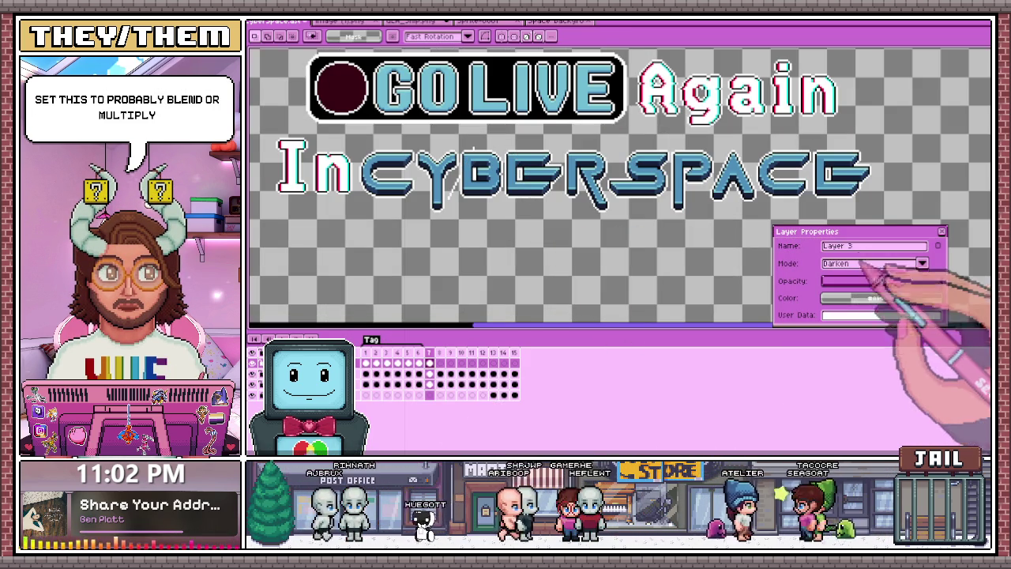
pyautogui.click(878, 263)
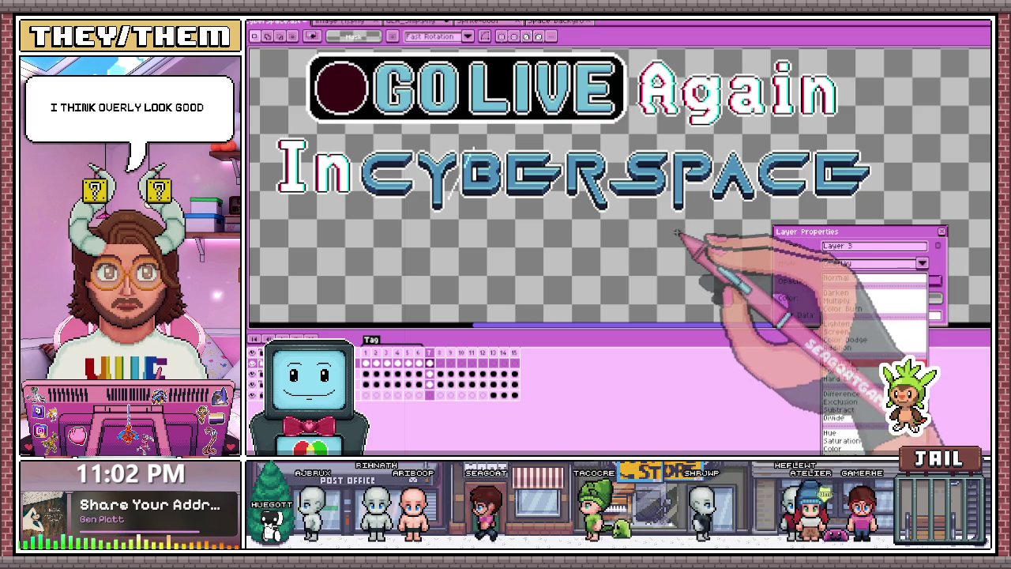
pyautogui.click(839, 361)
pyautogui.click(942, 231)
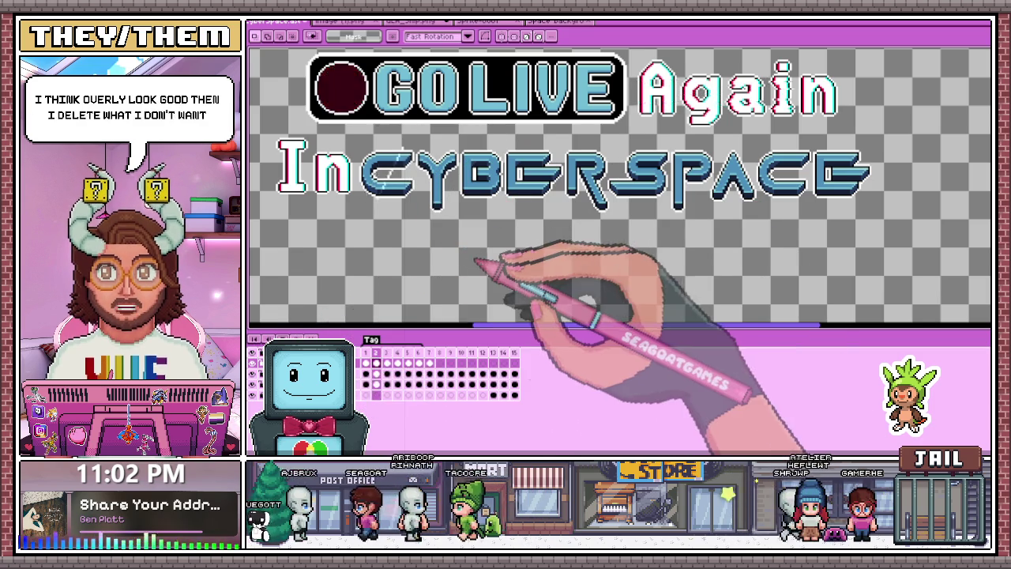
pyautogui.scroll(-2, 472, 261)
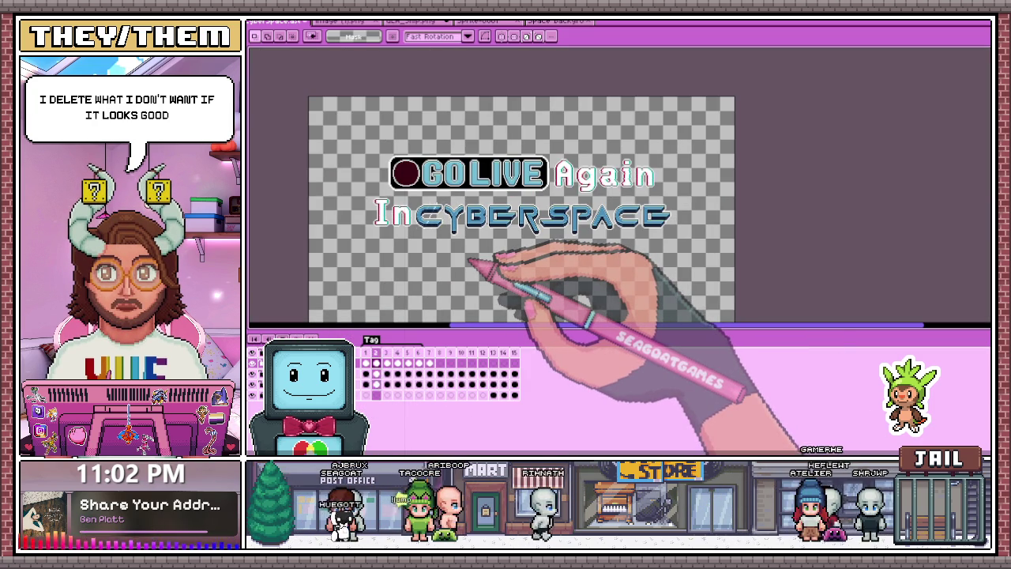
pyautogui.scroll(-1, 469, 260)
pyautogui.scroll(1, 445, 261)
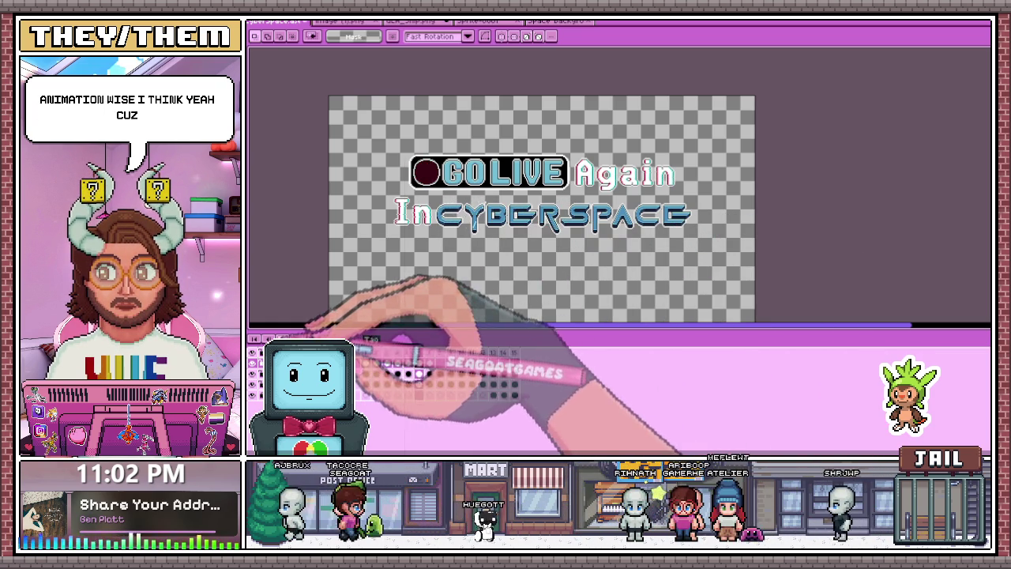
pyautogui.scroll(3, 459, 227)
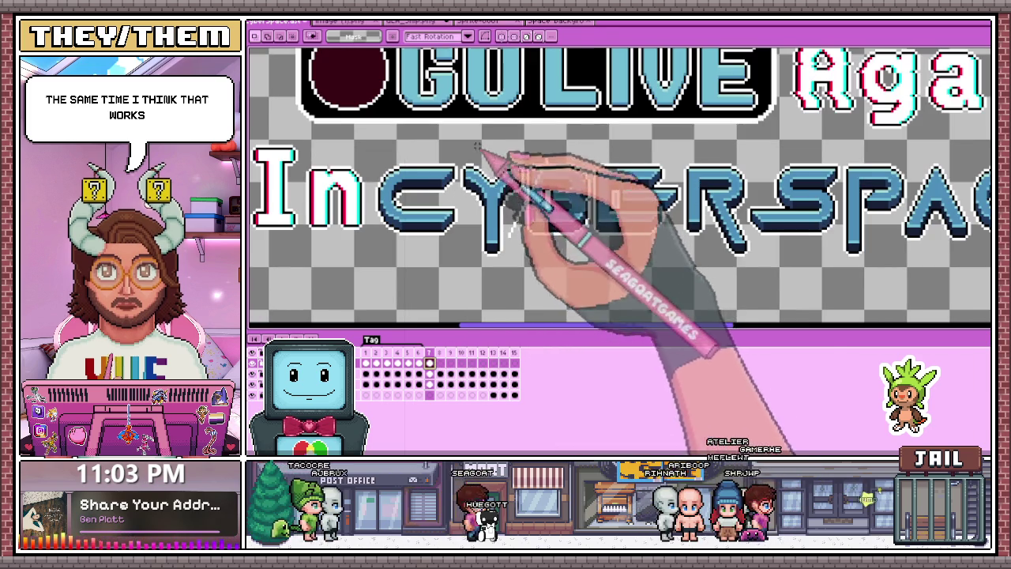
pyautogui.moveTo(474, 145); pyautogui.dragTo(590, 253)
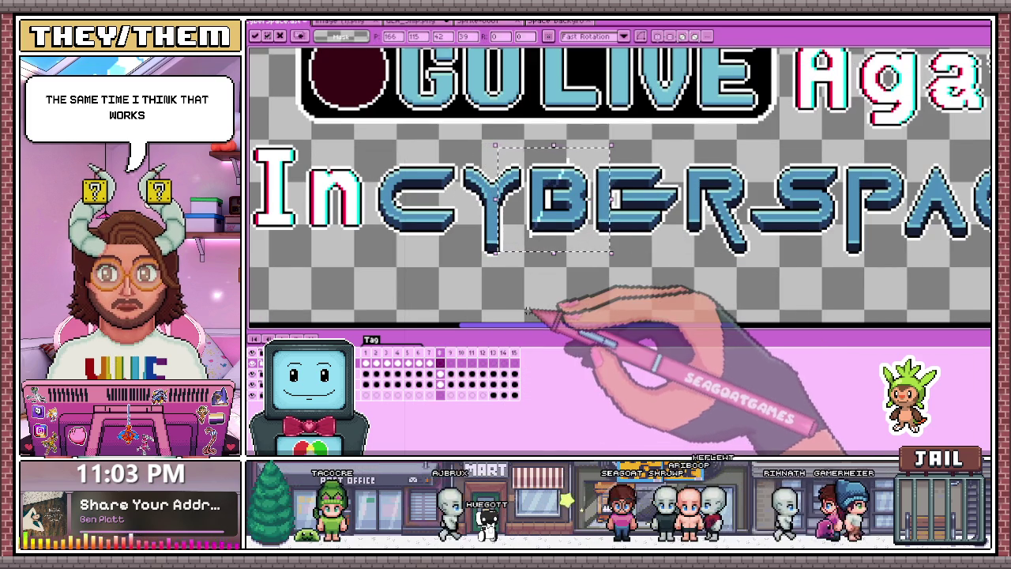
# Move the selected streak further right on frames 9 and 10, then deselect
pyautogui.moveTo(492, 135); pyautogui.dragTo(622, 255)
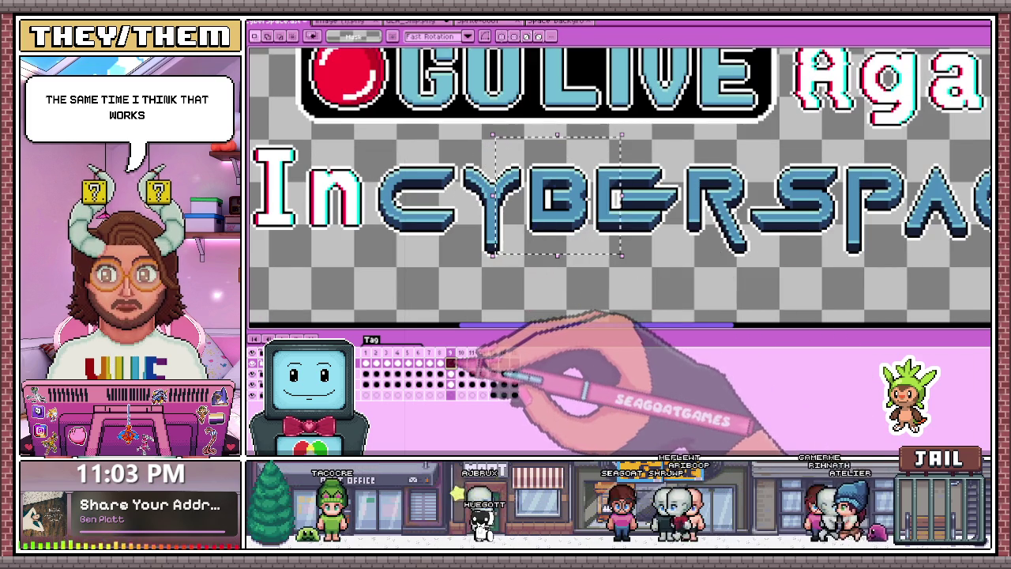
pyautogui.press('Right')
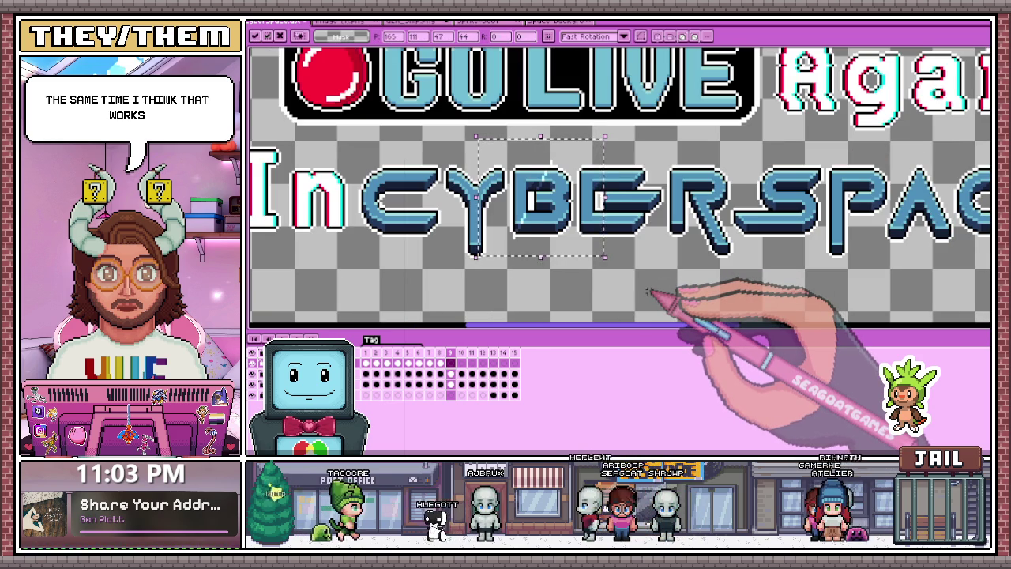
pyautogui.press('Right')
pyautogui.press('Right')
pyautogui.press('Right')
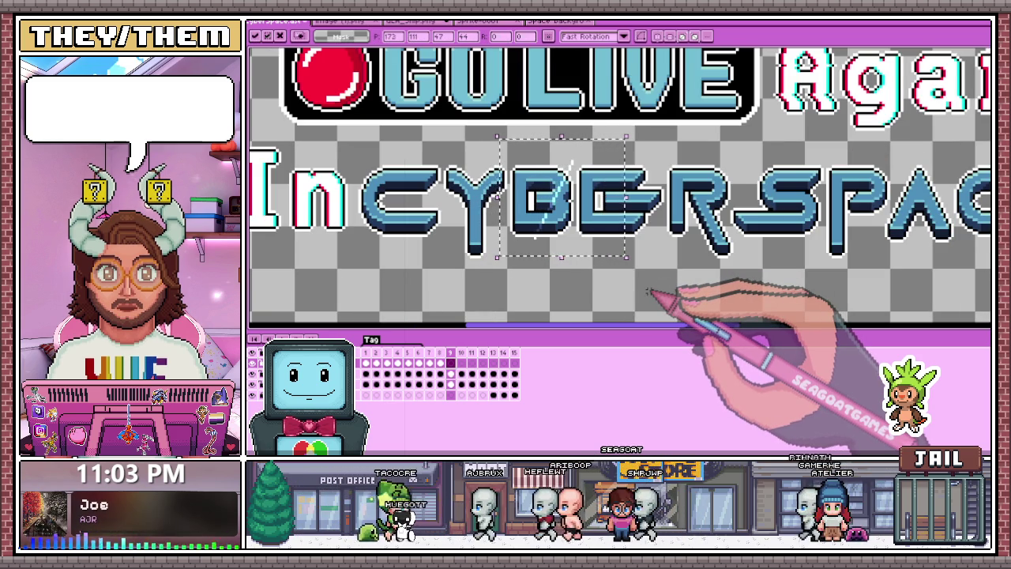
pyautogui.moveTo(624, 276); pyautogui.dragTo(497, 142)
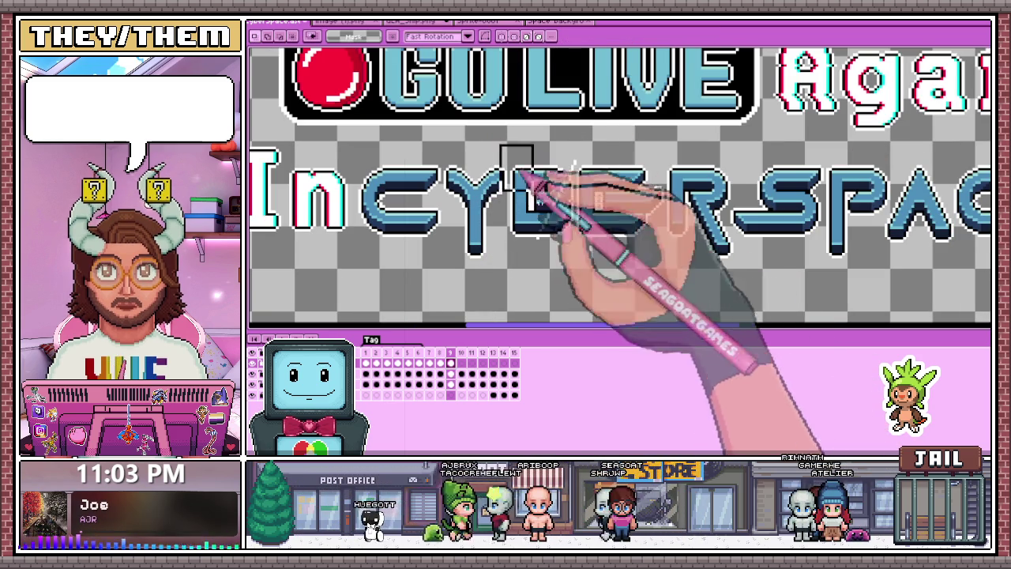
pyautogui.press('Right')
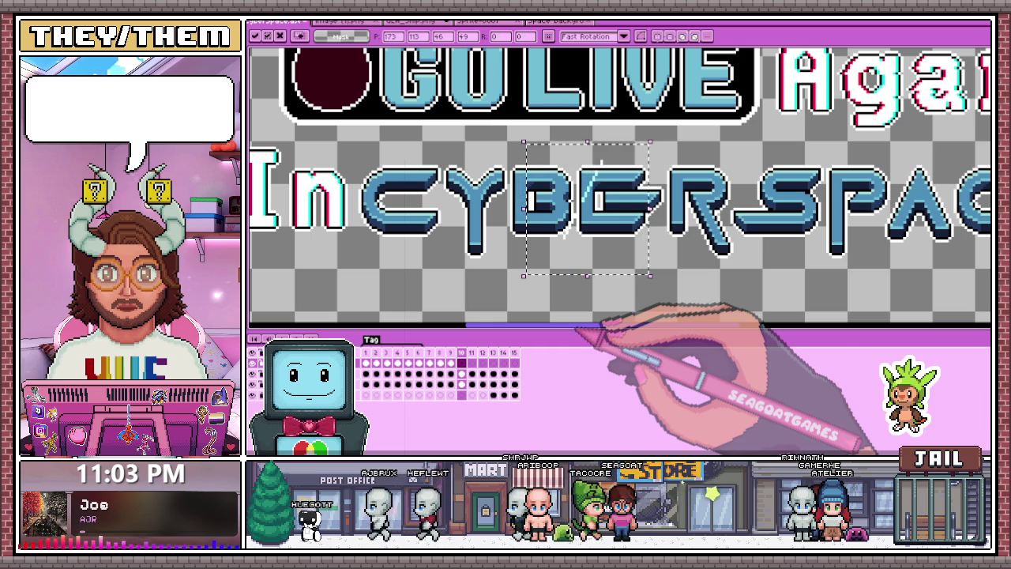
pyautogui.hotkey('ctrl', 'd')
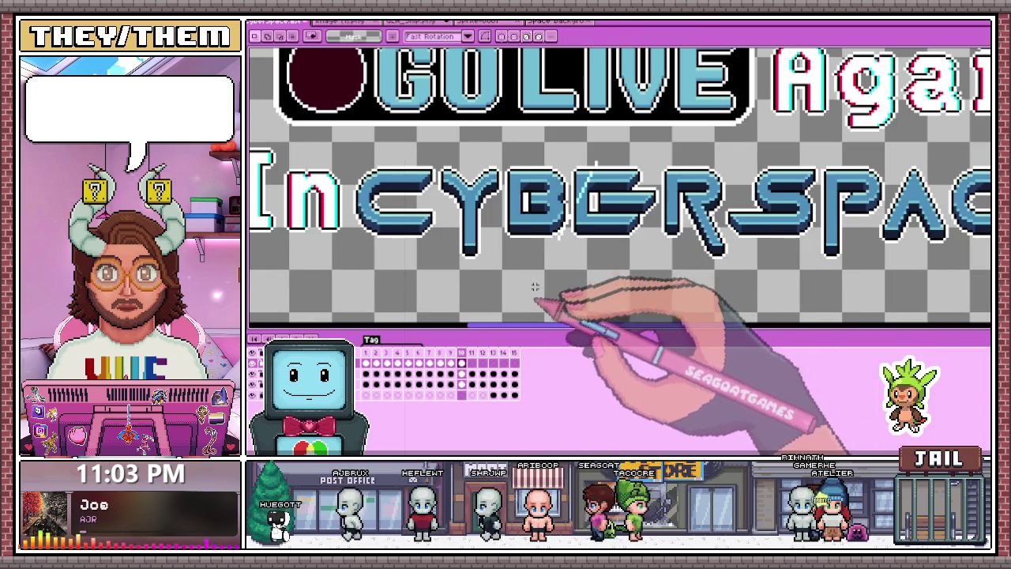
# Select the streak and review frames 9–12, restoring the selection around BER
pyautogui.moveTo(528, 152); pyautogui.dragTo(664, 276)
pyautogui.click(450, 353)
pyautogui.click(473, 353)
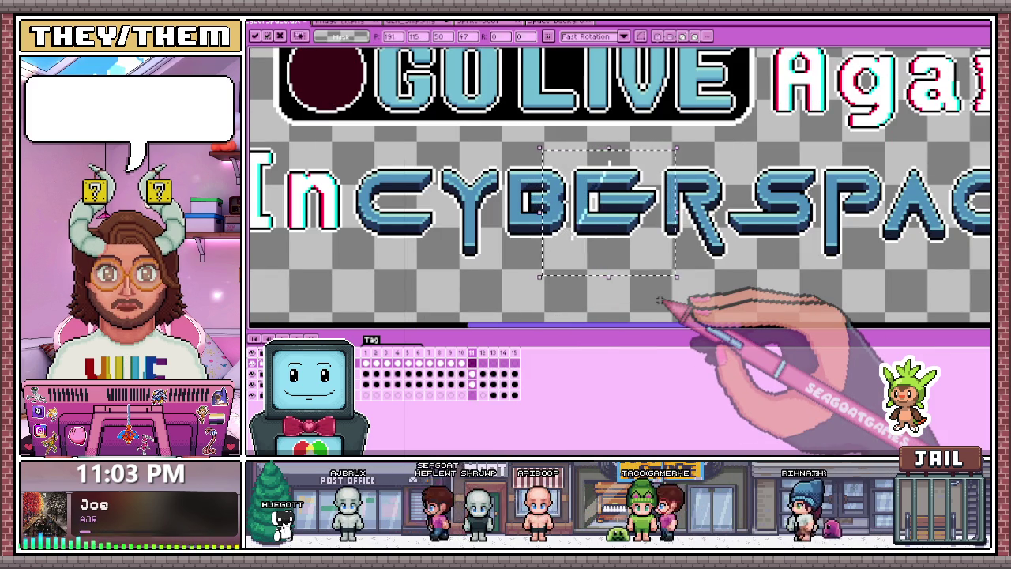
pyautogui.hotkey('ctrl', 'd')
pyautogui.click(461, 353)
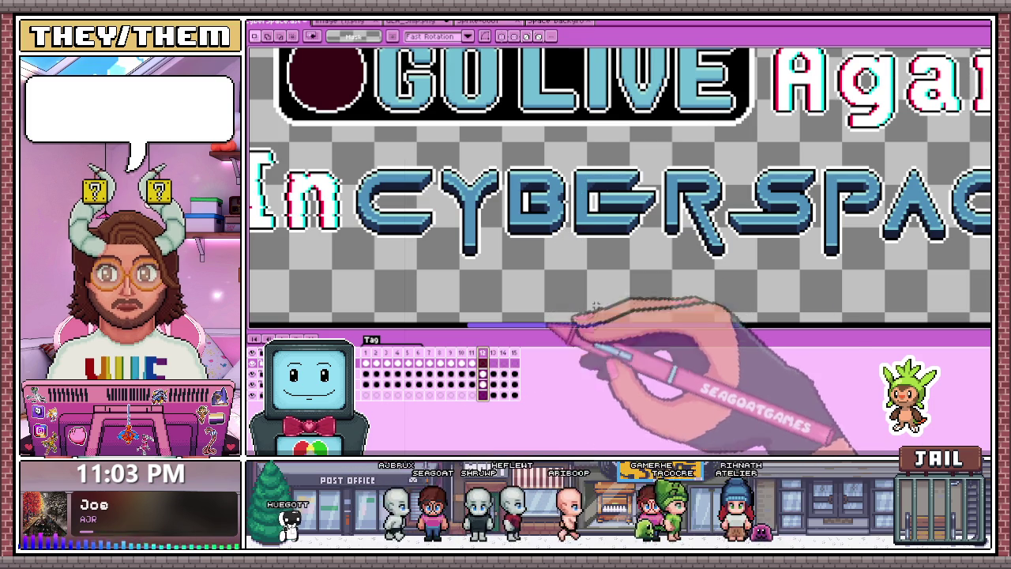
pyautogui.press('Right')
pyautogui.hotkey('ctrl', 'shift', 'd')
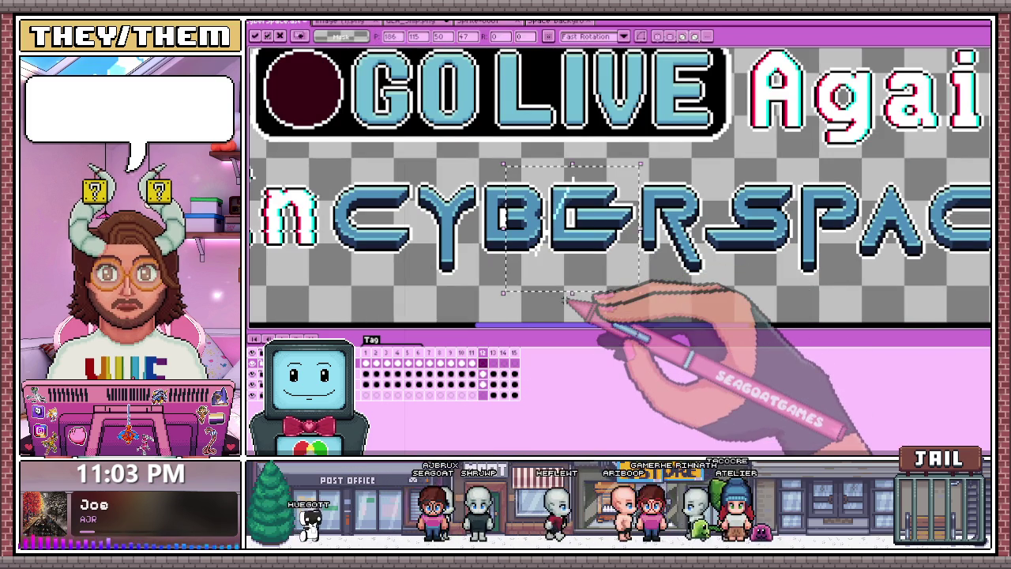
# Shift the BER streak up and to the right on frame 11 and commit the transform
pyautogui.press('Left')
pyautogui.moveTo(505, 187); pyautogui.dragTo(523, 181)
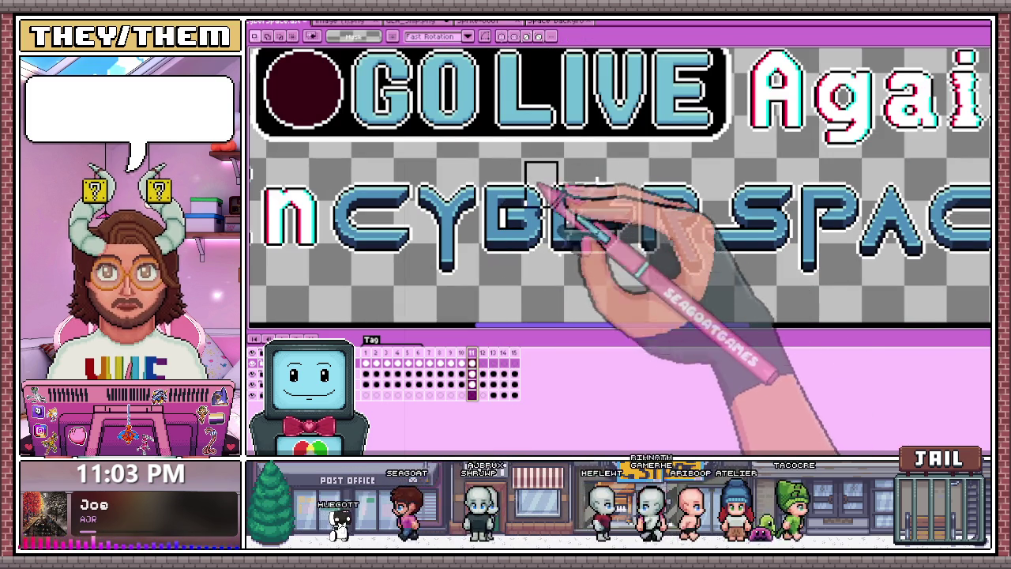
pyautogui.press('Right')
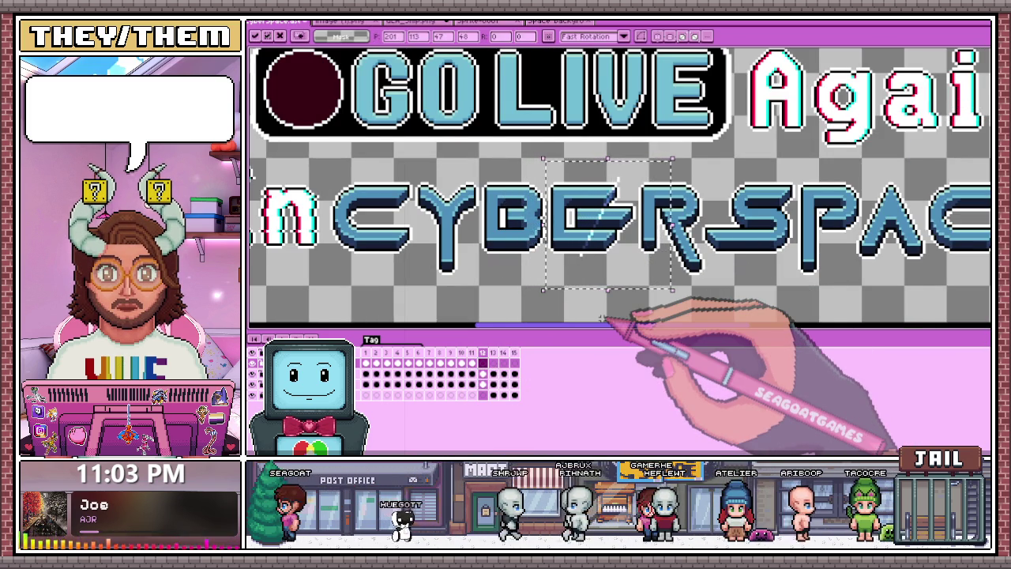
pyautogui.press('Return')
pyautogui.scroll(-3, 602, 320)
pyautogui.scroll(3, 616, 324)
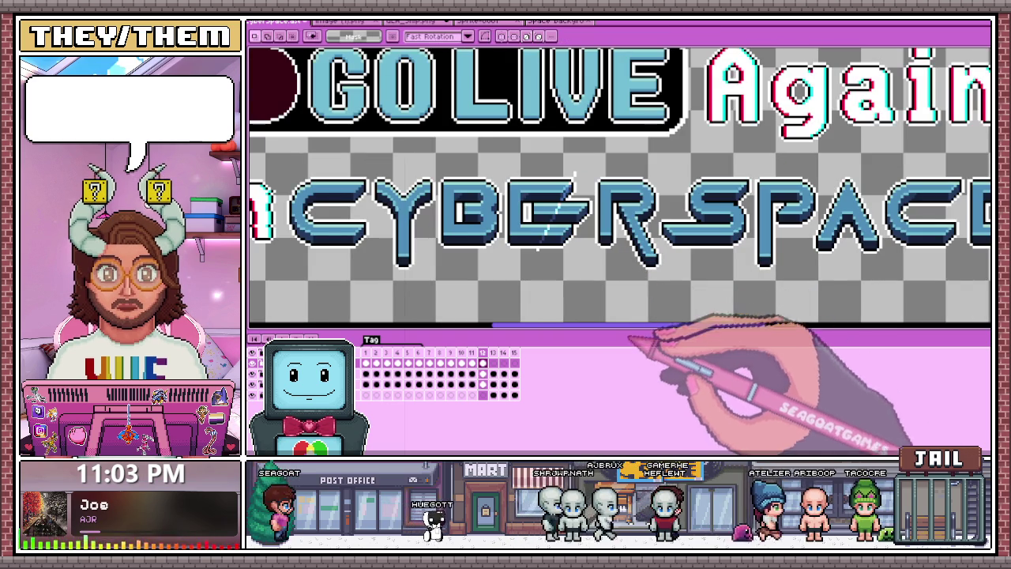
pyautogui.moveTo(491, 156); pyautogui.dragTo(634, 269)
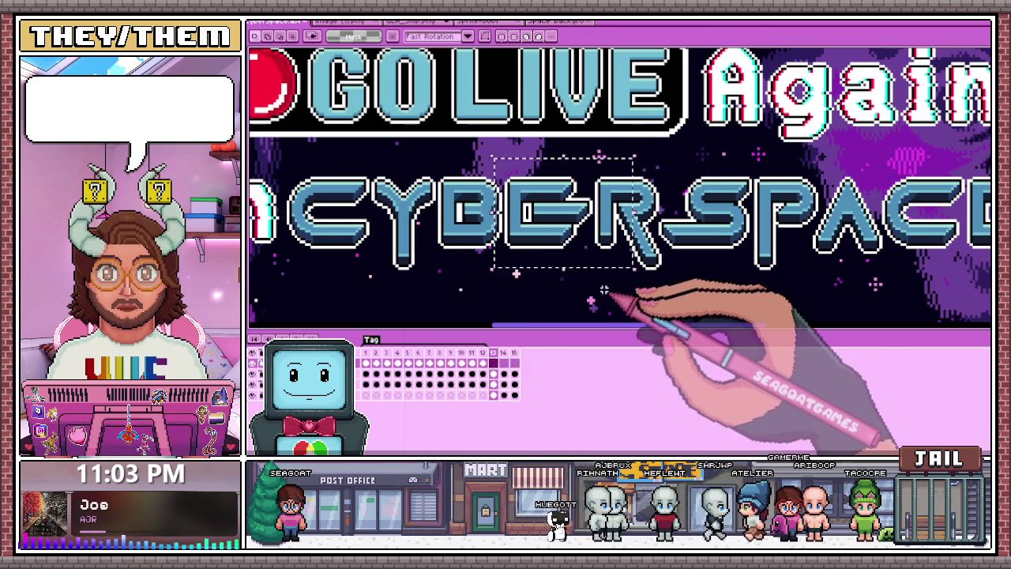
pyautogui.scroll(-5, 516, 273)
pyautogui.scroll(2, 401, 300)
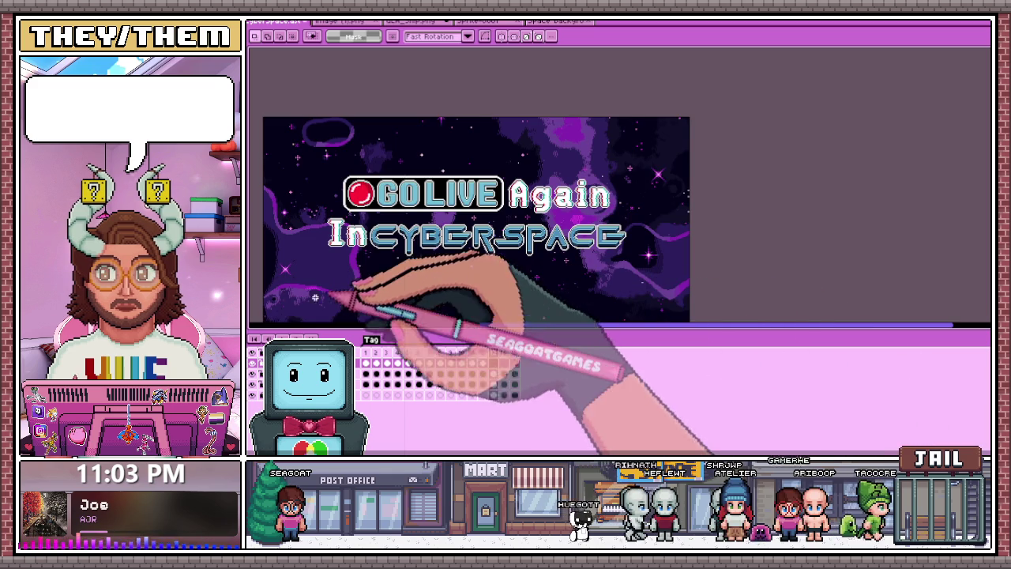
pyautogui.hotkey('shift', 'x')
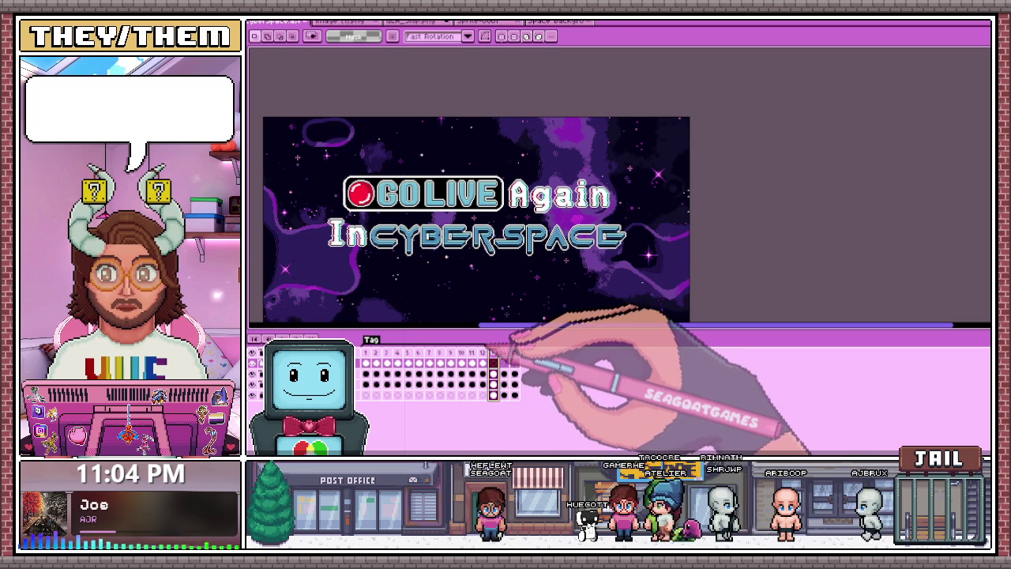
# Review the frames 1–12 tag, then create a new tag spanning frames 13–15
pyautogui.doubleClick(372, 340)
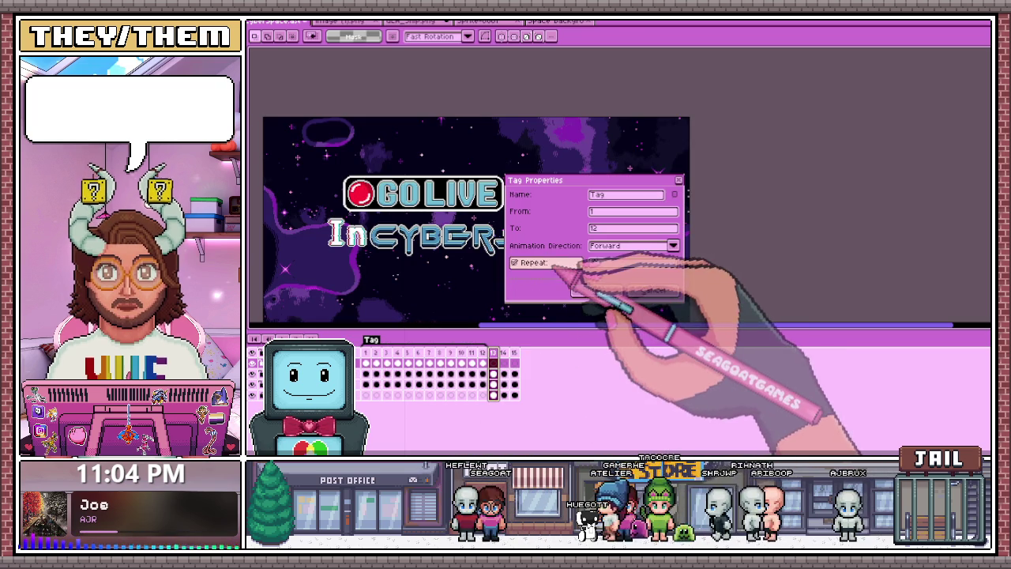
pyautogui.click(618, 292)
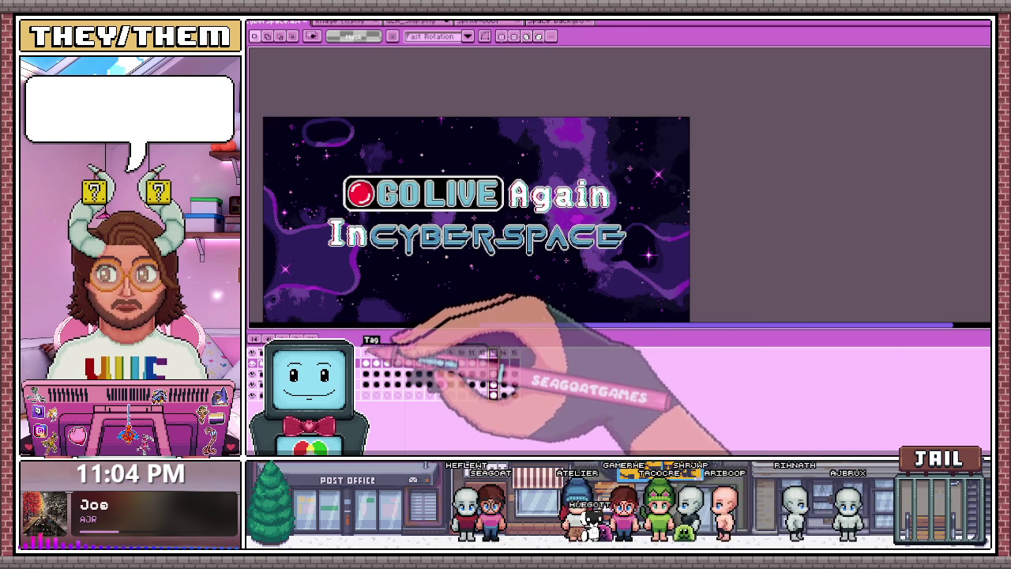
pyautogui.moveTo(493, 352); pyautogui.dragTo(515, 352)
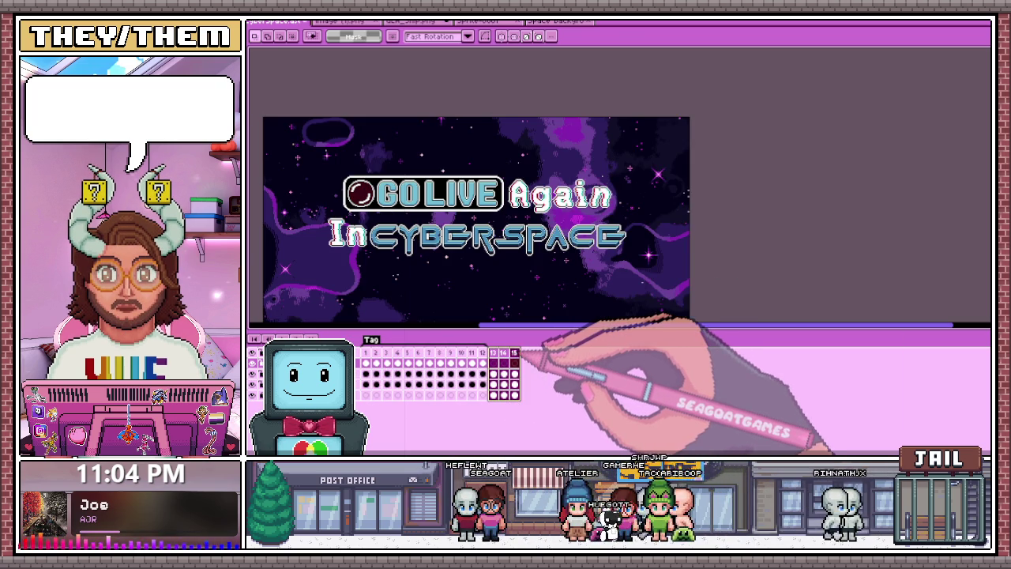
pyautogui.click(544, 391)
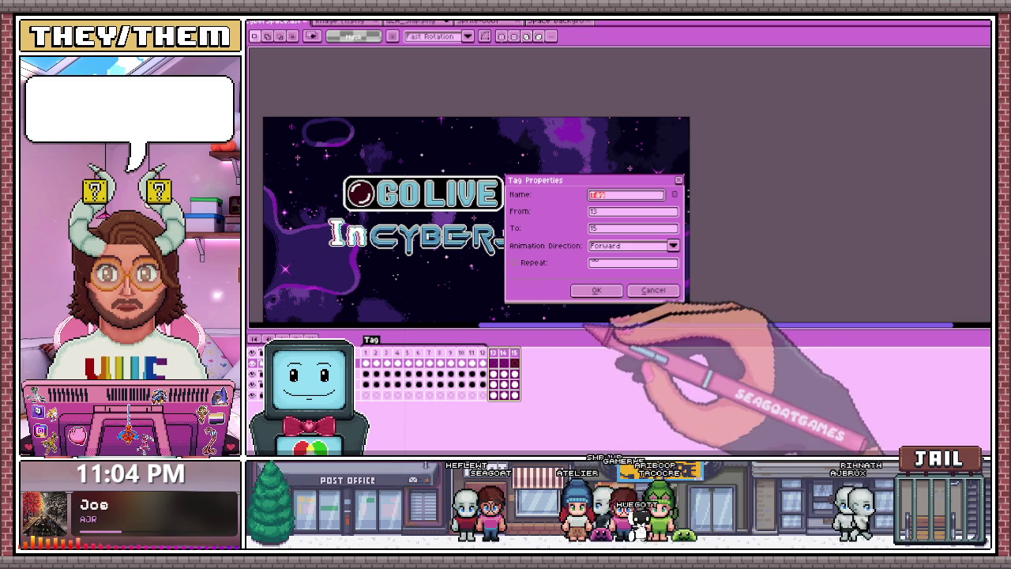
pyautogui.click(596, 290)
# Recheck the frames 1–12 tag settings and step through frames 1, 3 and 5
pyautogui.doubleClick(395, 340)
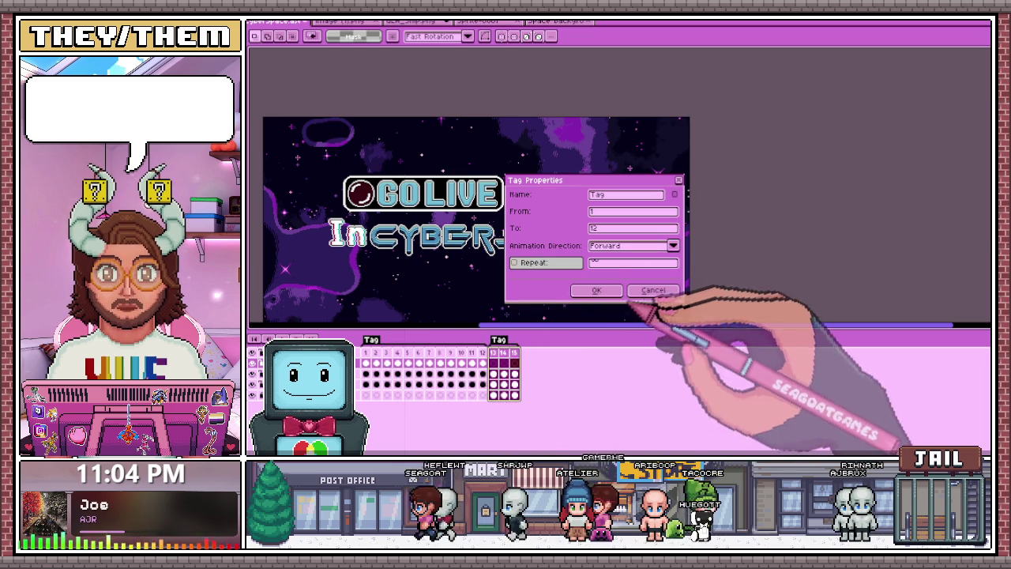
pyautogui.click(596, 290)
pyautogui.click(365, 362)
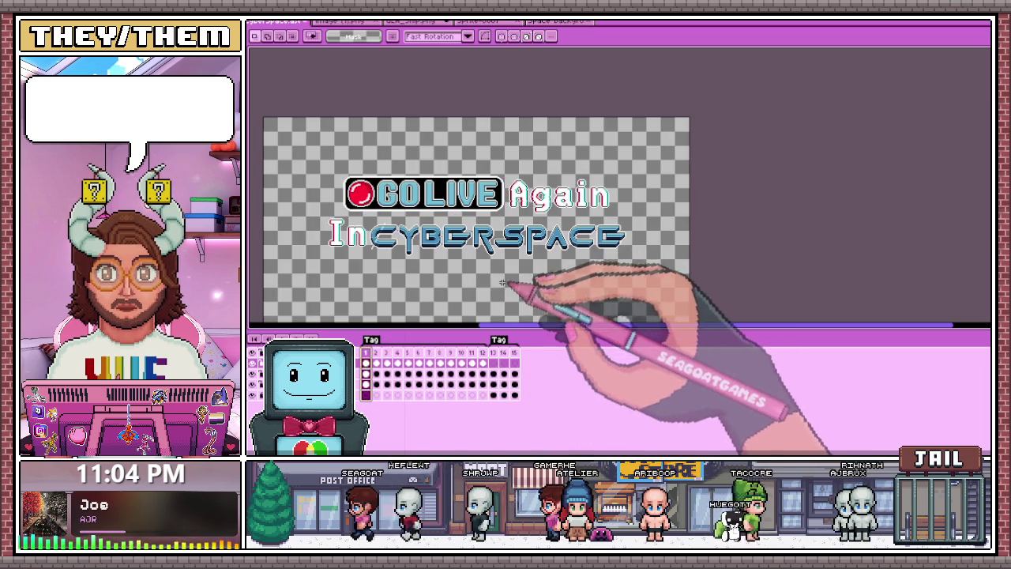
pyautogui.click(387, 363)
pyautogui.click(408, 362)
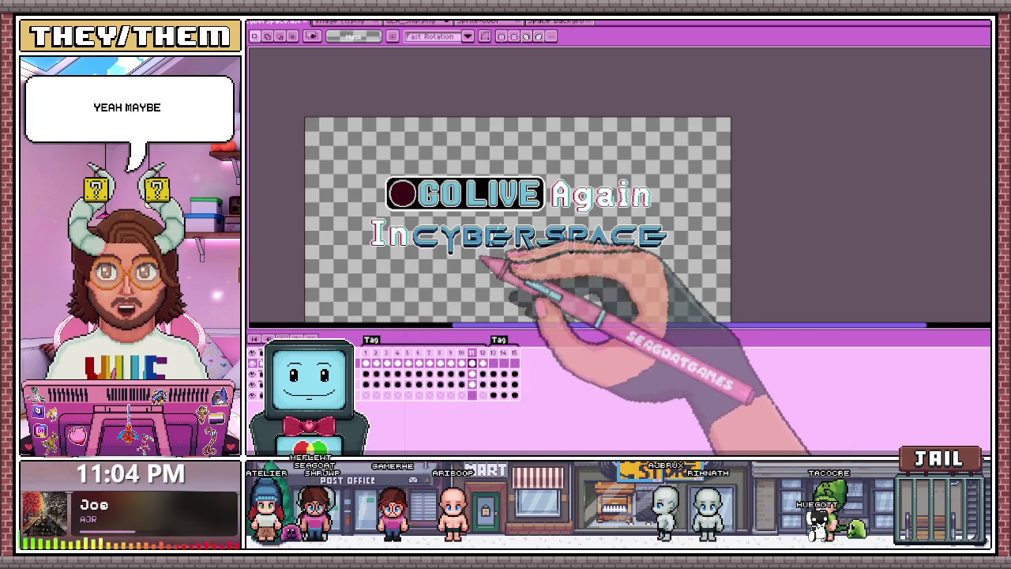
# Shift the shine streak about 4 pixels left on the current frame and commit it
pyautogui.scroll(3, 495, 237)
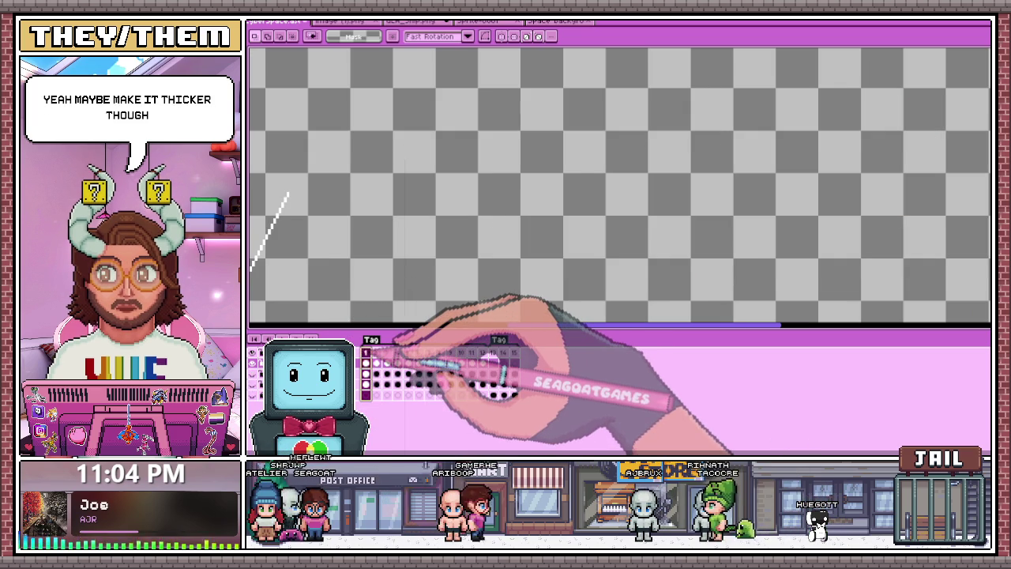
pyautogui.scroll(-2, 421, 209)
pyautogui.scroll(2, 420, 210)
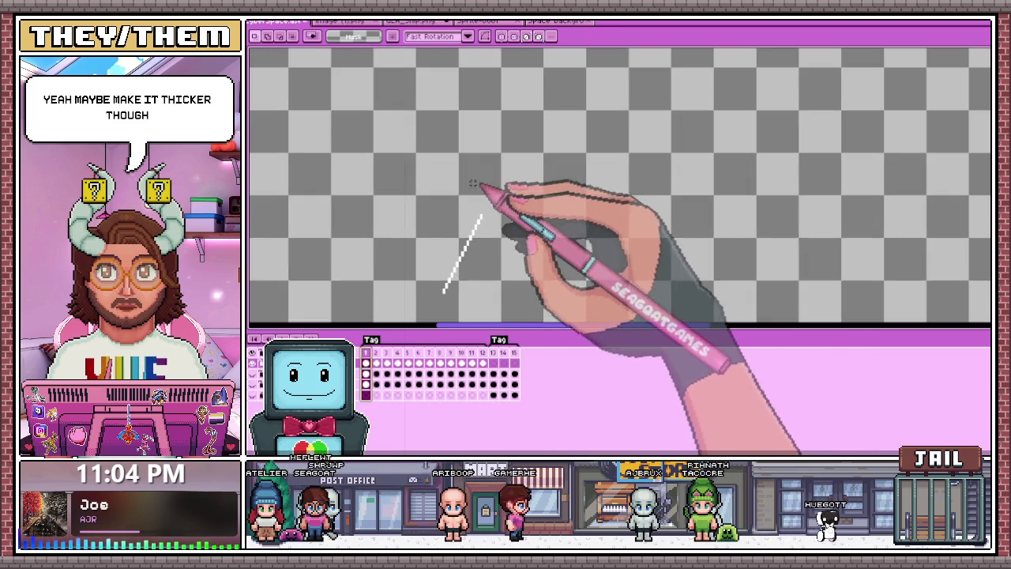
pyautogui.moveTo(418, 203); pyautogui.dragTo(520, 319)
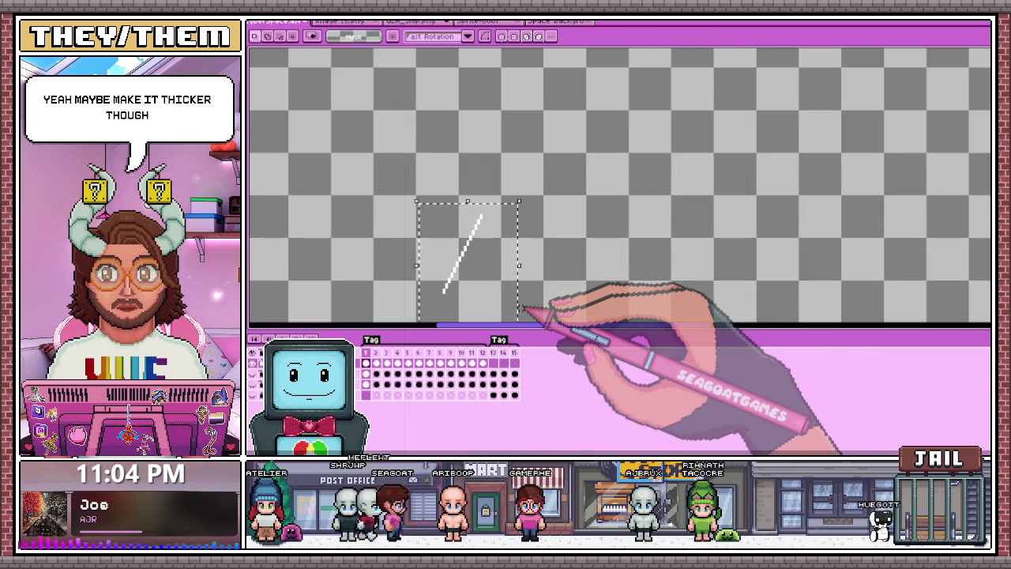
pyautogui.moveTo(523, 308); pyautogui.dragTo(519, 308)
pyautogui.hotkey('ctrl', 'd')
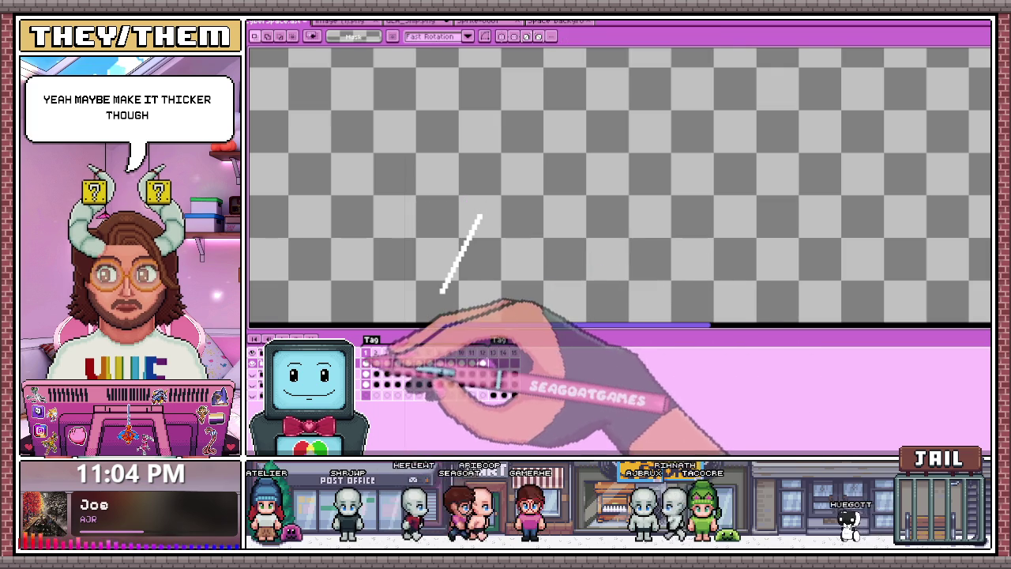
pyautogui.press('Right')
# Reposition the streak a few pixels on frame 2 and commit its new position
pyautogui.moveTo(390, 170); pyautogui.dragTo(555, 315)
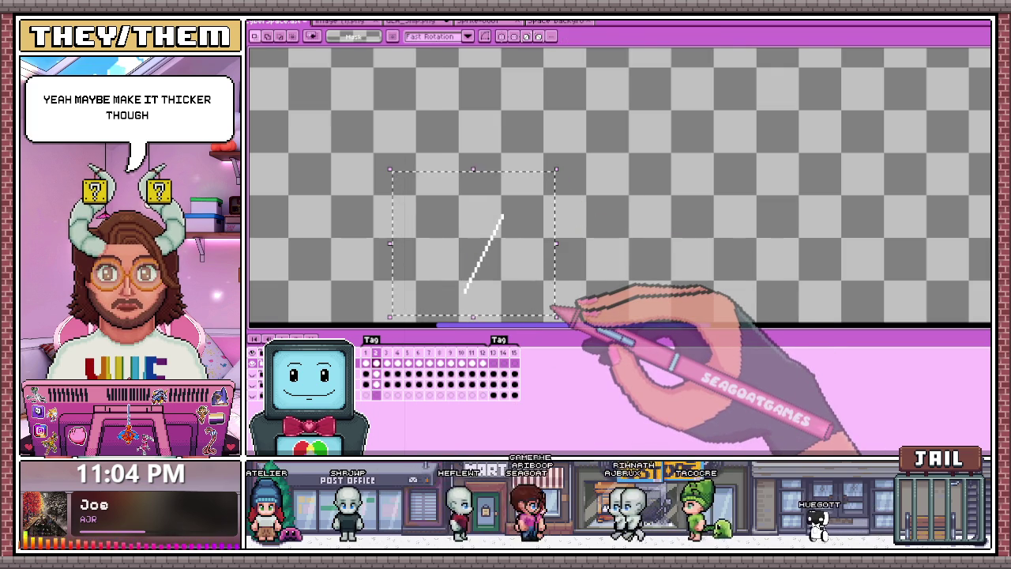
pyautogui.click(553, 310)
pyautogui.press('Return')
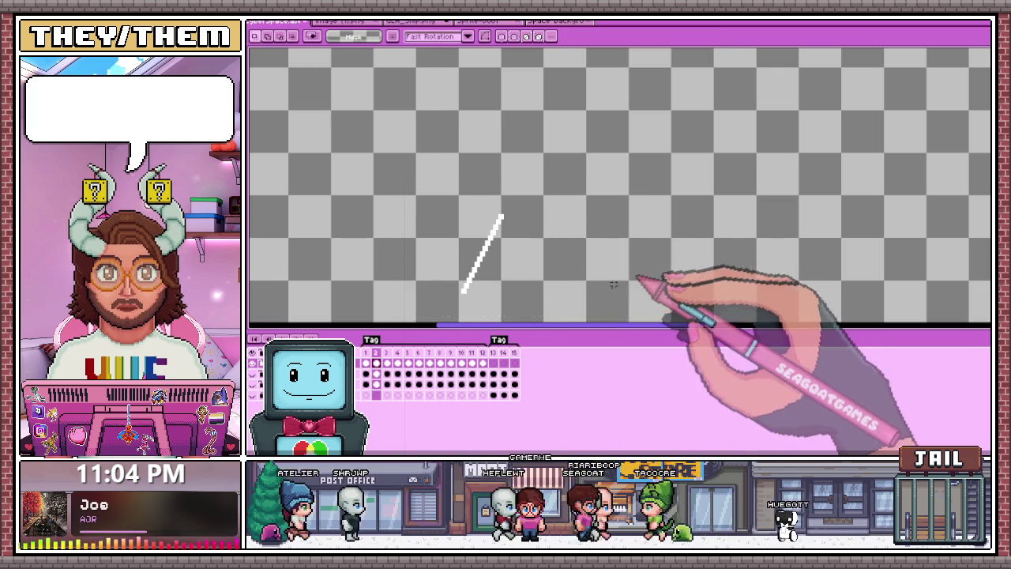
pyautogui.moveTo(444, 189); pyautogui.dragTo(596, 319)
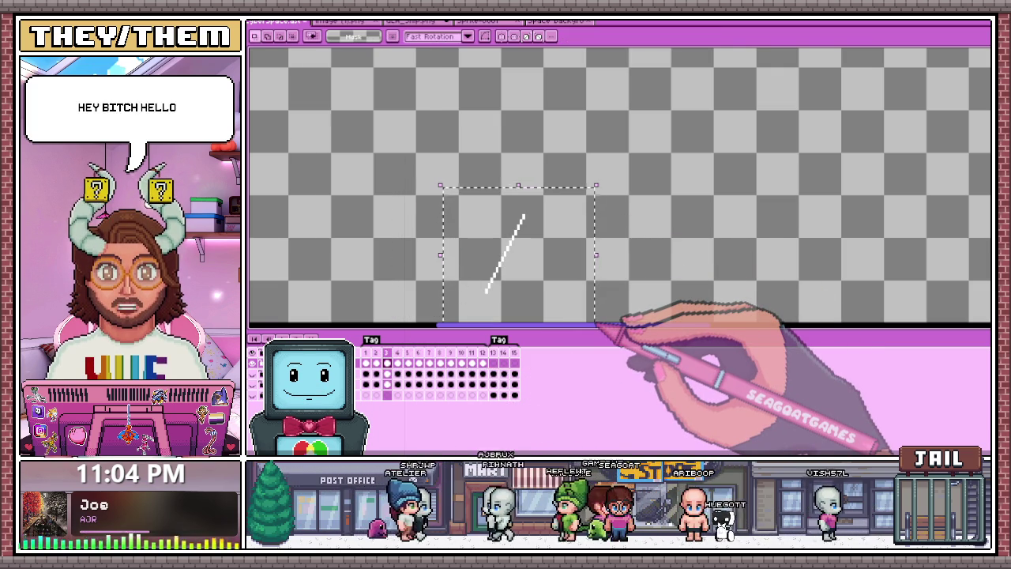
pyautogui.press('Left')
pyautogui.press('Right')
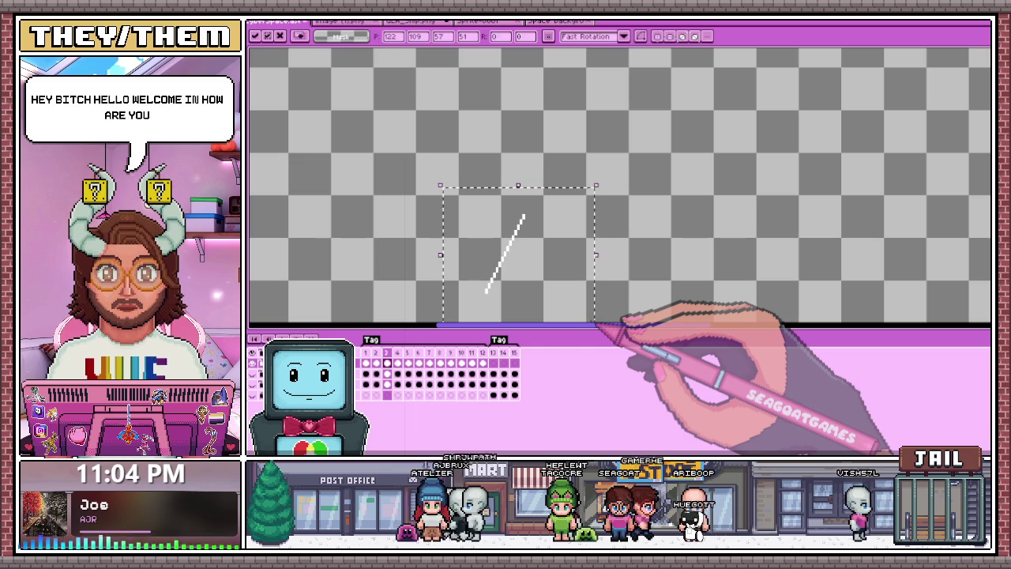
pyautogui.press('Return')
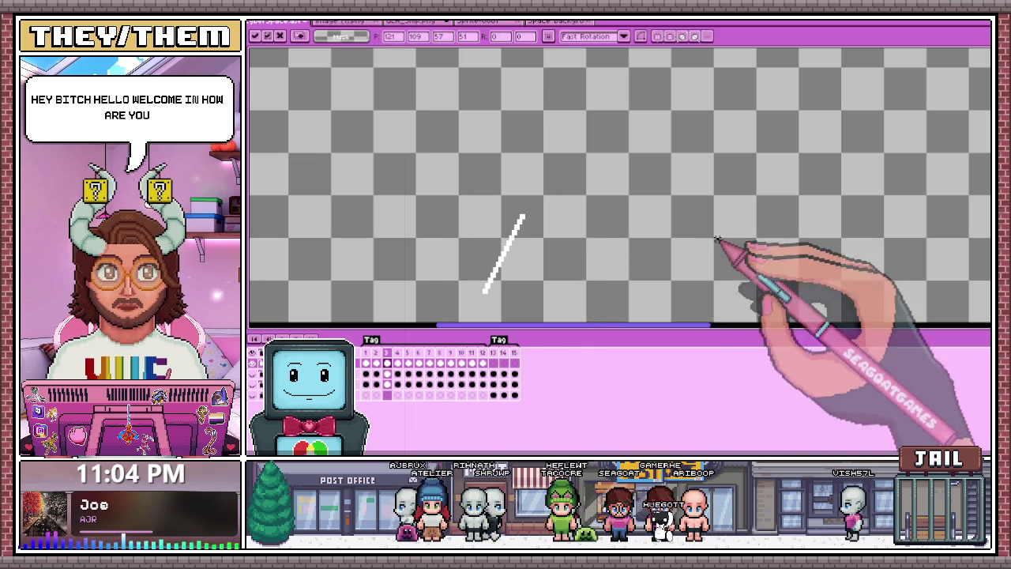
# Select and move the streak on frames 4, 5 and 6, committing each
pyautogui.click(398, 362)
pyautogui.moveTo(458, 165); pyautogui.dragTo(598, 317)
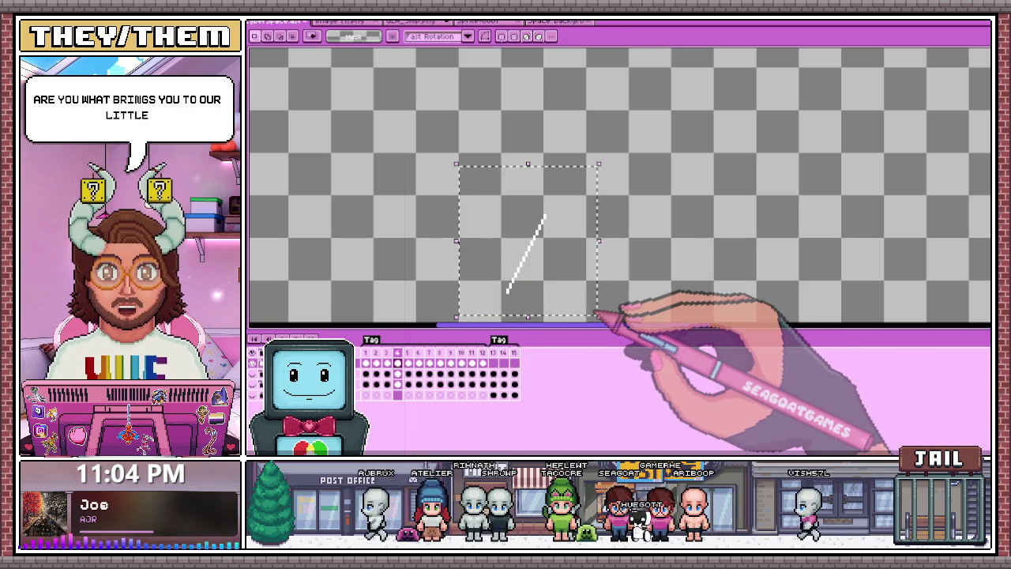
pyautogui.click(598, 317)
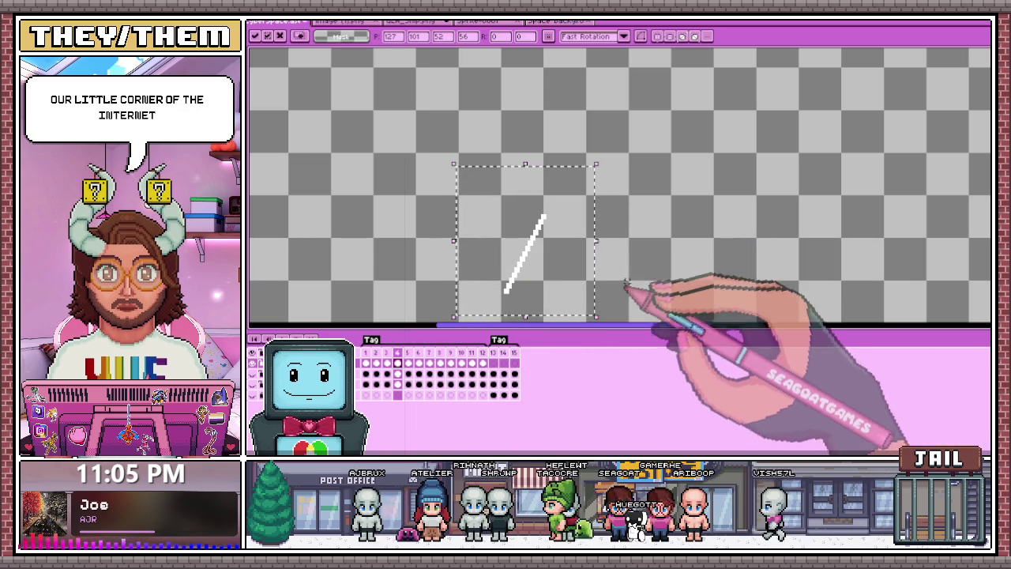
pyautogui.click(408, 363)
pyautogui.moveTo(515, 231); pyautogui.dragTo(614, 312)
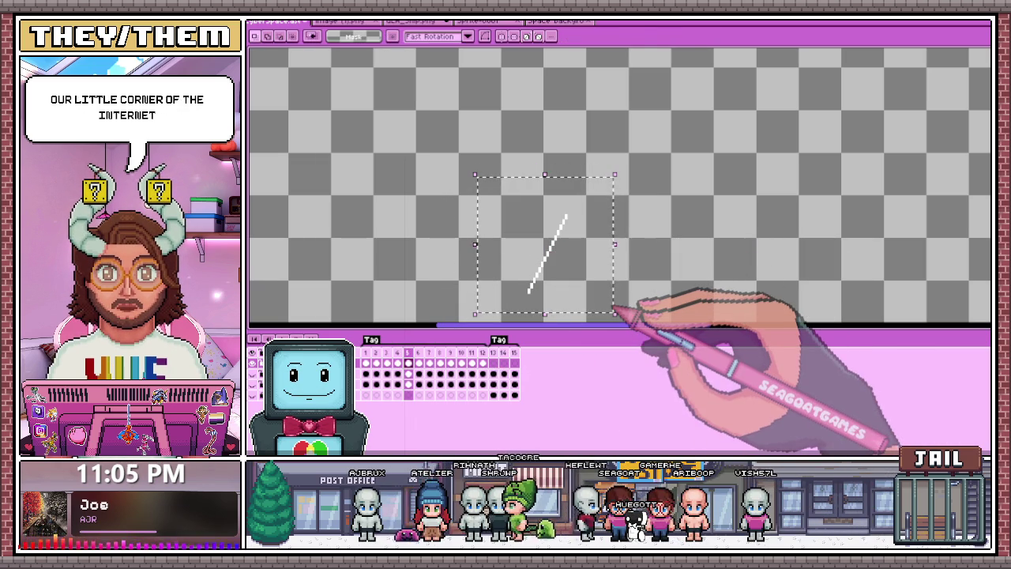
pyautogui.click(419, 362)
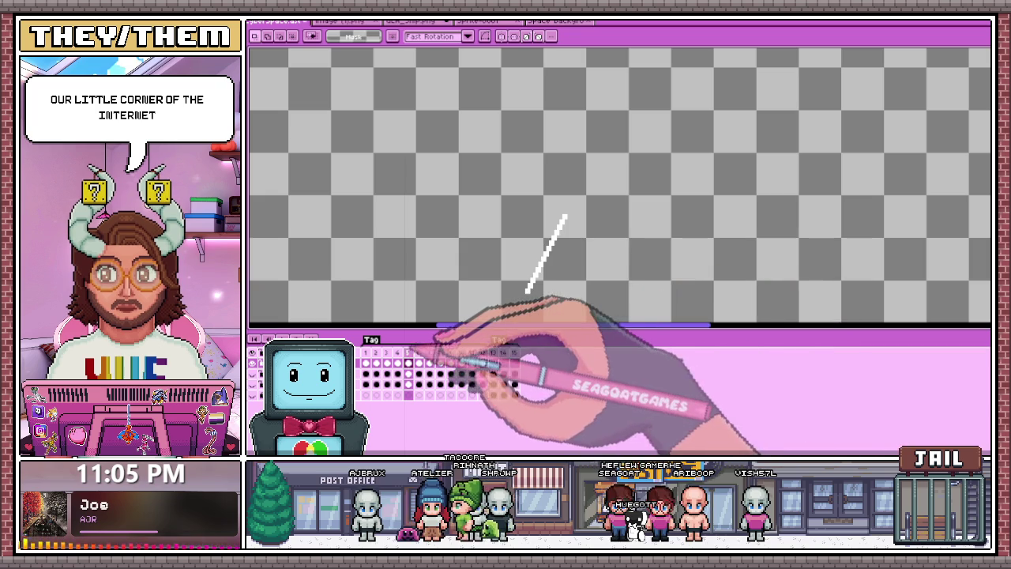
pyautogui.moveTo(510, 169)
pyautogui.mouseDown()
pyautogui.moveTo(595, 292)
pyautogui.moveTo(641, 319)
pyautogui.mouseUp()
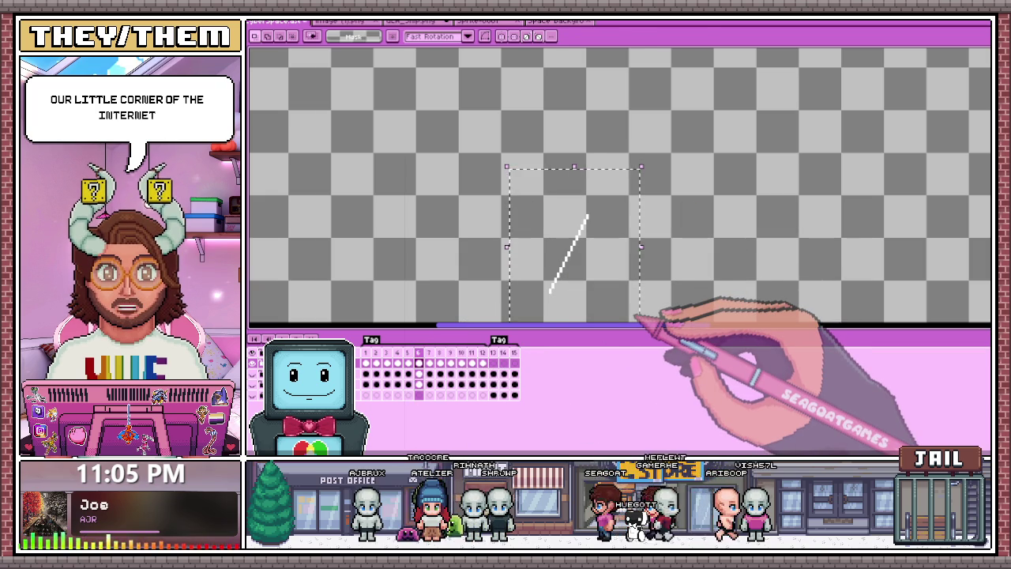
pyautogui.hotkey('ctrl', 't')
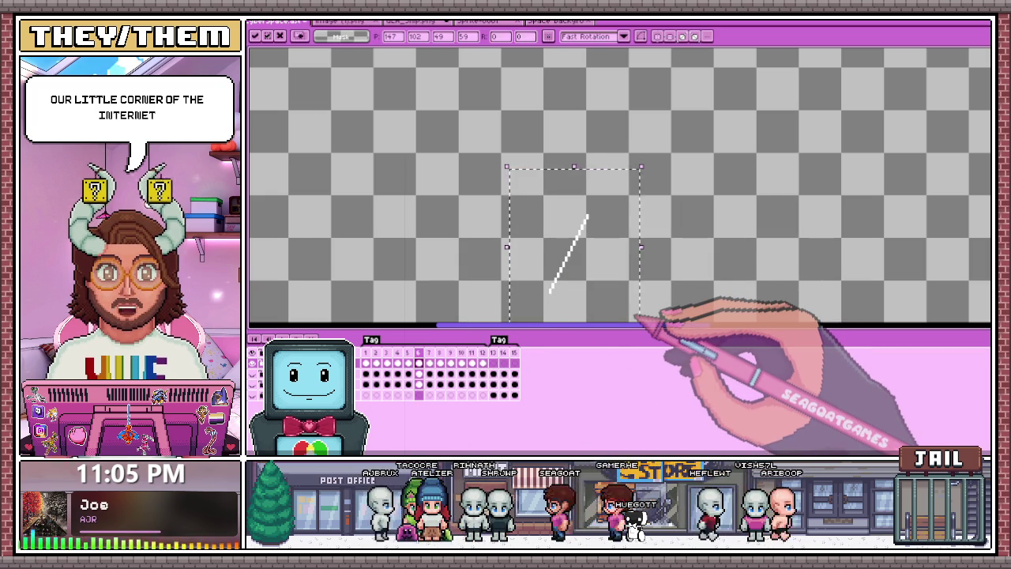
pyautogui.hotkey('ctrl', 'd')
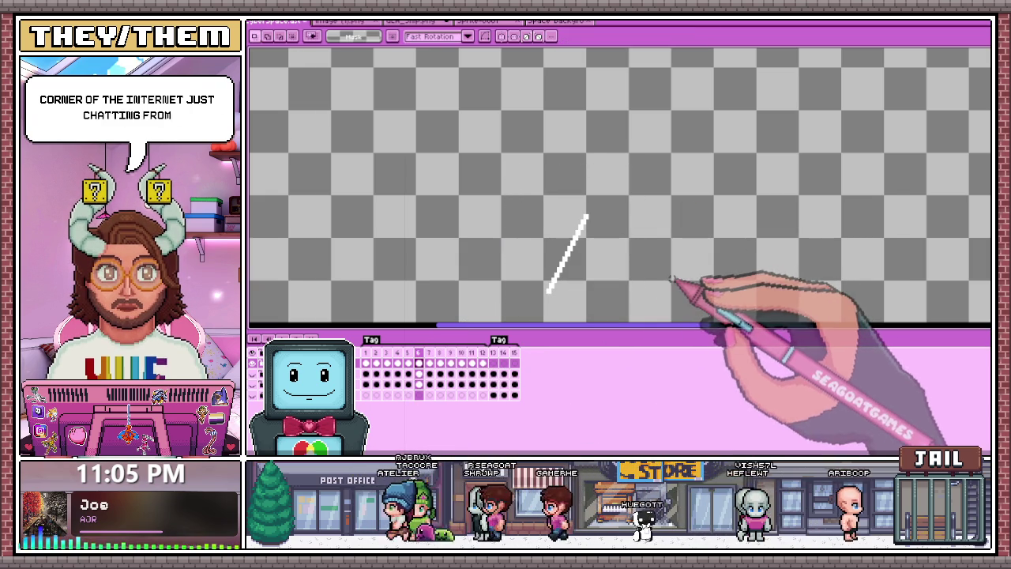
# Nudge the diagonal shine streak right on frames 7 and 8
pyautogui.scroll(-1, 514, 214)
pyautogui.scroll(1, 463, 169)
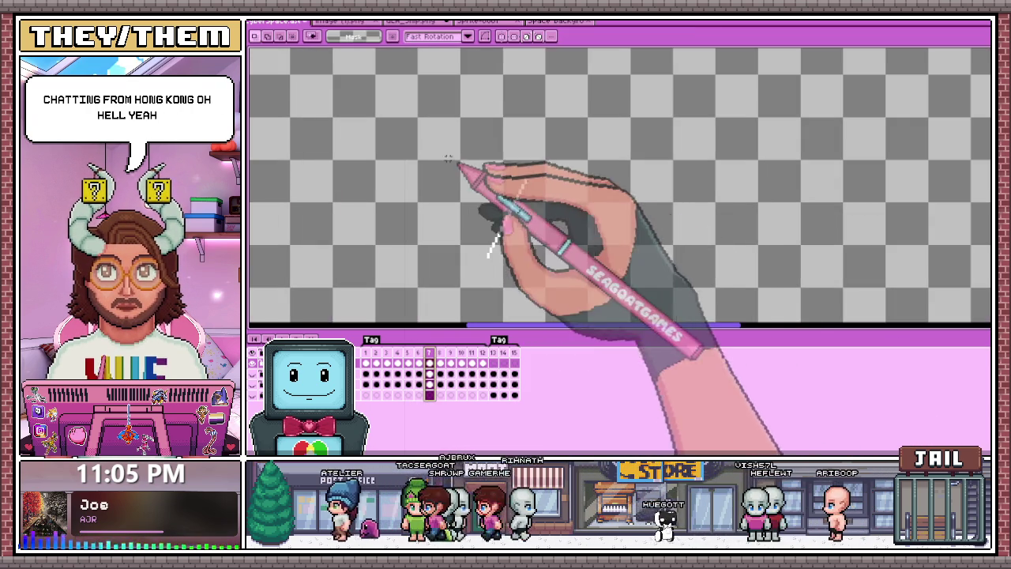
pyautogui.moveTo(445, 155); pyautogui.dragTo(603, 269)
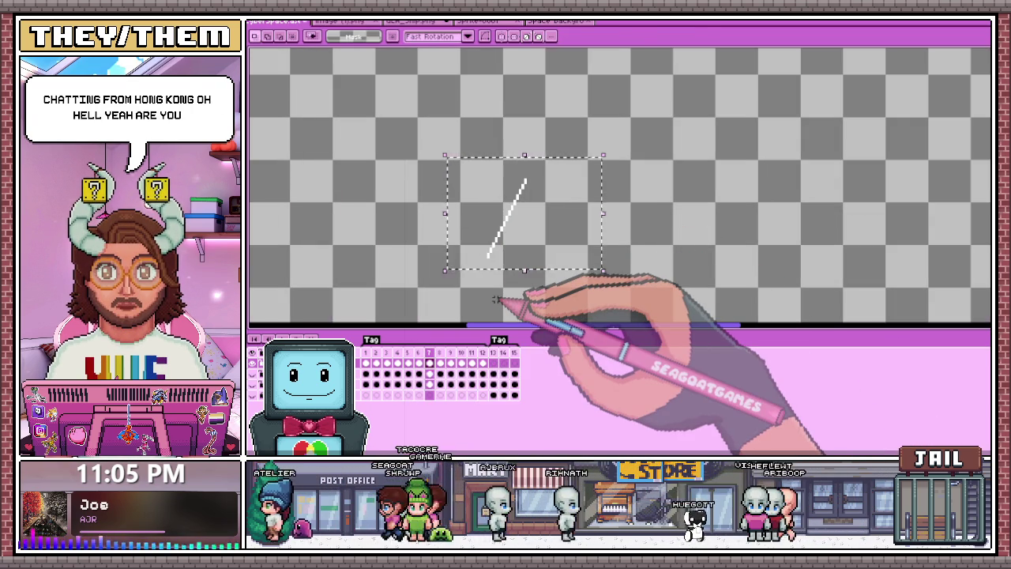
pyautogui.hotkey('ctrl', 't')
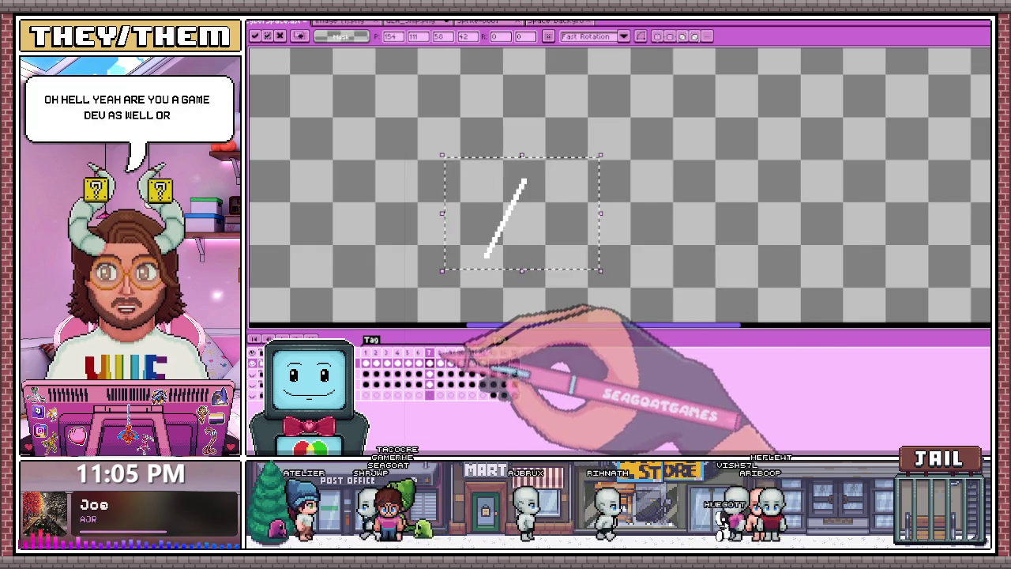
pyautogui.press('Right')
pyautogui.press('Right')
pyautogui.press('Right')
pyautogui.moveTo(432, 150); pyautogui.dragTo(584, 263)
pyautogui.hotkey('ctrl', 't')
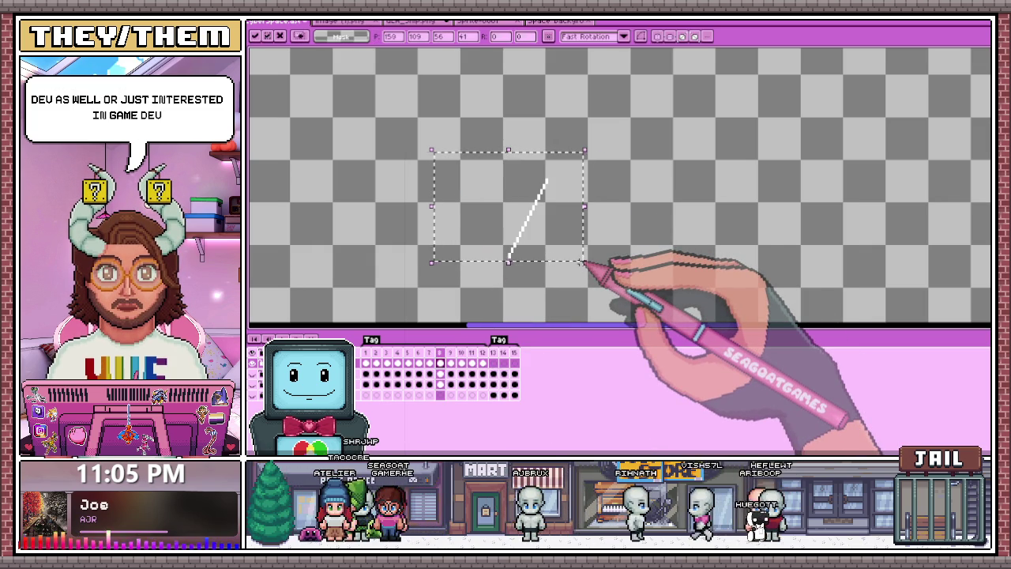
pyautogui.hotkey('ctrl', 'd')
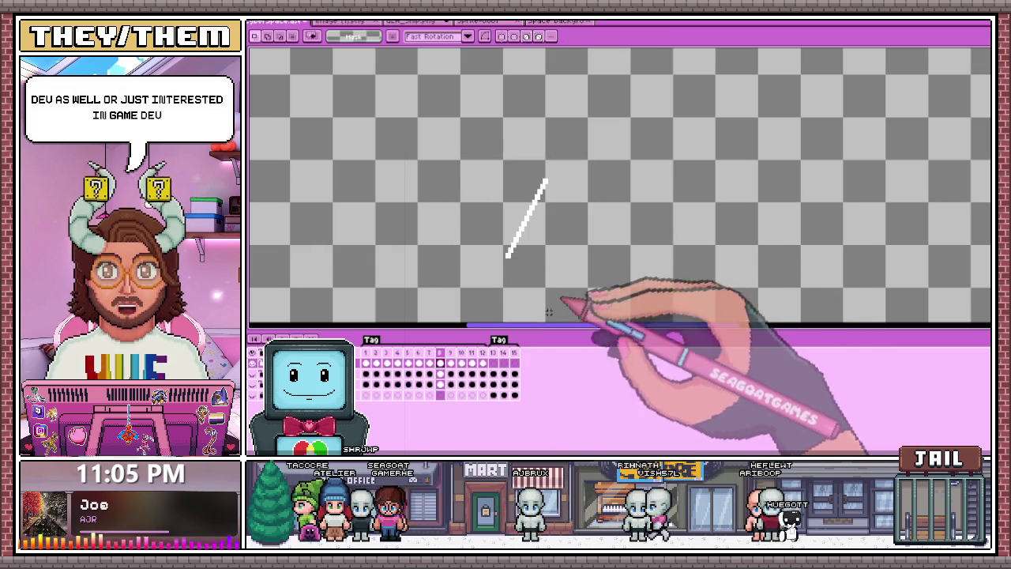
# Adjust the streak on frame 9, then move it slightly up on frame 10
pyautogui.moveTo(482, 171); pyautogui.dragTo(602, 267)
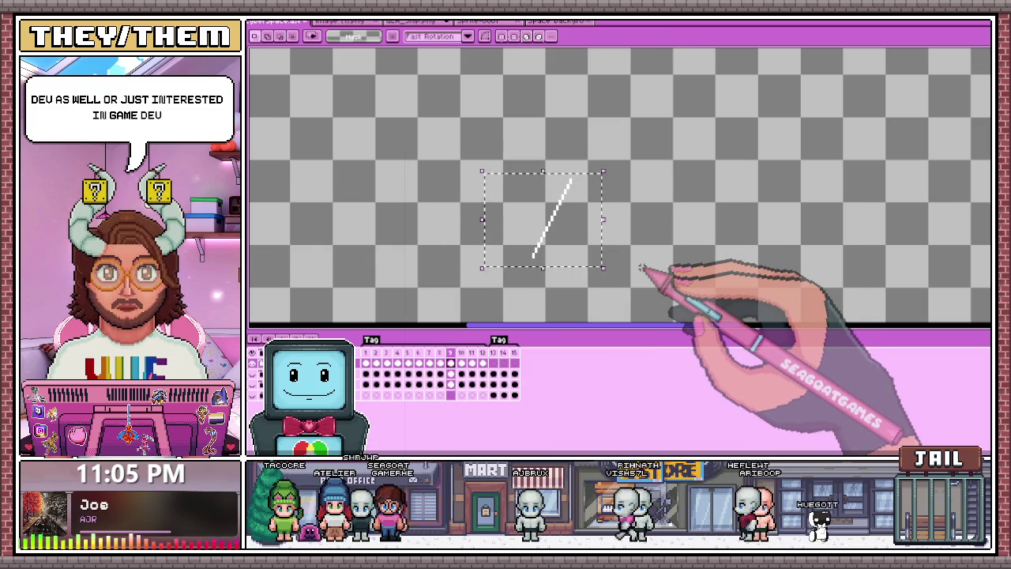
pyautogui.press('Left')
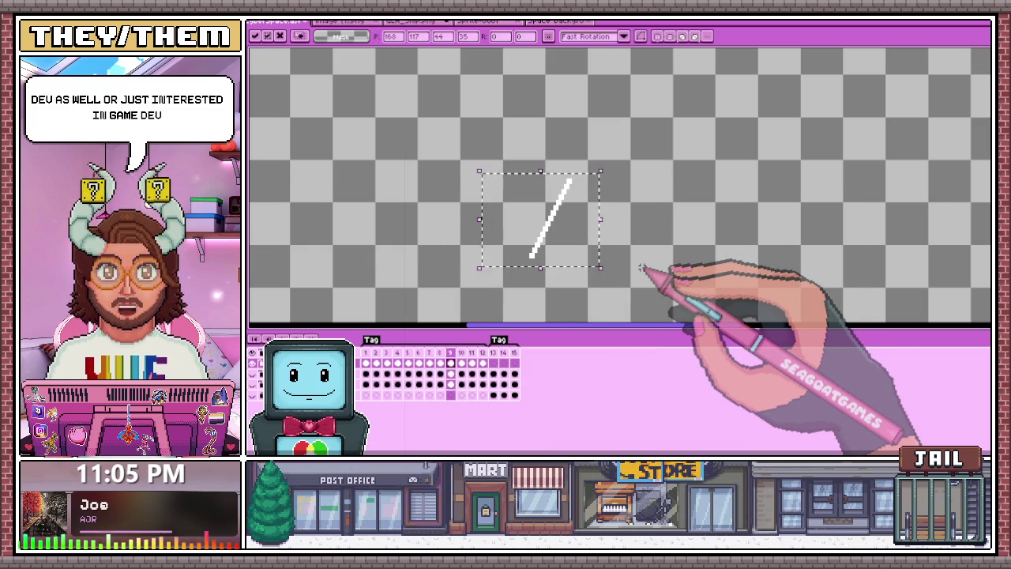
pyautogui.hotkey('ctrl', 'z')
pyautogui.moveTo(479, 143); pyautogui.dragTo(662, 283)
pyautogui.click(662, 283)
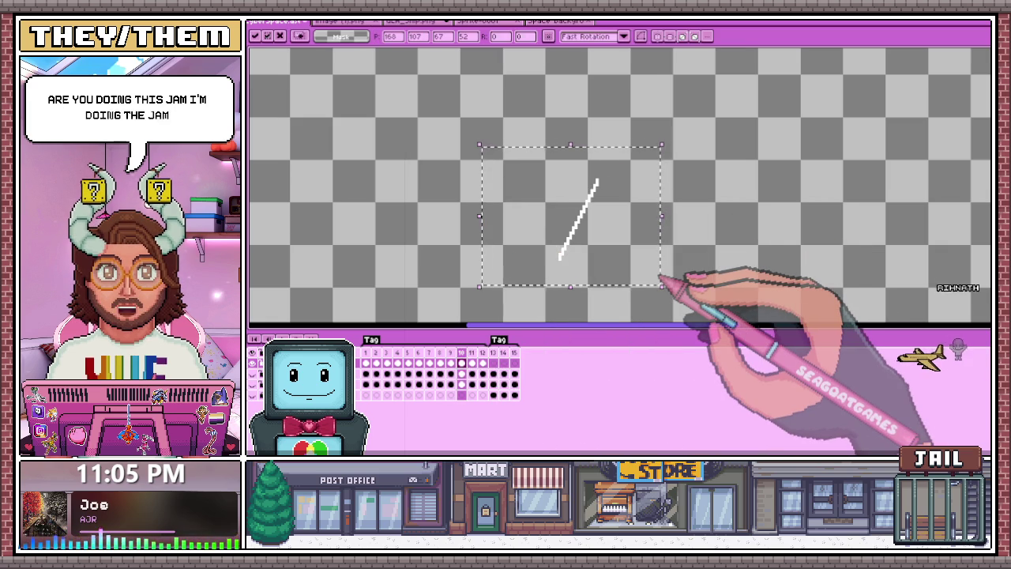
pyautogui.moveTo(659, 279); pyautogui.dragTo(662, 266)
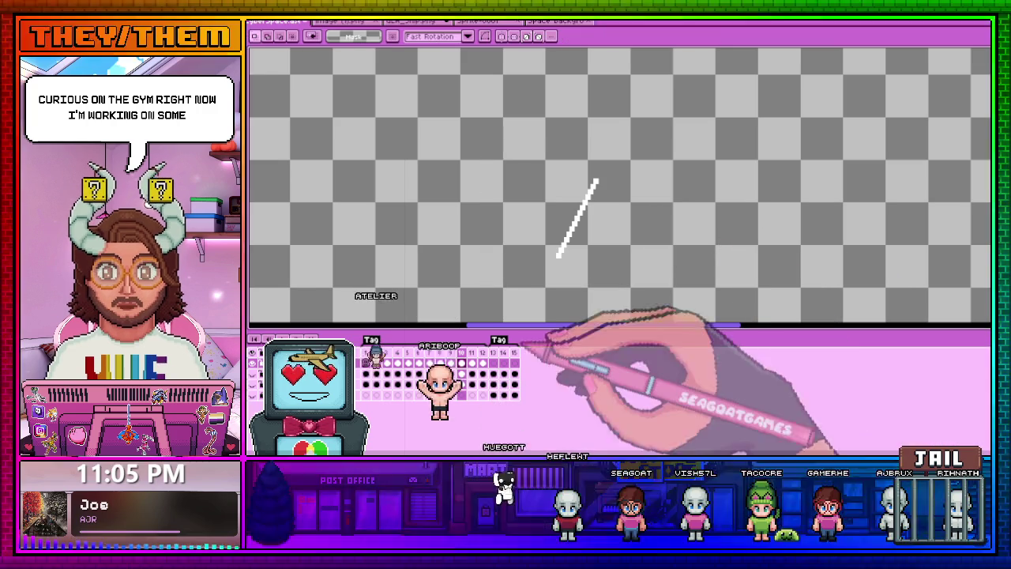
pyautogui.click(472, 352)
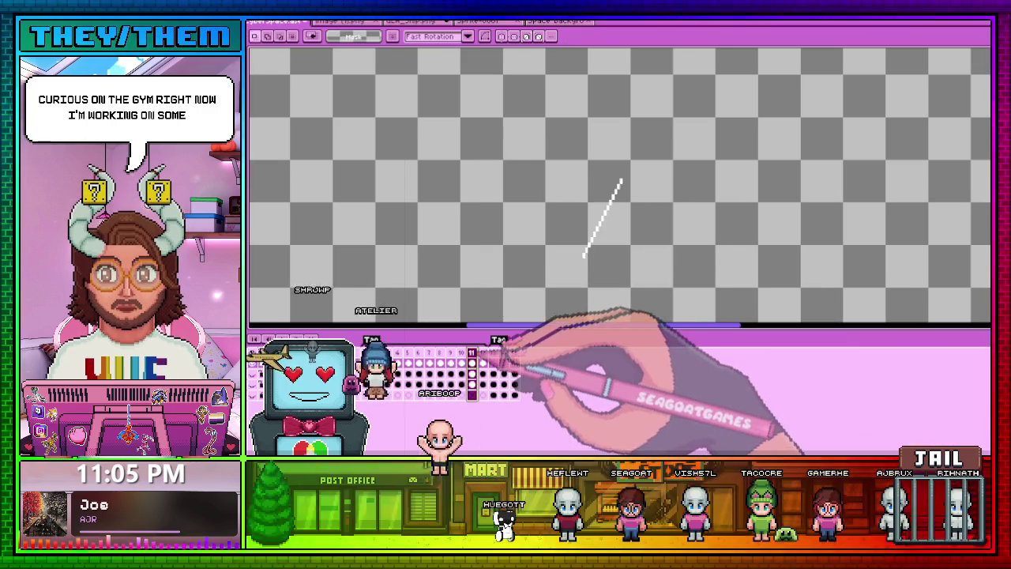
# Select the streak on frames 11 and 12, then clear the selection
pyautogui.moveTo(515, 158); pyautogui.dragTo(690, 268)
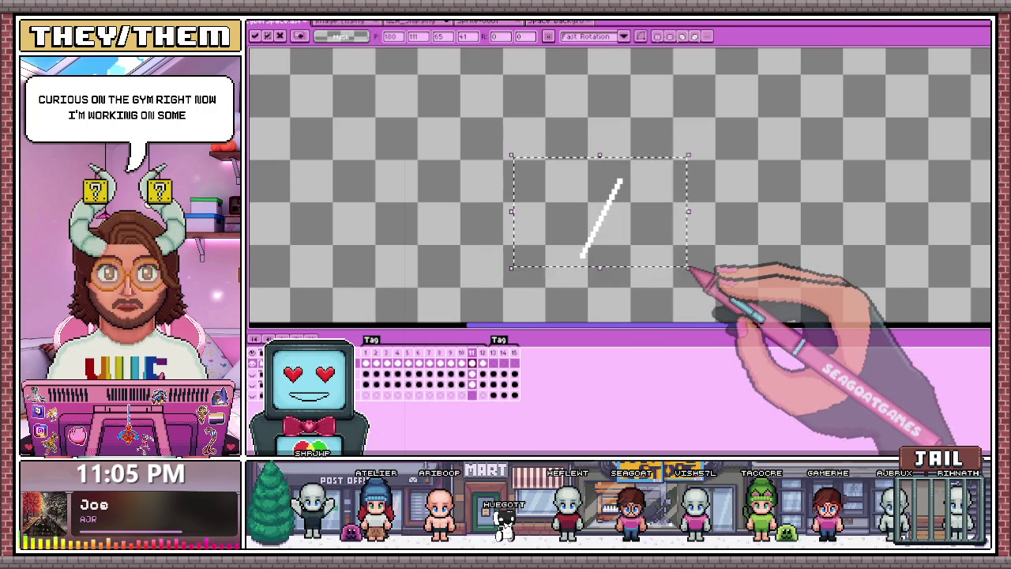
pyautogui.click(483, 352)
pyautogui.moveTo(531, 133); pyautogui.dragTo(689, 278)
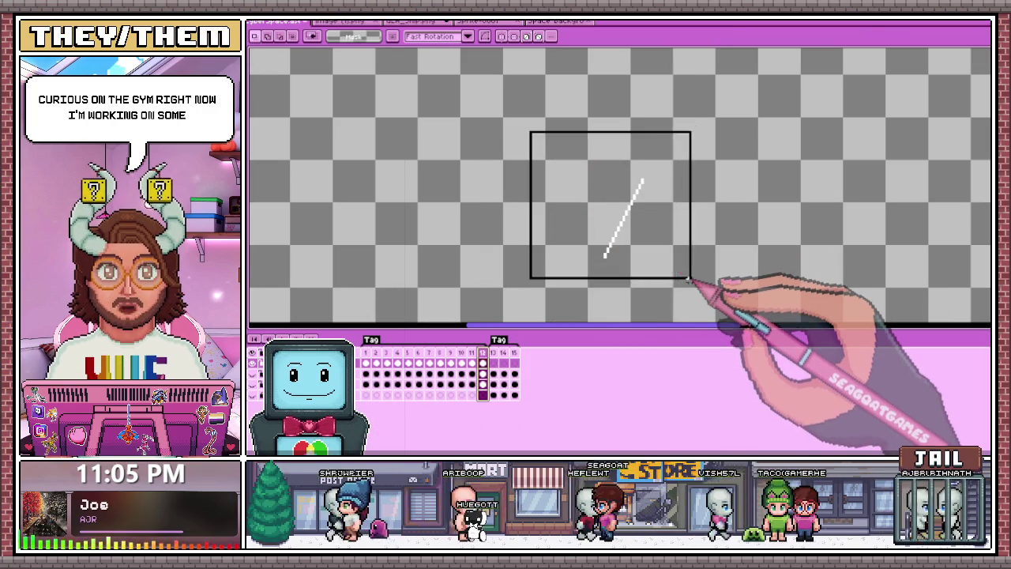
pyautogui.click(745, 259)
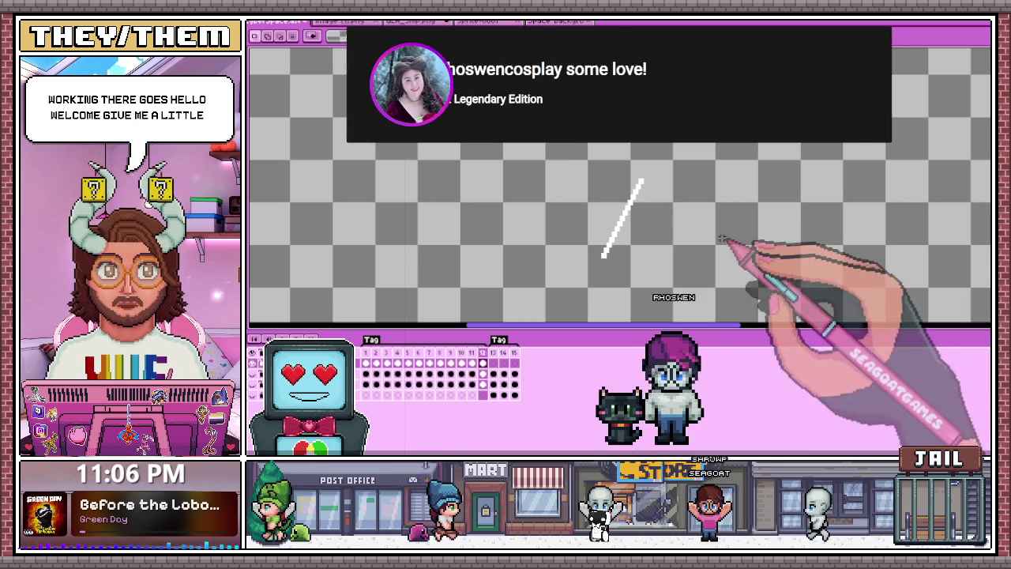
# Switch to the 'GO LIVE Again In CYBERSPACE' title sprite and pan it into view
pyautogui.scroll(-2, 671, 276)
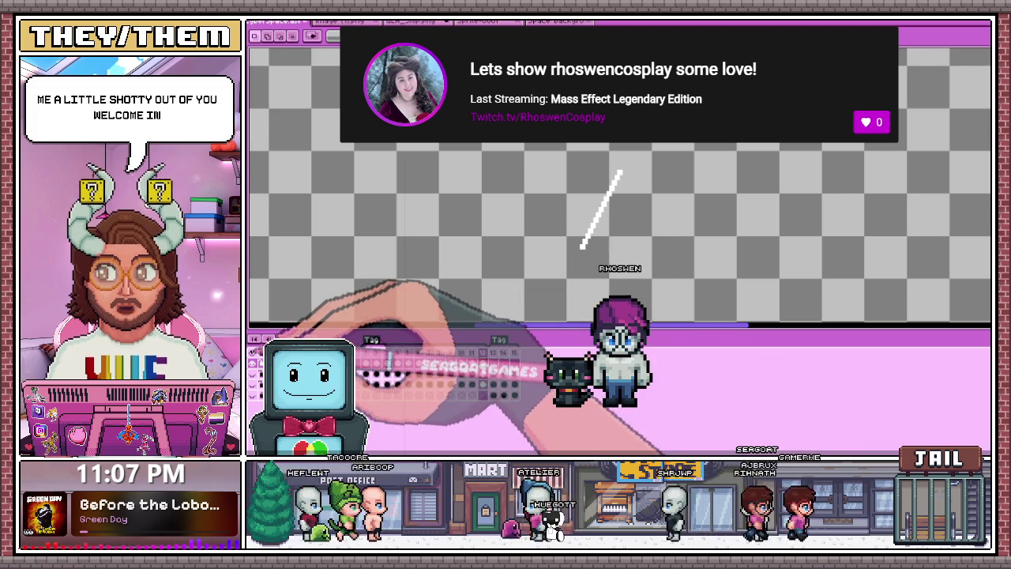
pyautogui.hotkey('ctrl', 'Tab')
pyautogui.hscroll(1, 537, 229)
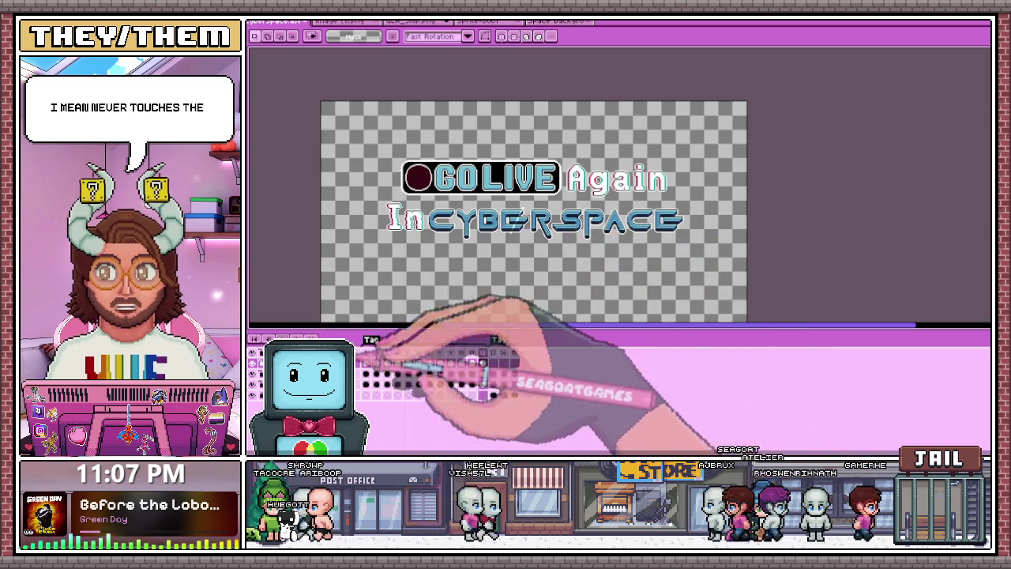
# Select the shine over the CY letters on frames 2 and 3, nudging it right
pyautogui.scroll(1, 509, 205)
pyautogui.press('Return')
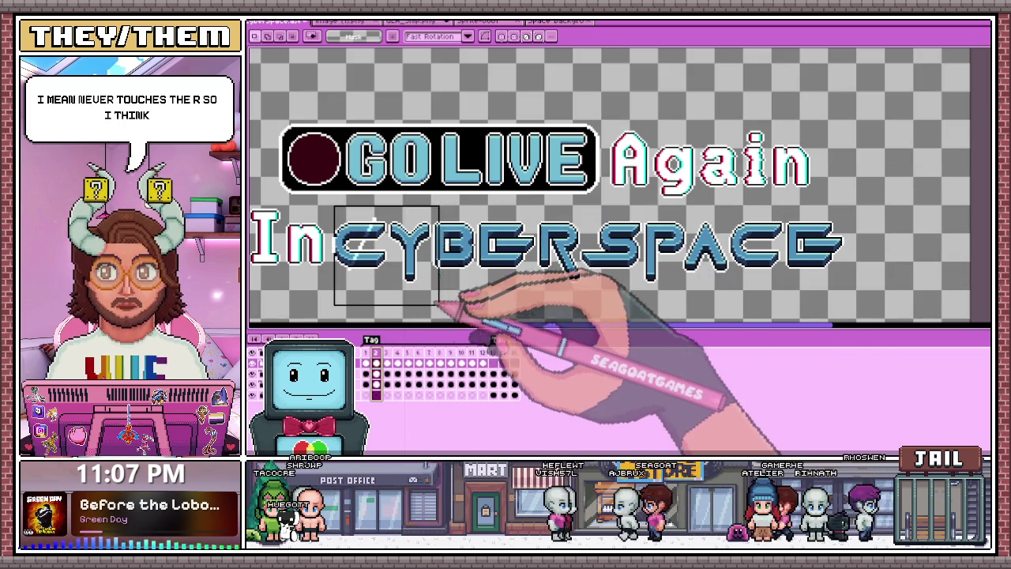
pyautogui.moveTo(335, 203); pyautogui.dragTo(455, 307)
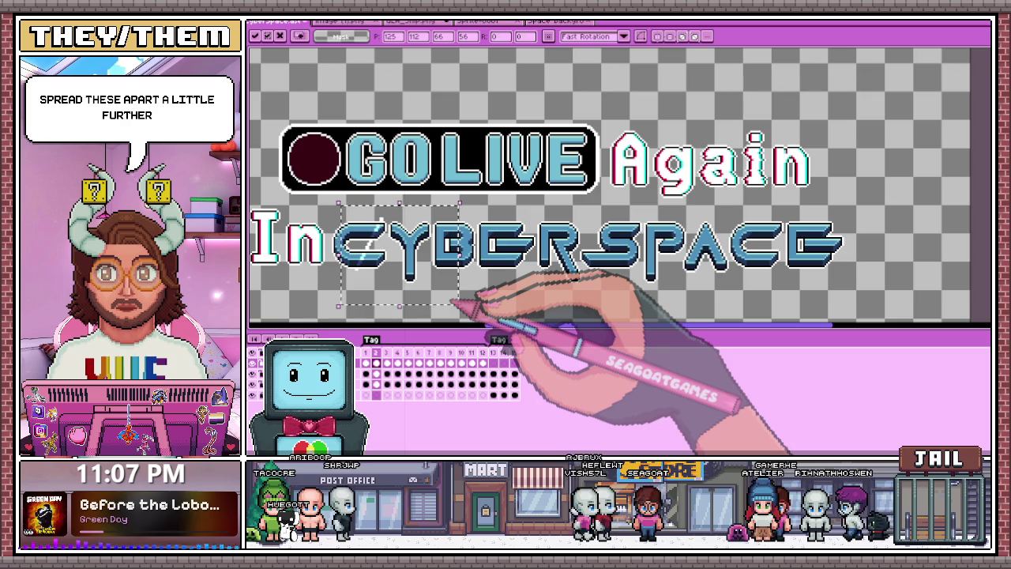
pyautogui.press('Right')
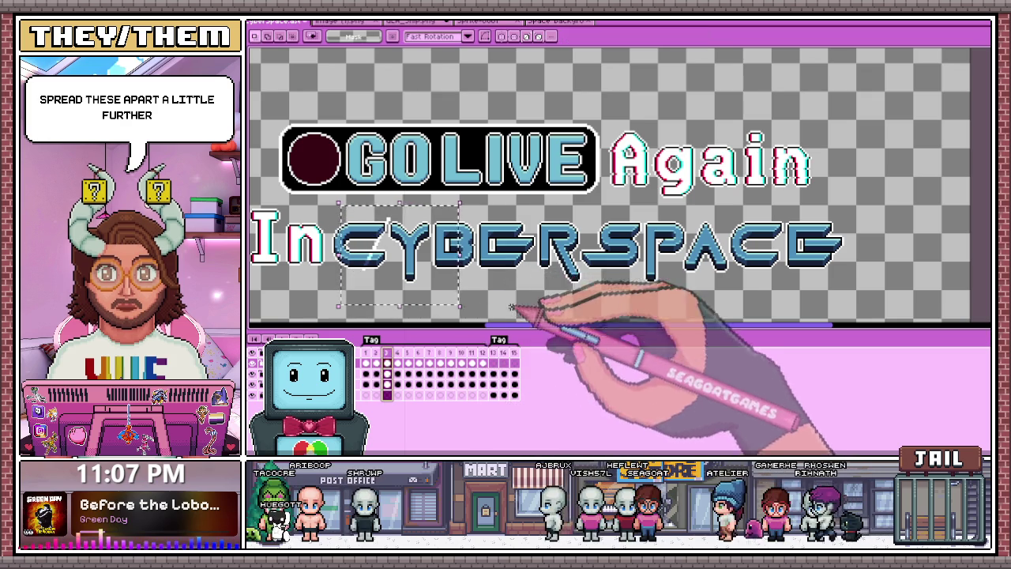
pyautogui.moveTo(335, 210); pyautogui.dragTo(425, 287)
pyautogui.press('Right')
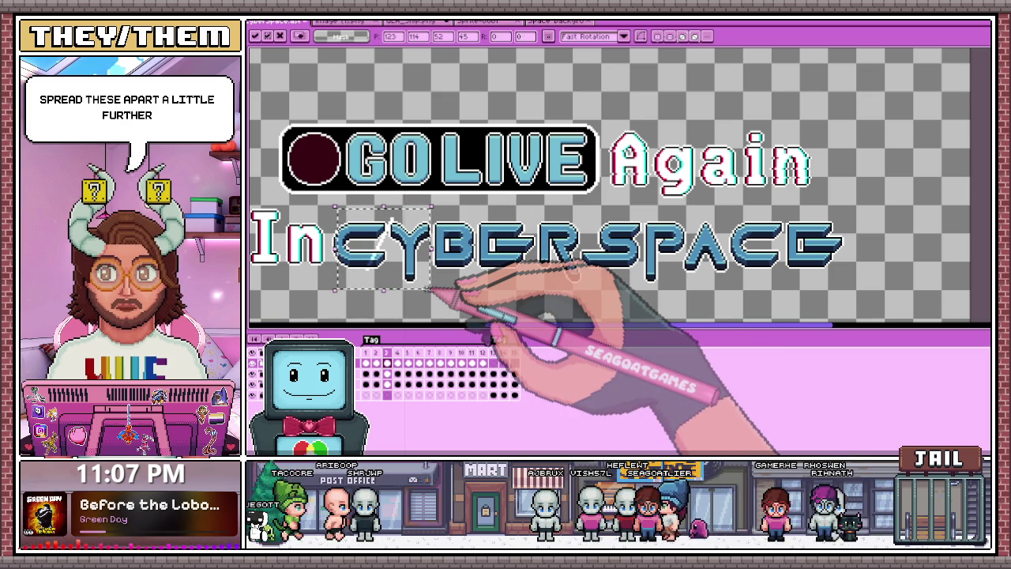
pyautogui.press('Return')
pyautogui.press('Right')
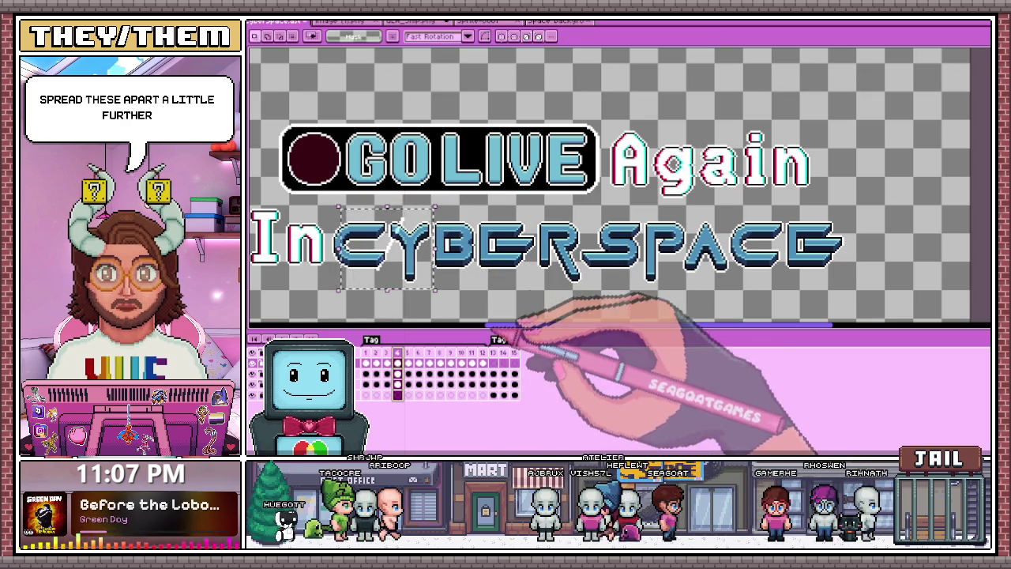
# Nudge the streak a few pixels right over CY on frames 4 and 5
pyautogui.moveTo(350, 210); pyautogui.dragTo(437, 288)
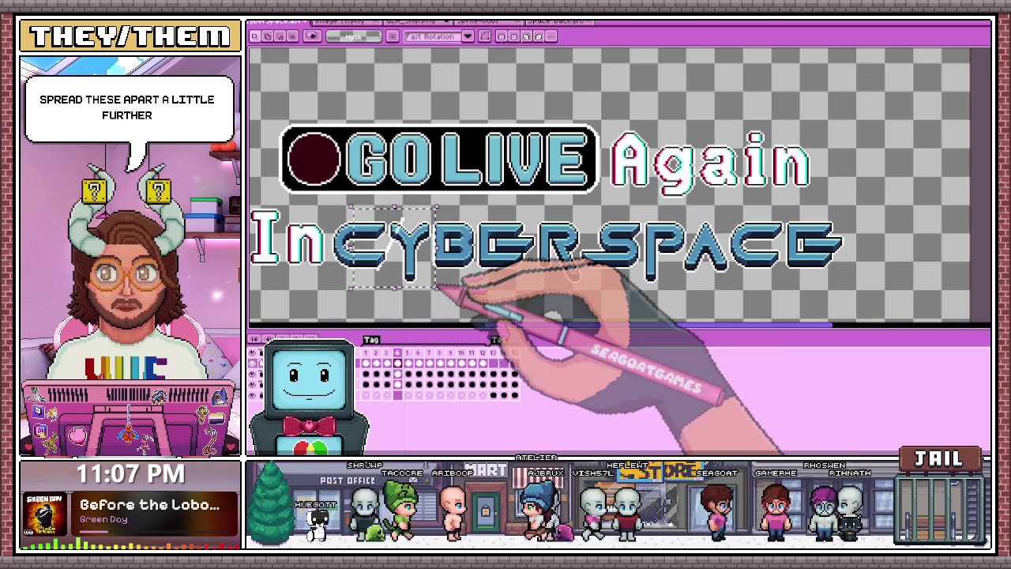
pyautogui.press('Right')
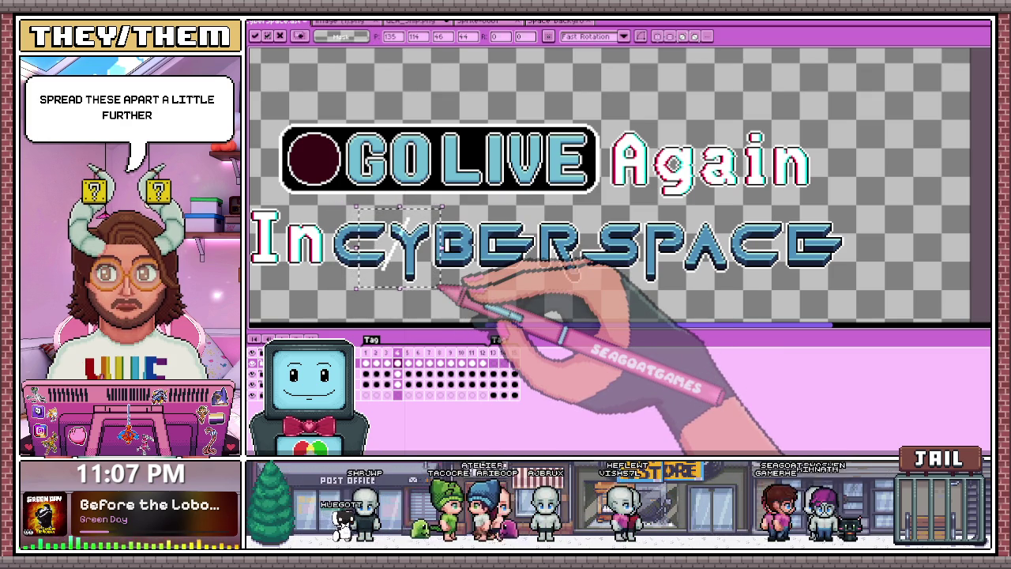
pyautogui.press('Return')
pyautogui.press('Right')
pyautogui.moveTo(364, 204); pyautogui.dragTo(460, 294)
pyautogui.press('Right')
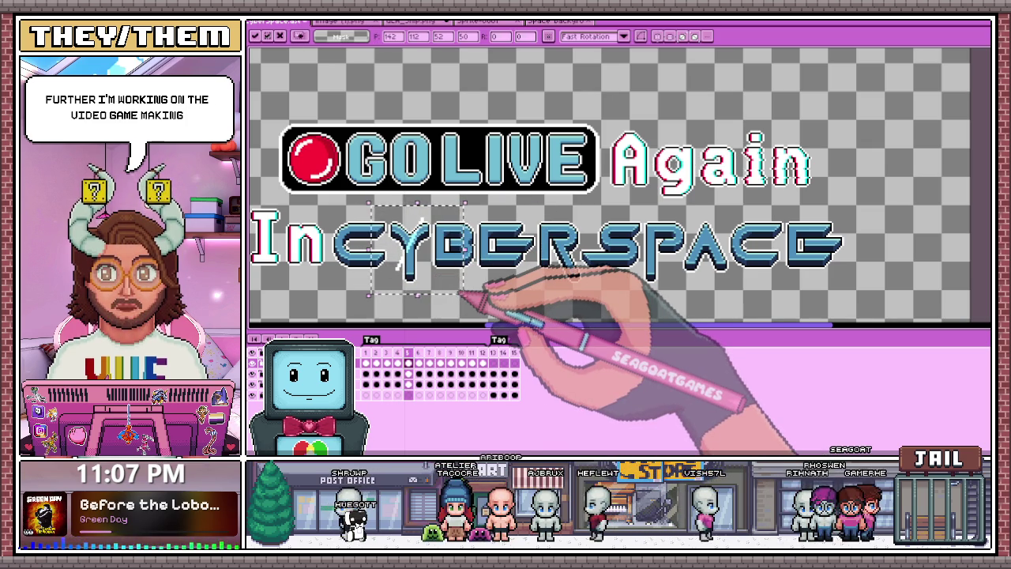
pyautogui.press('Return')
pyautogui.press('Right')
# Move the streak right near the Y of CYBER on frames 6, 7 and 8
pyautogui.moveTo(382, 215); pyautogui.dragTo(472, 299)
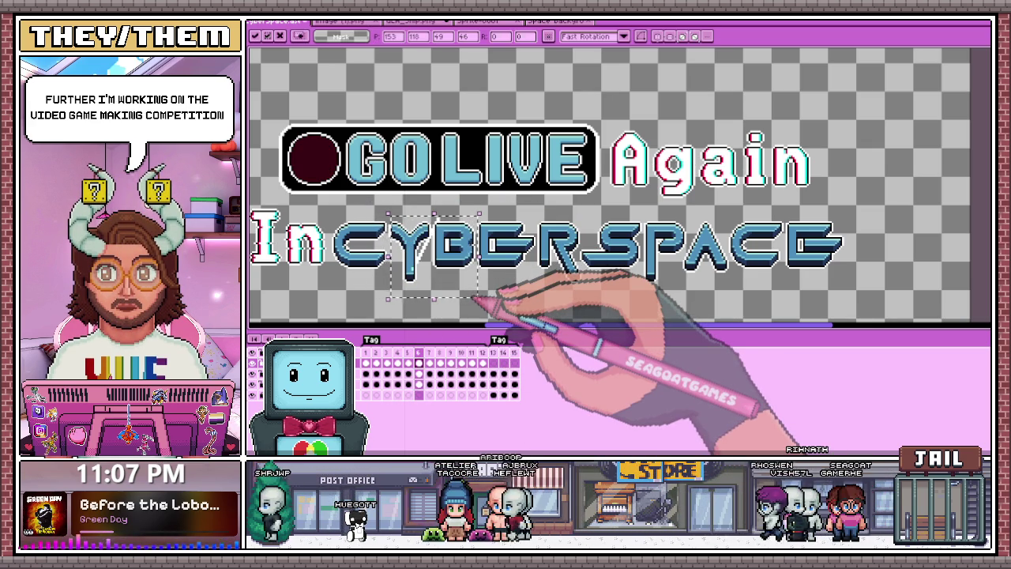
pyautogui.press('Return')
pyautogui.press('Right')
pyautogui.moveTo(393, 202); pyautogui.dragTo(466, 277)
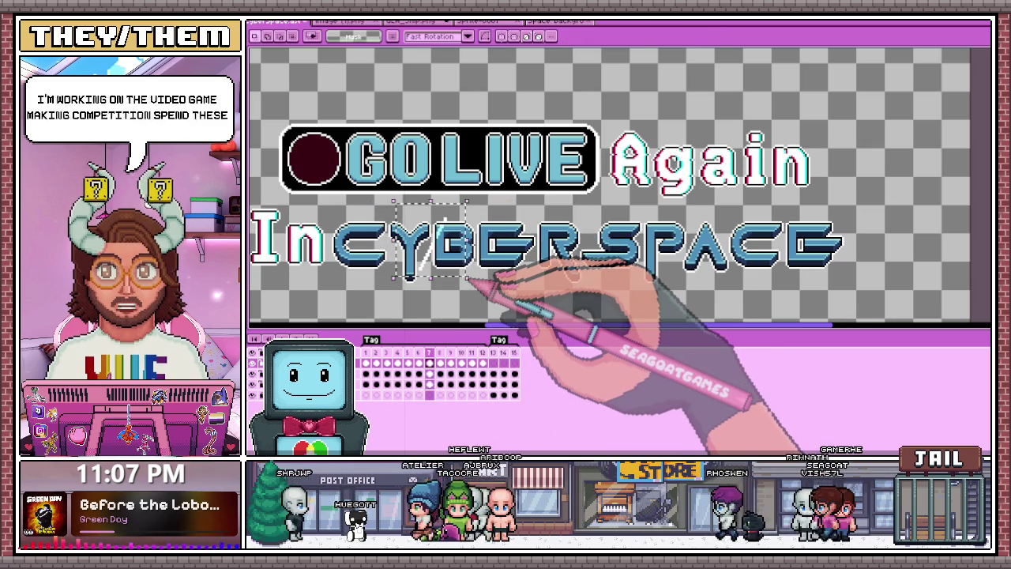
pyautogui.press('Right')
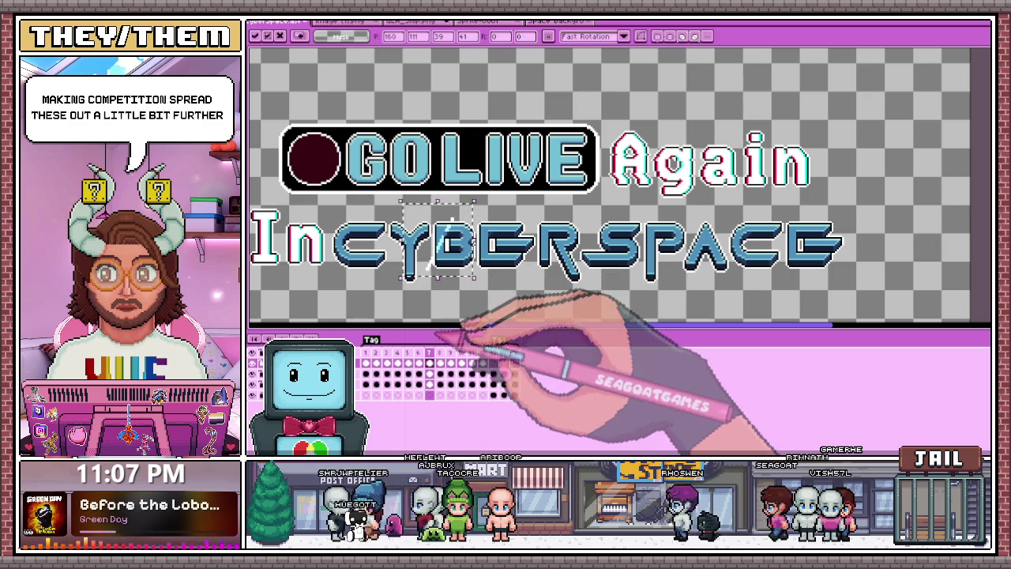
pyautogui.press('Return')
pyautogui.press('Right')
pyautogui.moveTo(416, 212); pyautogui.dragTo(504, 294)
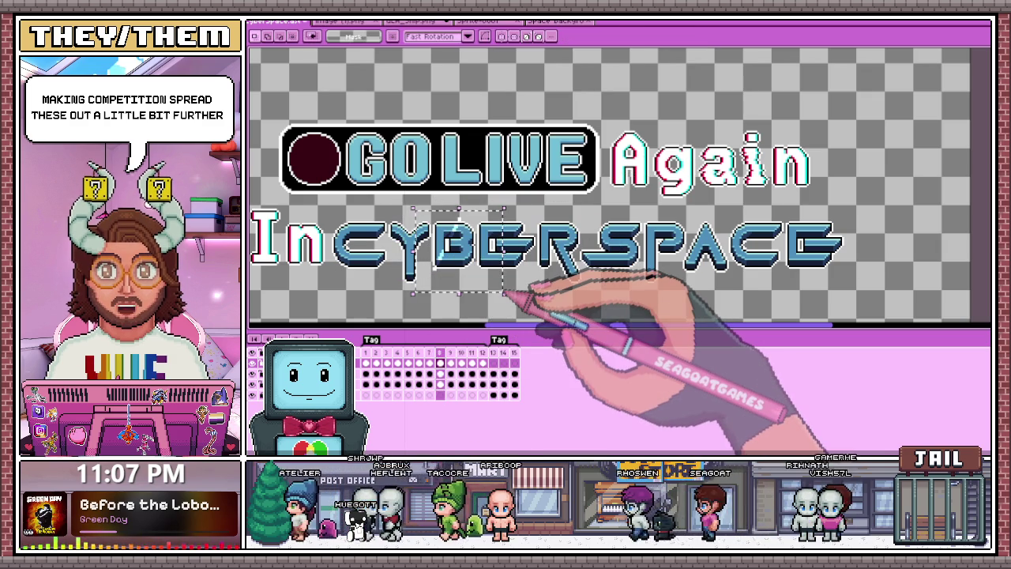
pyautogui.press('Right')
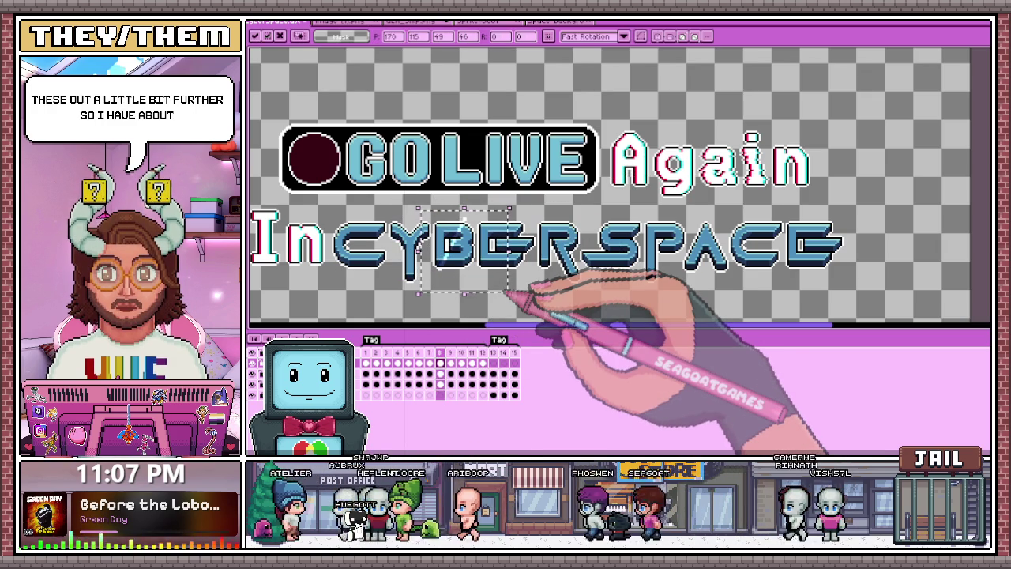
pyautogui.press('Return')
pyautogui.press('Right')
# Step through frames 9–12, selecting the streak over BE and then ER
pyautogui.moveTo(429, 199); pyautogui.dragTo(515, 289)
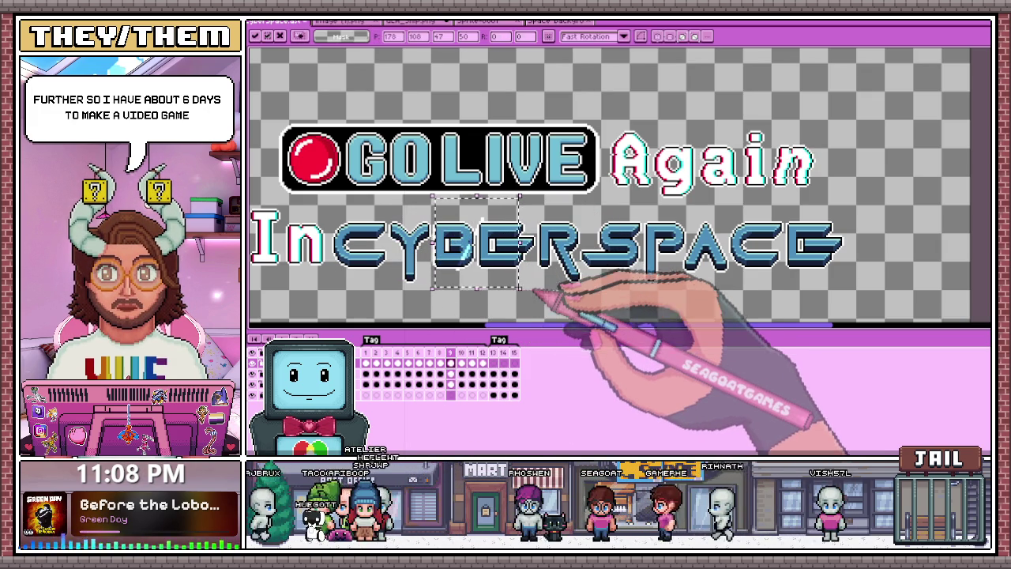
pyautogui.press('Return')
pyautogui.press('Right')
pyautogui.moveTo(441, 209); pyautogui.dragTo(514, 275)
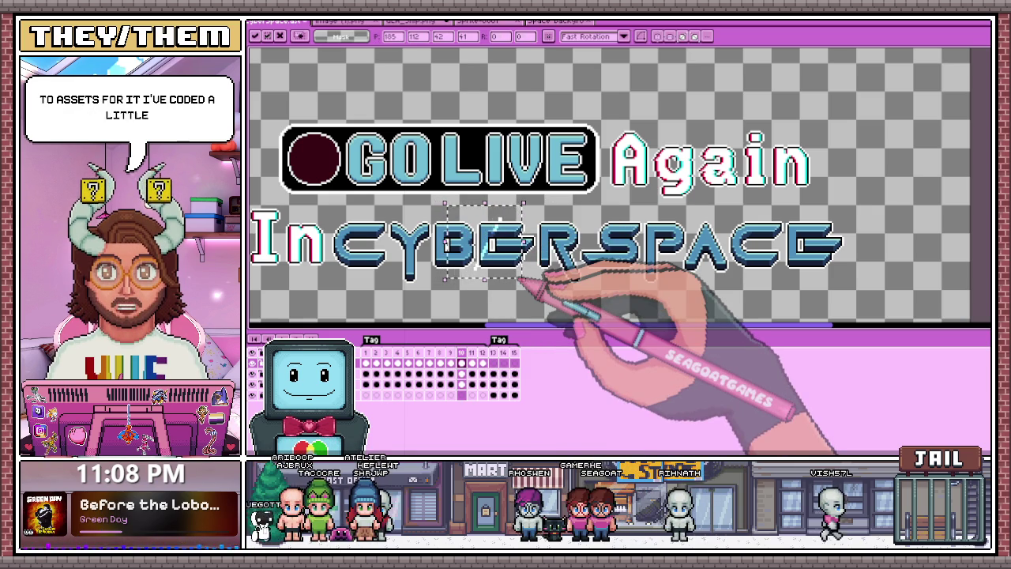
pyautogui.press('Return')
pyautogui.press('Right')
pyautogui.moveTo(458, 209); pyautogui.dragTo(542, 289)
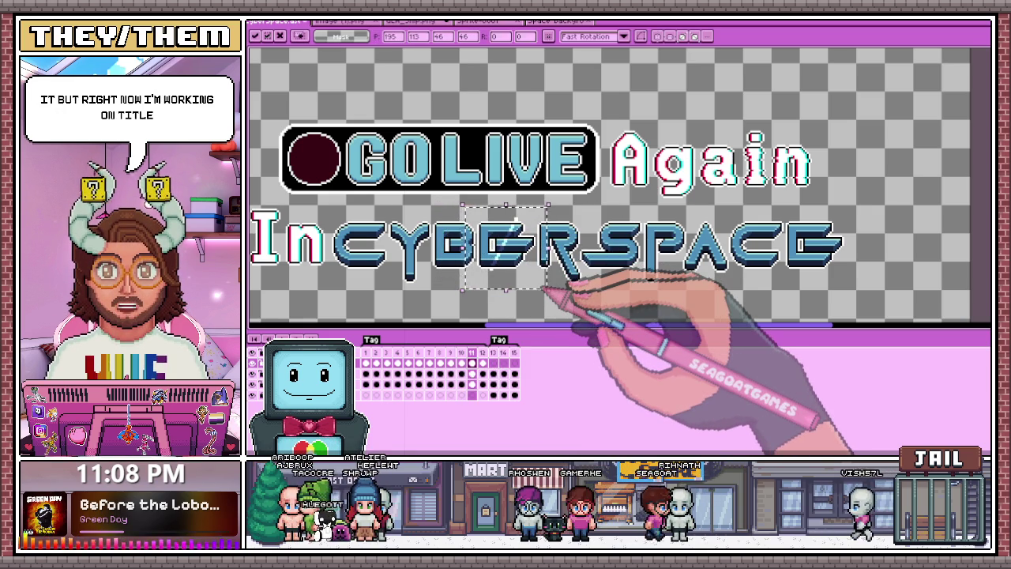
pyautogui.press('Return')
pyautogui.press('Right')
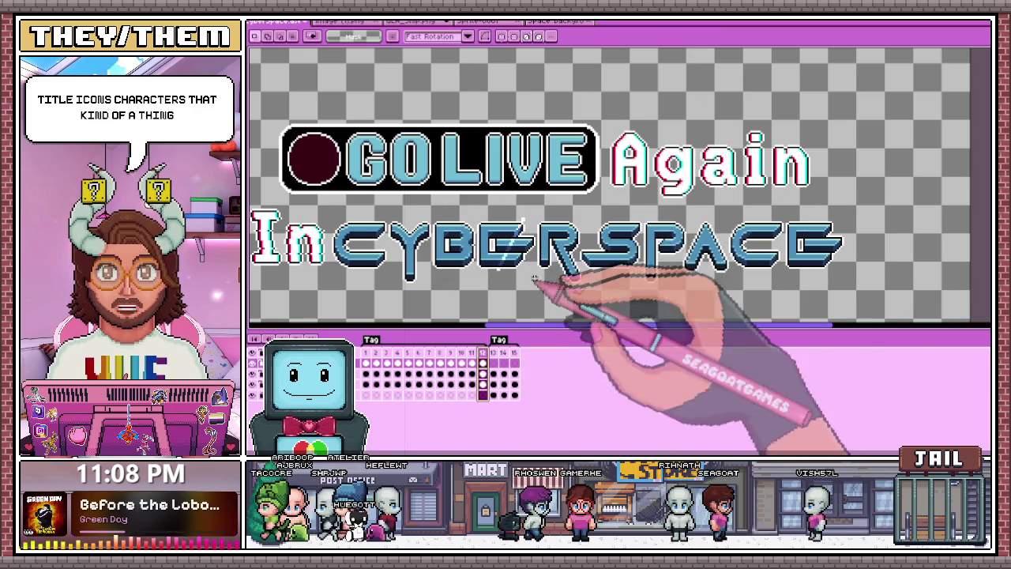
pyautogui.moveTo(472, 203); pyautogui.dragTo(591, 306)
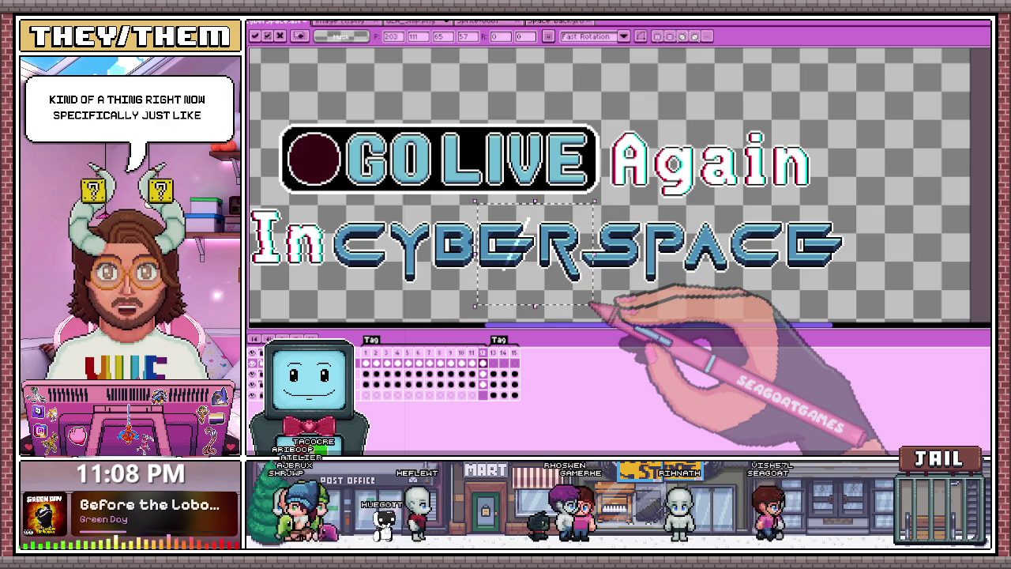
# Move the streak over ER on frame 12 and around the E on frame 11
pyautogui.scroll(-4, 600, 269)
pyautogui.scroll(4, 602, 270)
pyautogui.scroll(1, 531, 170)
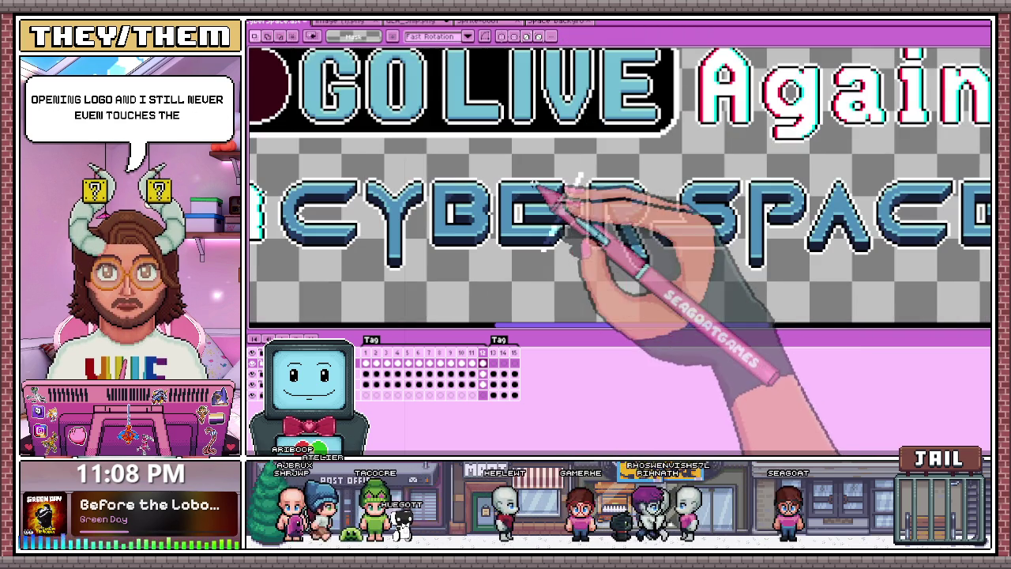
pyautogui.moveTo(520, 147); pyautogui.dragTo(620, 290)
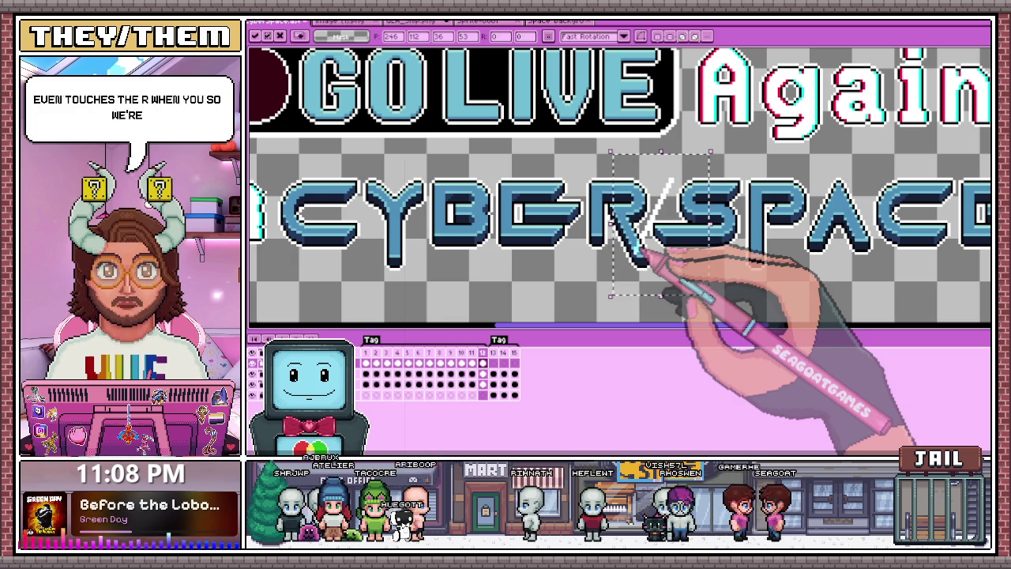
pyautogui.click(472, 355)
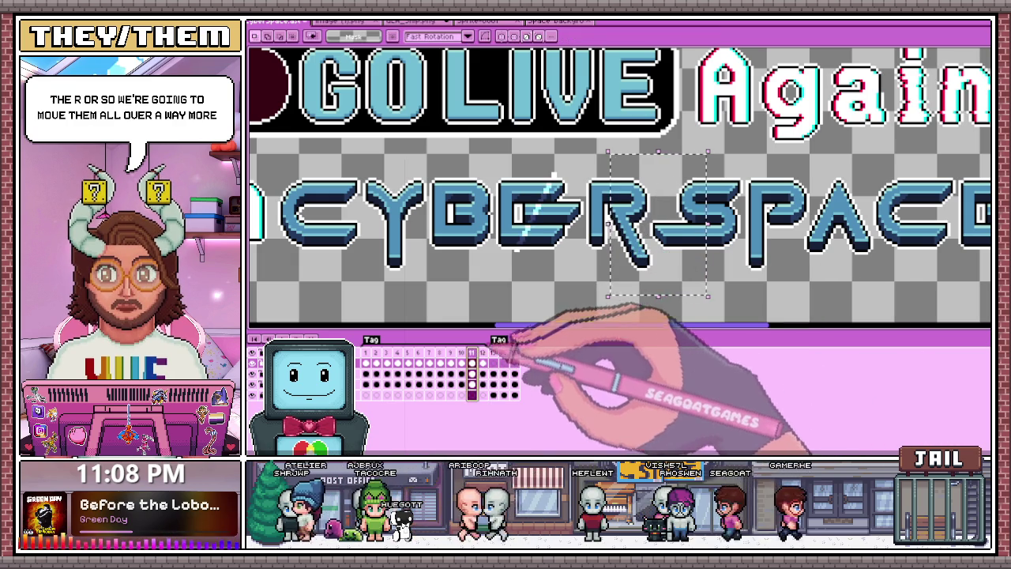
pyautogui.moveTo(486, 164)
pyautogui.mouseDown()
pyautogui.moveTo(573, 261)
pyautogui.moveTo(608, 253)
pyautogui.mouseUp()
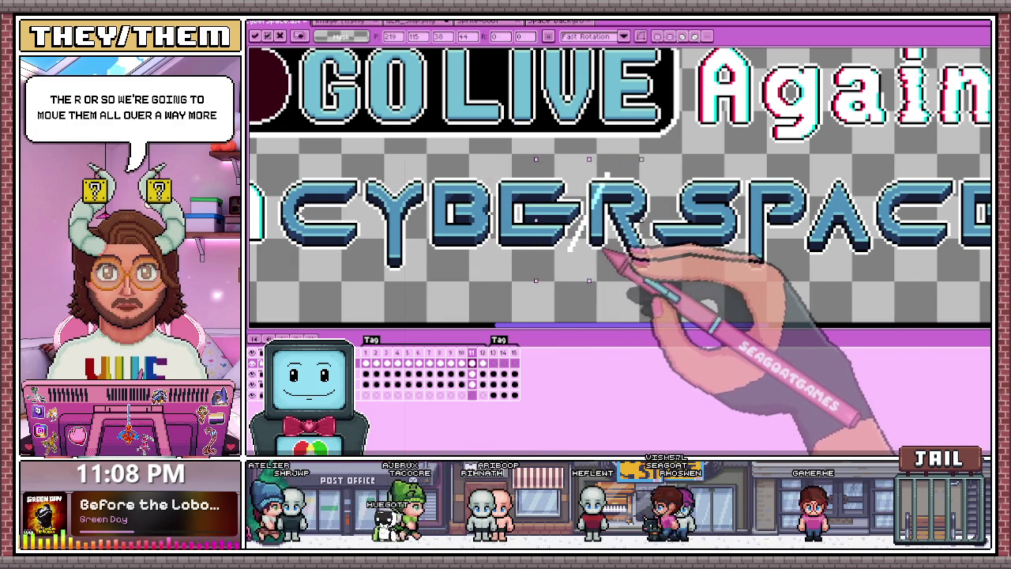
pyautogui.click(679, 286)
# Shift the streak further along on frames 10 through 7, ending over YB
pyautogui.moveTo(559, 154)
pyautogui.mouseDown()
pyautogui.moveTo(638, 271)
pyautogui.moveTo(615, 249)
pyautogui.mouseUp()
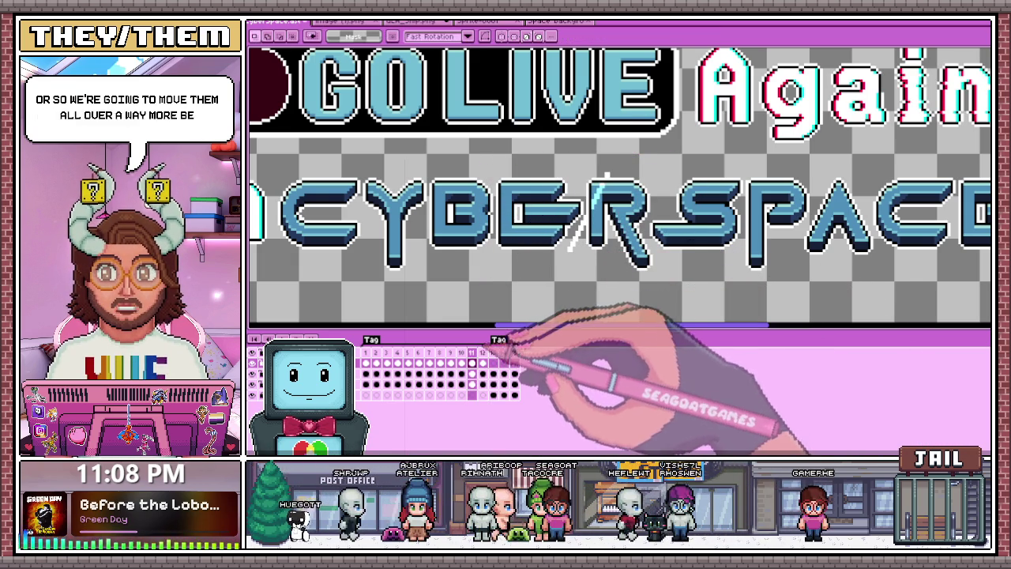
pyautogui.click(450, 352)
pyautogui.moveTo(482, 164); pyautogui.dragTo(625, 273)
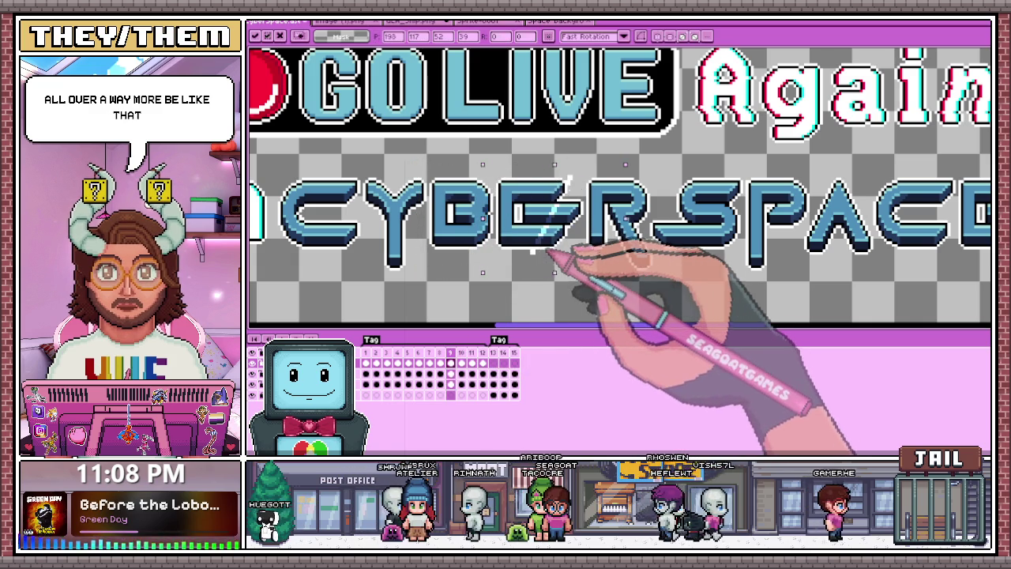
pyautogui.click(440, 353)
pyautogui.moveTo(429, 168); pyautogui.dragTo(530, 273)
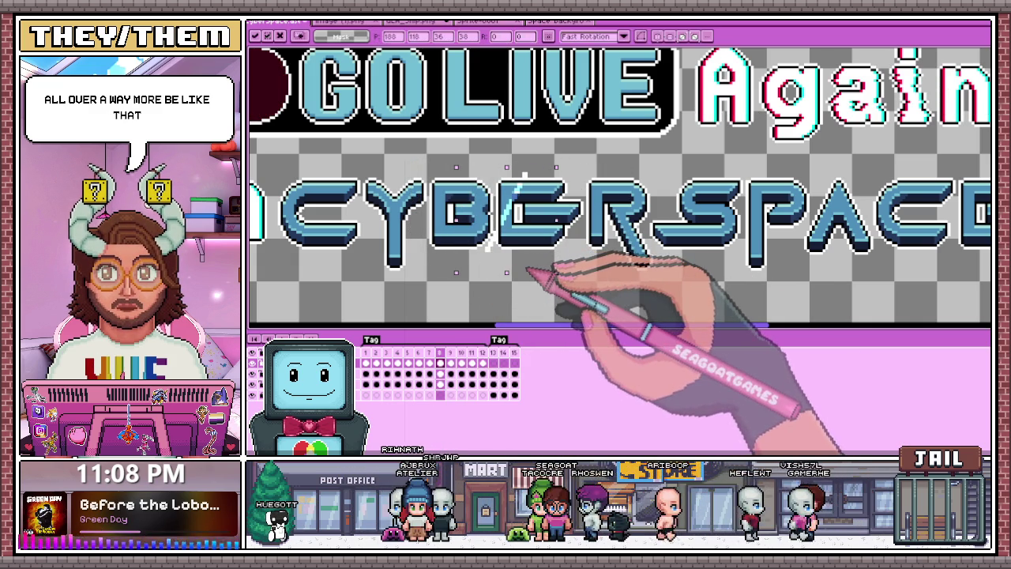
pyautogui.click(429, 352)
pyautogui.moveTo(373, 161)
pyautogui.mouseDown()
pyautogui.moveTo(523, 285)
pyautogui.moveTo(514, 271)
pyautogui.mouseUp()
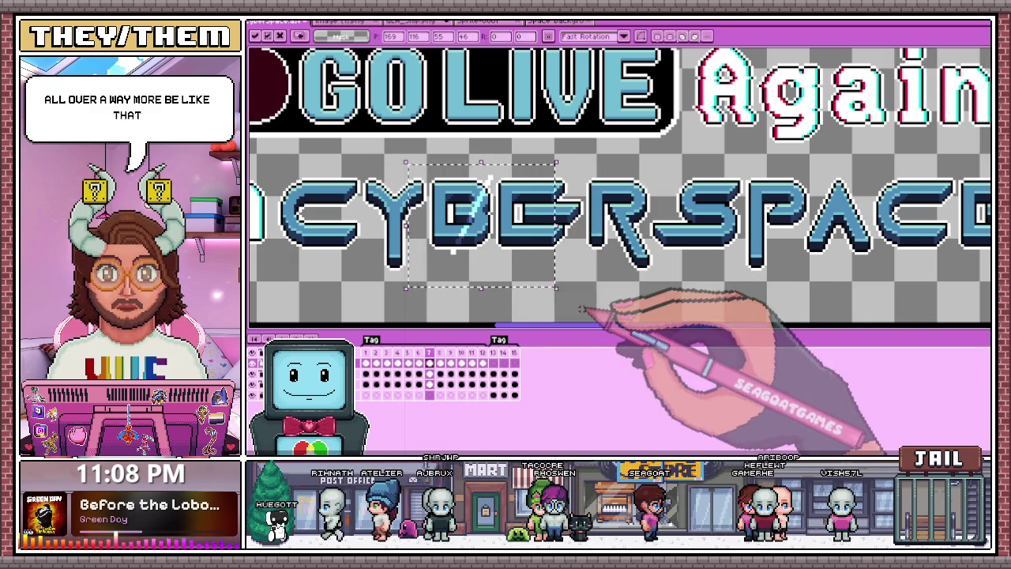
pyautogui.click(418, 352)
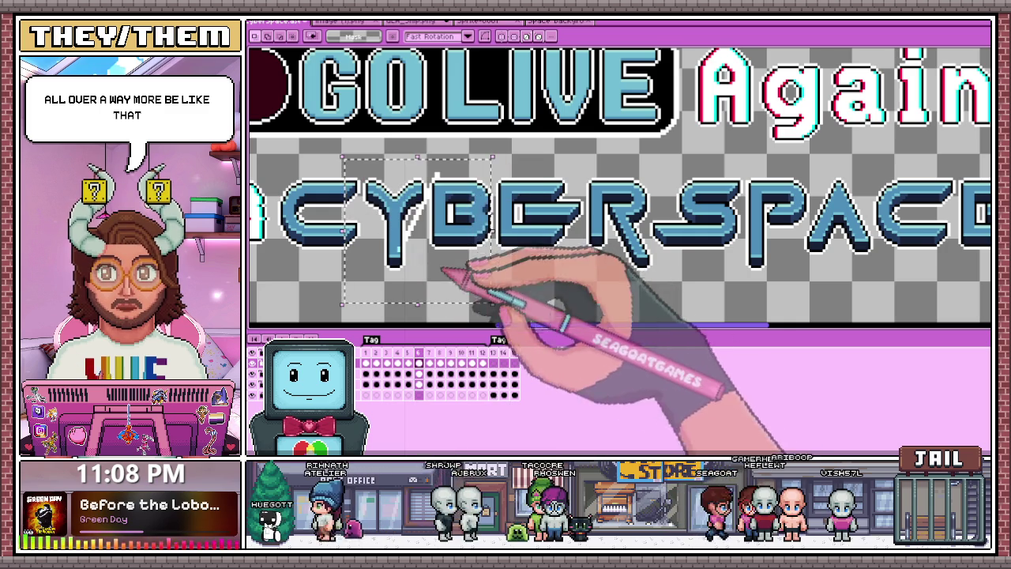
pyautogui.scroll(-2, 442, 219)
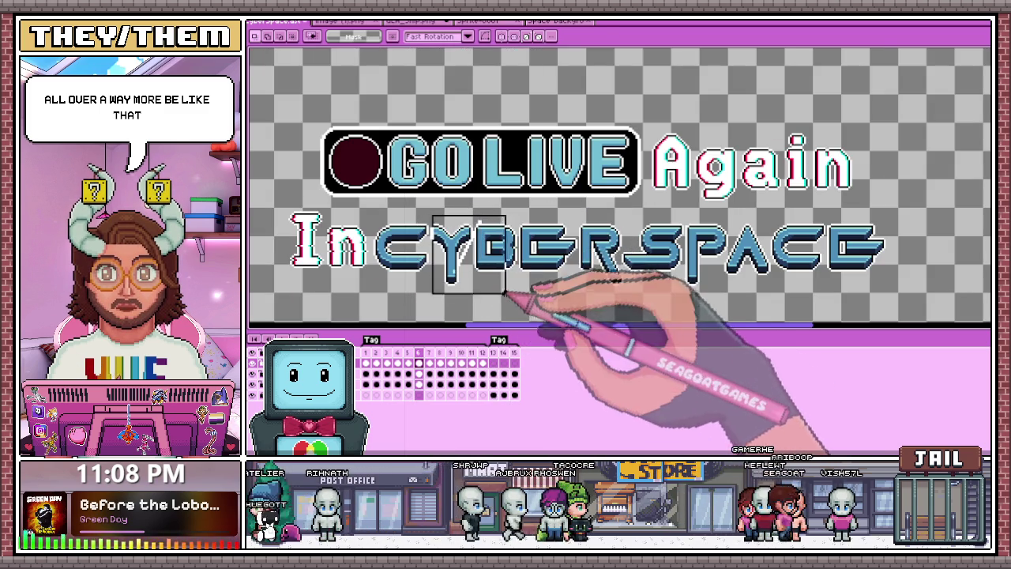
# Place the streak on frame 6, then move it over the Y on frame 5
pyautogui.scroll(1, 444, 223)
pyautogui.scroll(1, 445, 222)
pyautogui.click(490, 163)
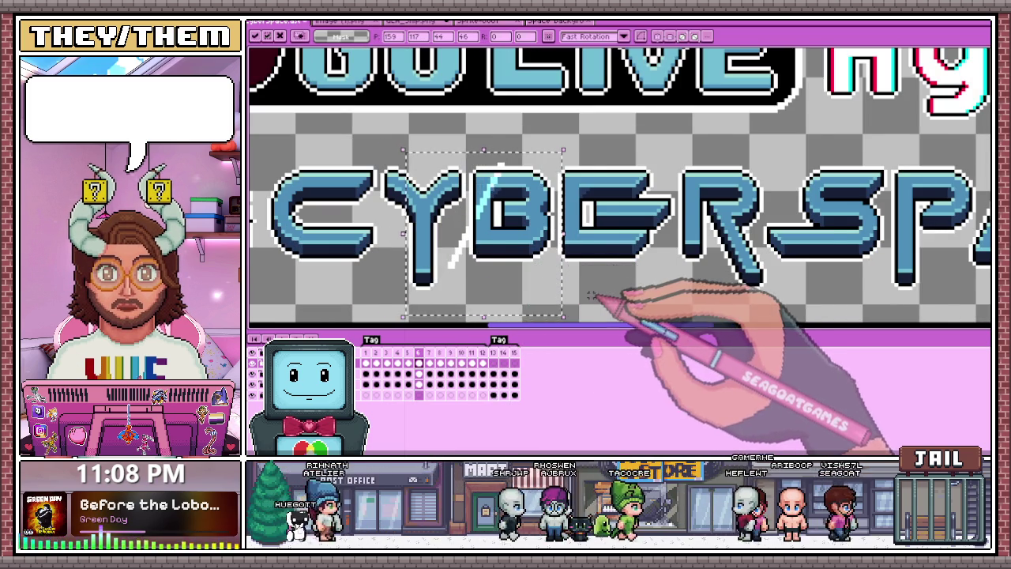
pyautogui.scroll(-1, 601, 289)
pyautogui.click(408, 353)
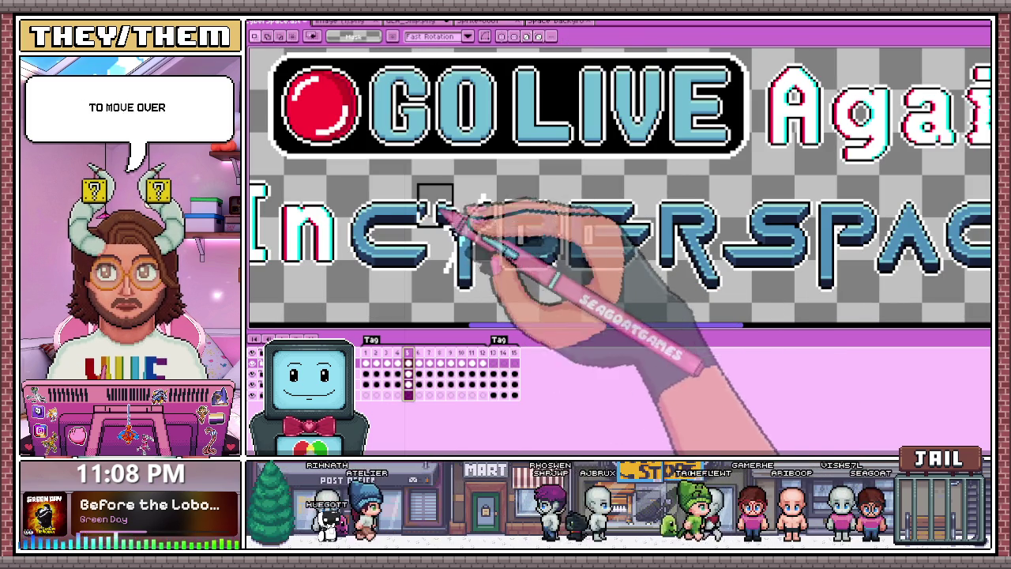
pyautogui.moveTo(428, 181); pyautogui.dragTo(531, 287)
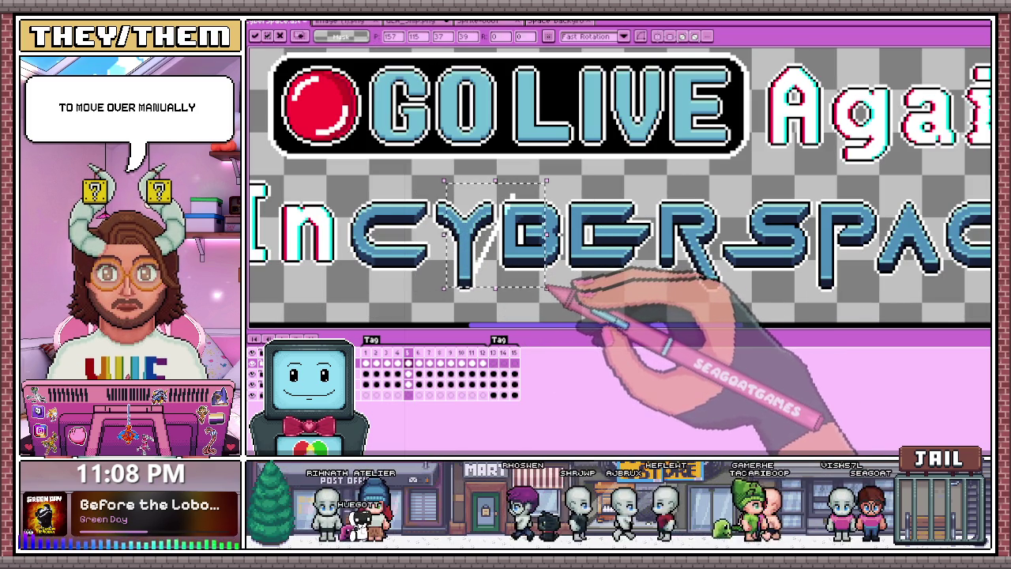
pyautogui.click(397, 353)
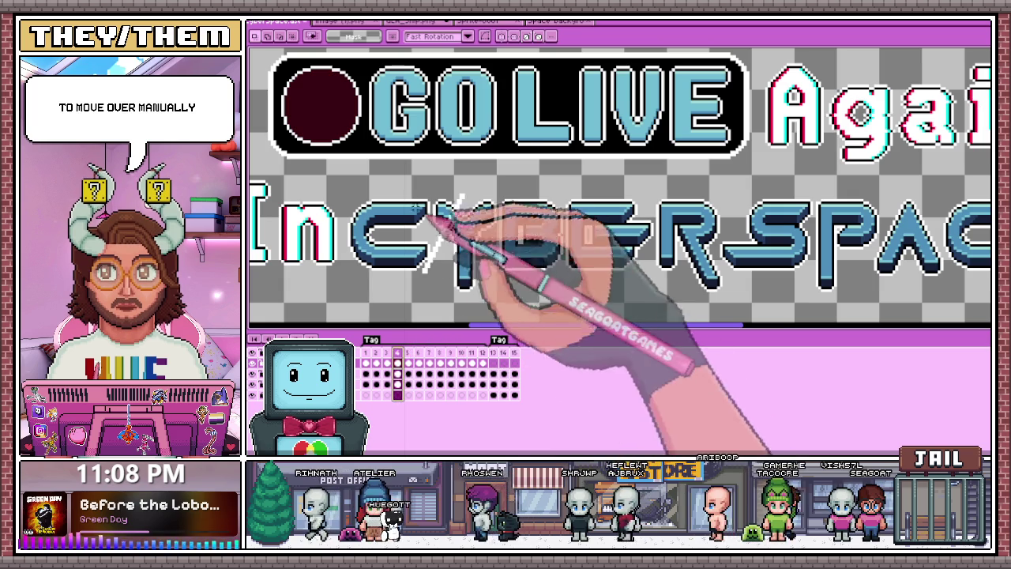
# Position the streak over the Y on frame 4 and across CY on frame 3
pyautogui.moveTo(428, 191); pyautogui.dragTo(538, 299)
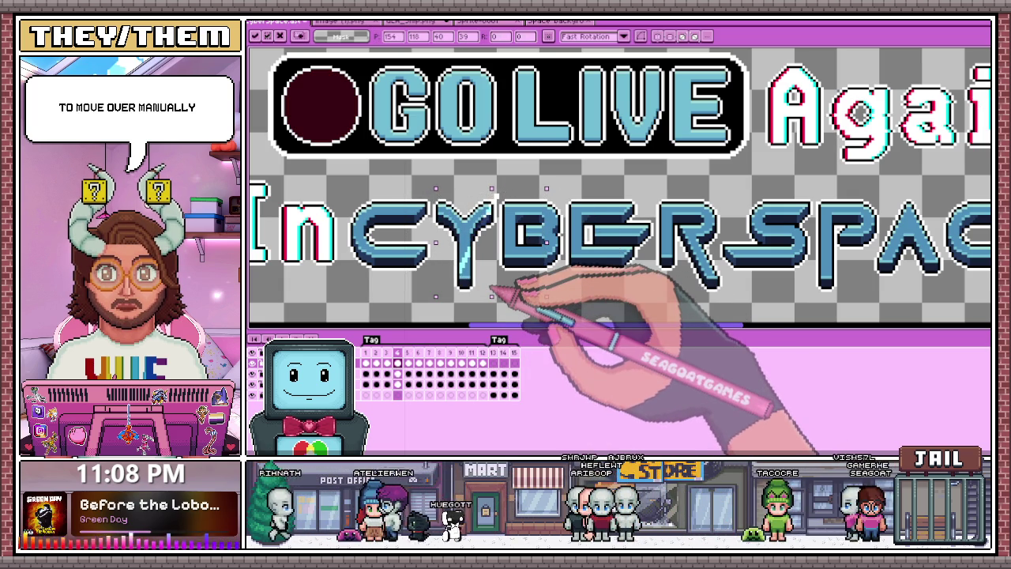
pyautogui.click(545, 300)
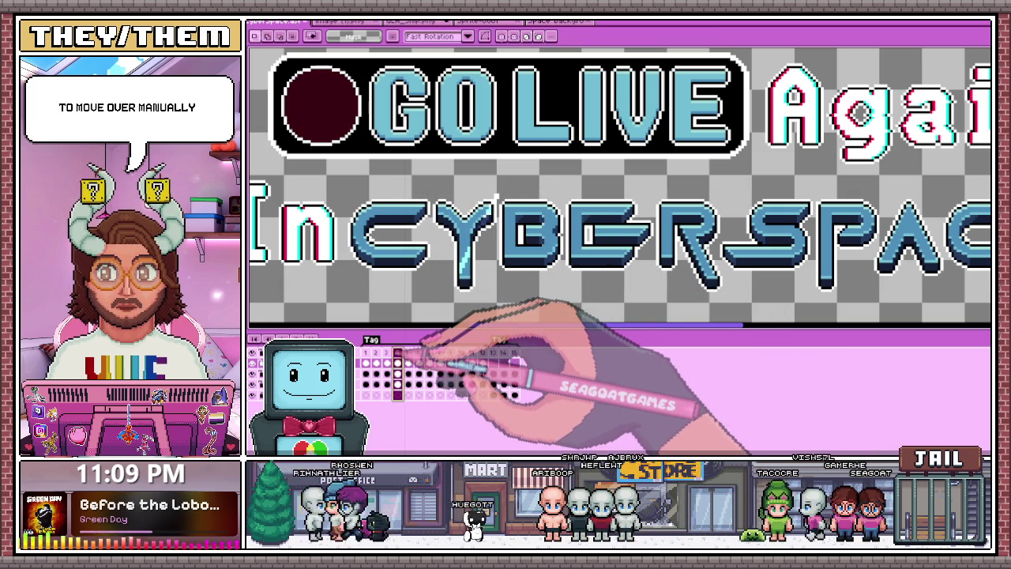
pyautogui.moveTo(430, 190); pyautogui.dragTo(519, 294)
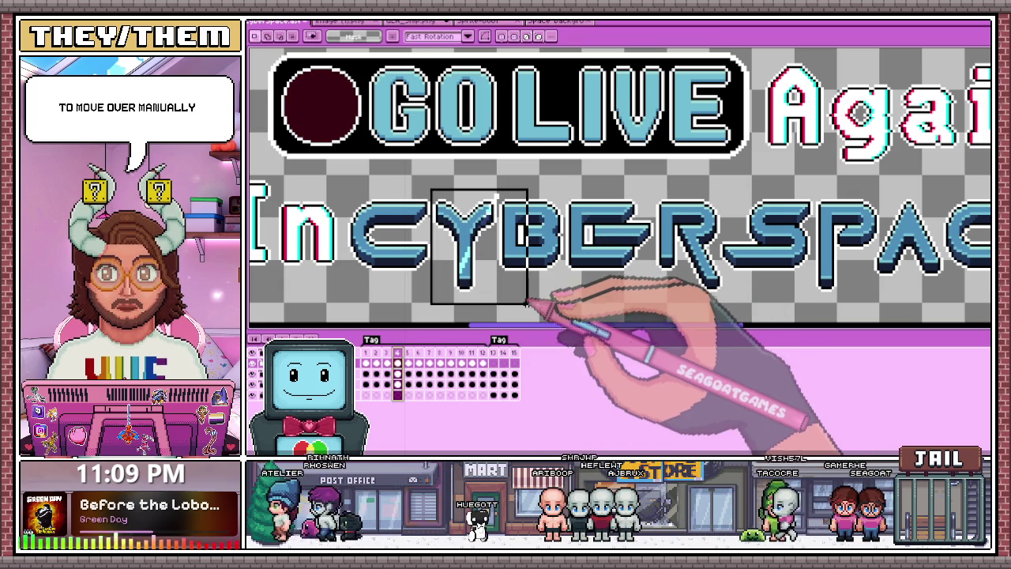
pyautogui.click(522, 301)
pyautogui.click(529, 300)
pyautogui.click(387, 362)
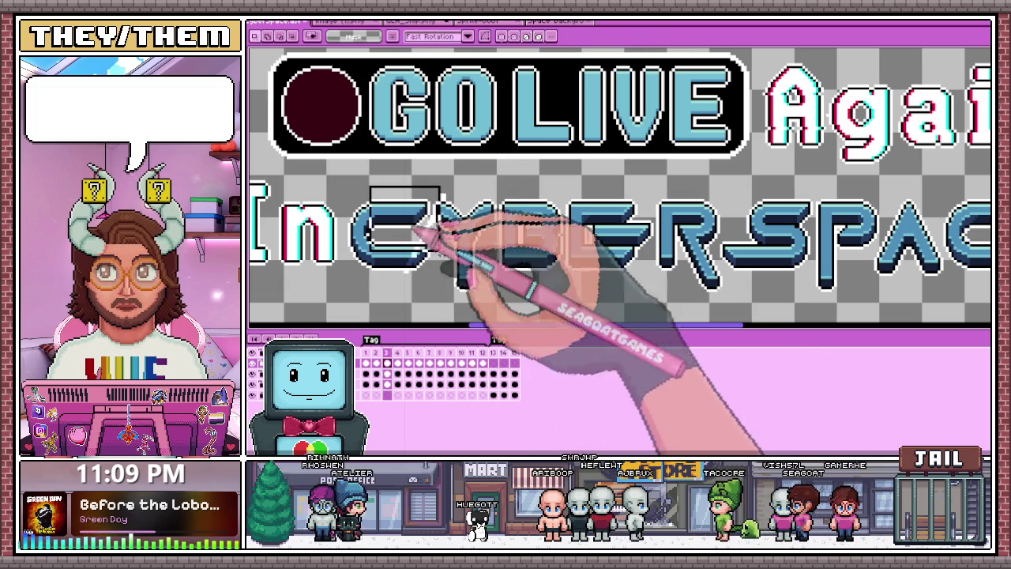
pyautogui.moveTo(377, 192); pyautogui.dragTo(513, 300)
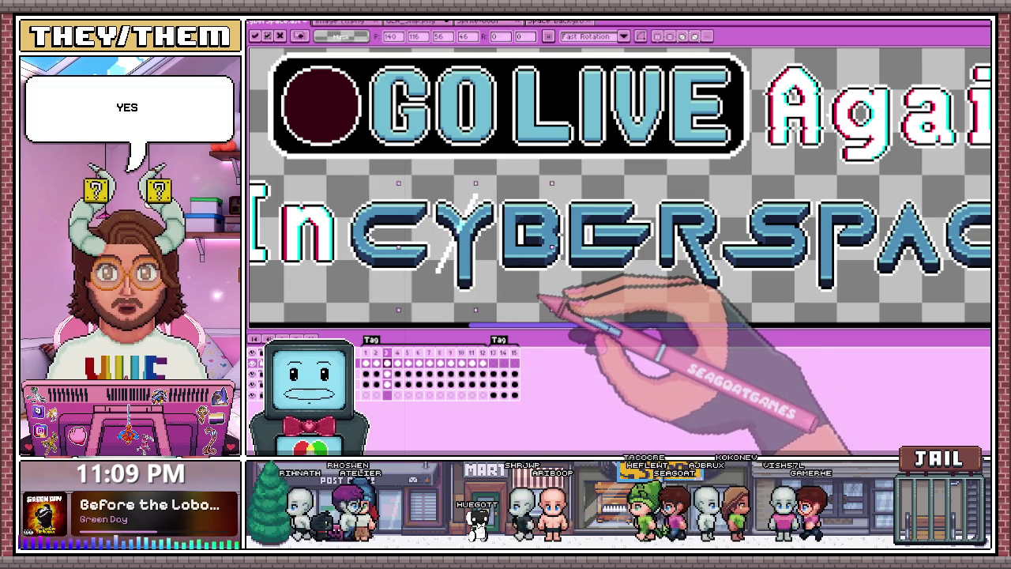
pyautogui.click(553, 304)
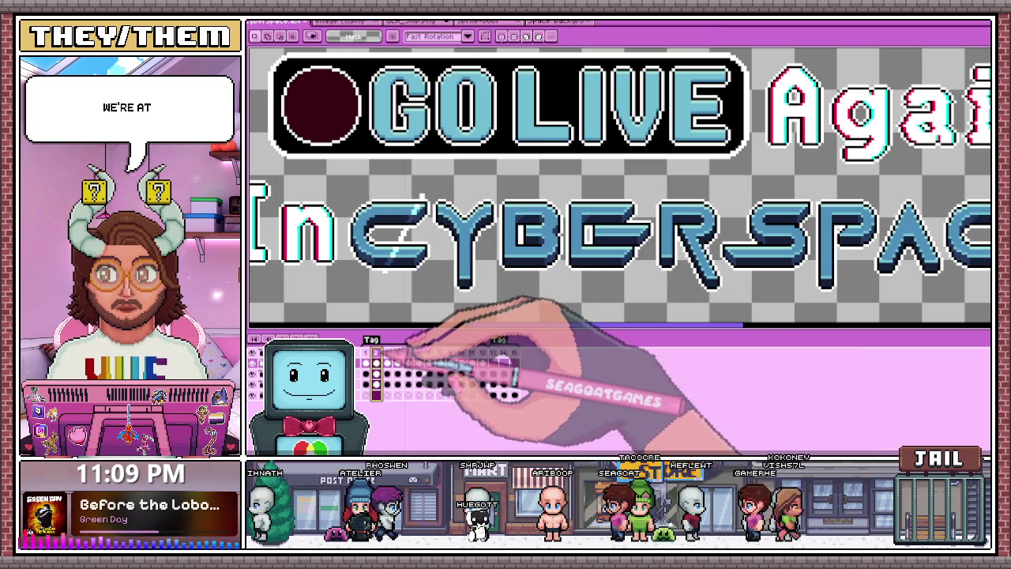
pyautogui.click(366, 352)
pyautogui.scroll(-2, 477, 264)
pyautogui.scroll(2, 478, 264)
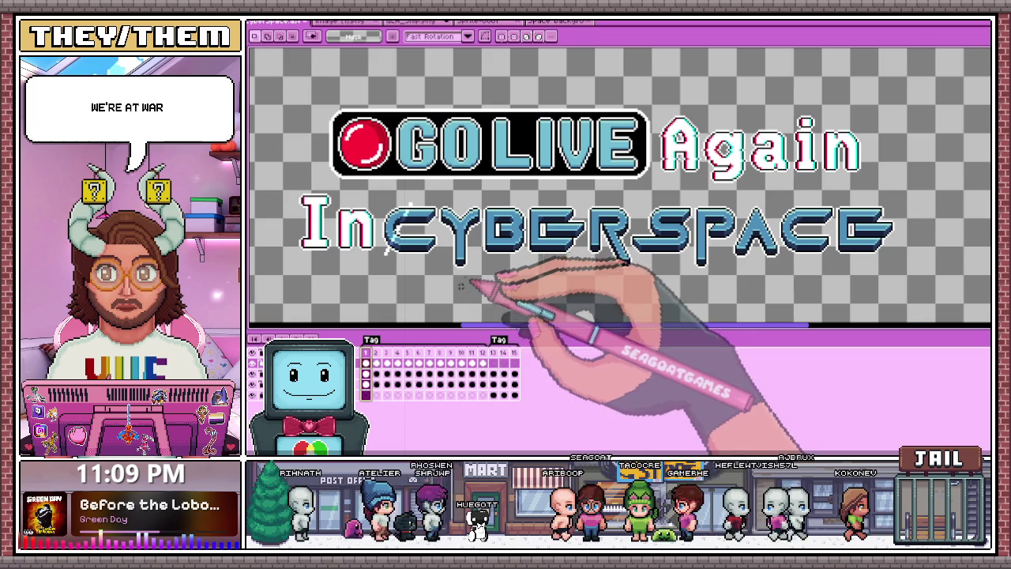
pyautogui.click(376, 352)
pyautogui.press('Return')
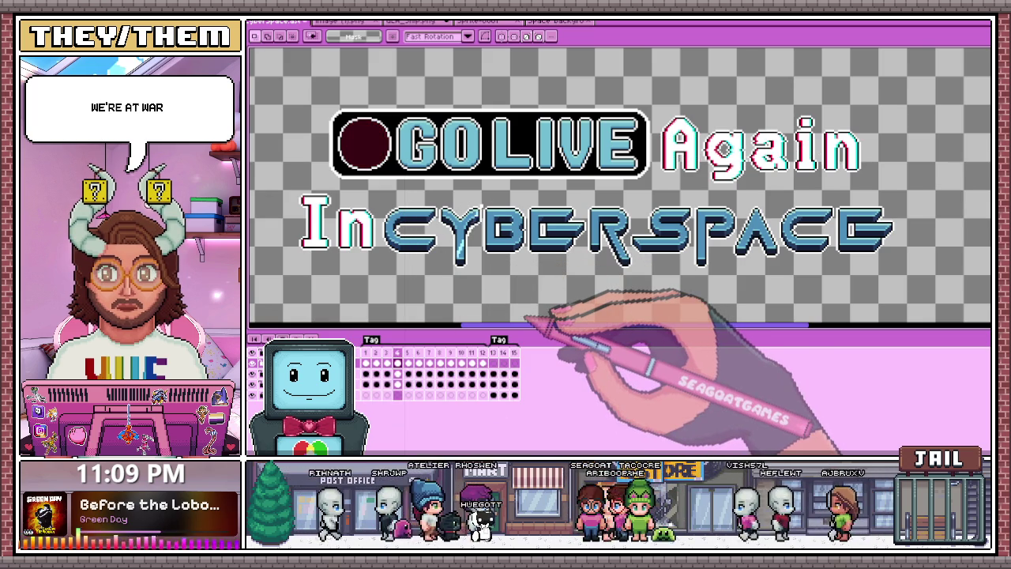
pyautogui.scroll(-2, 568, 280)
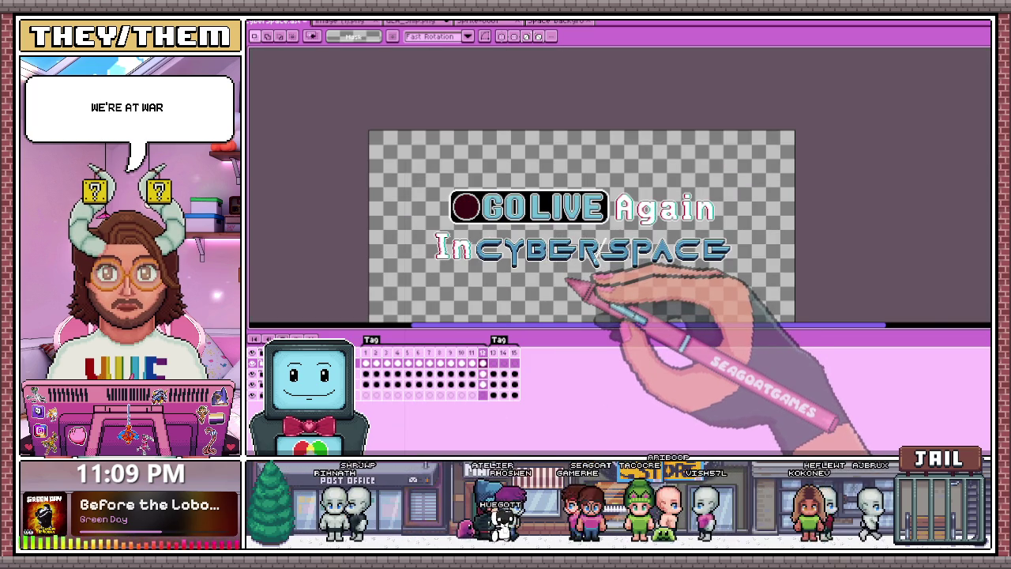
pyautogui.scroll(3, 569, 278)
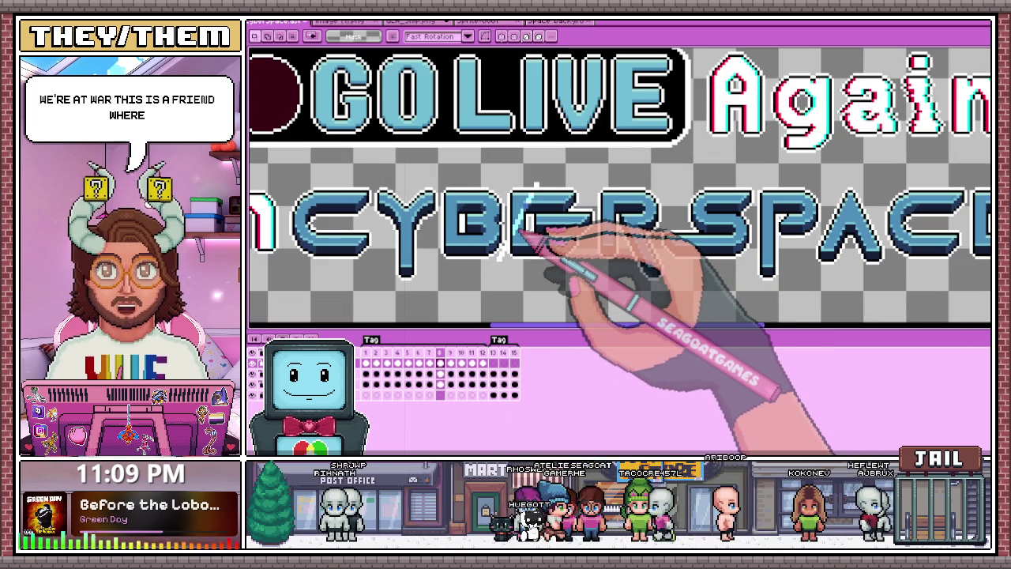
pyautogui.click(376, 352)
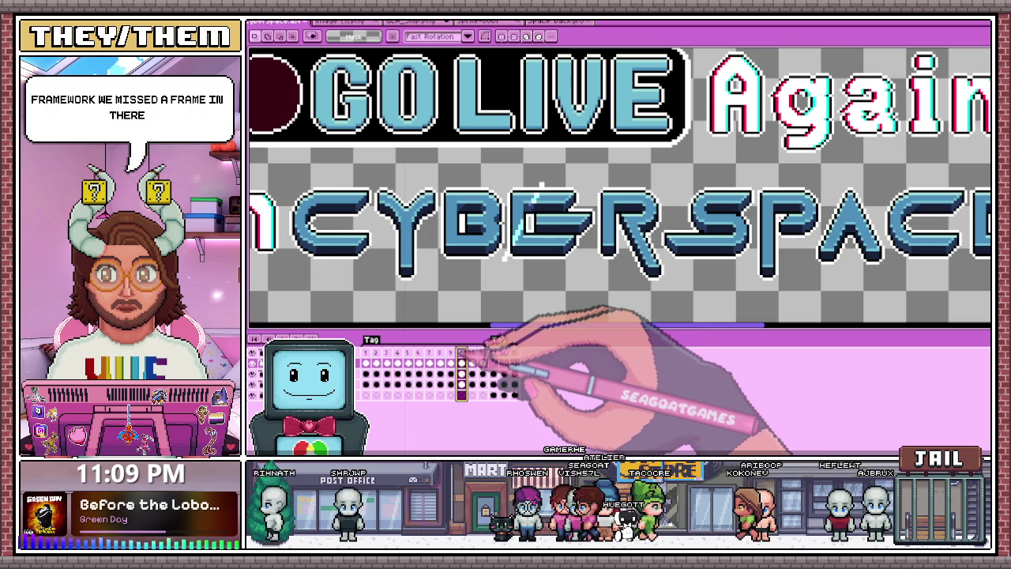
pyautogui.moveTo(488, 344); pyautogui.dragTo(478, 343)
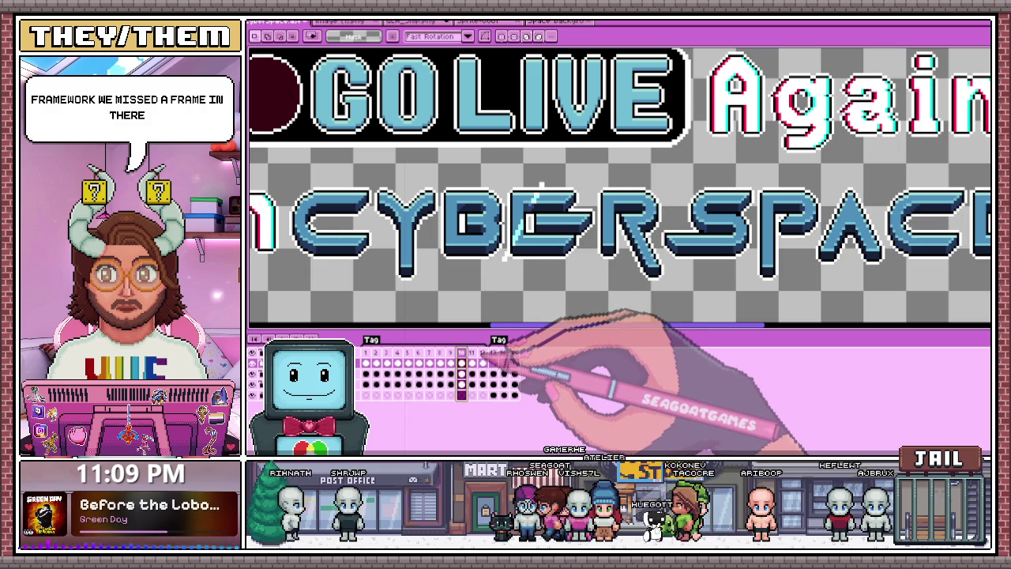
pyautogui.click(472, 353)
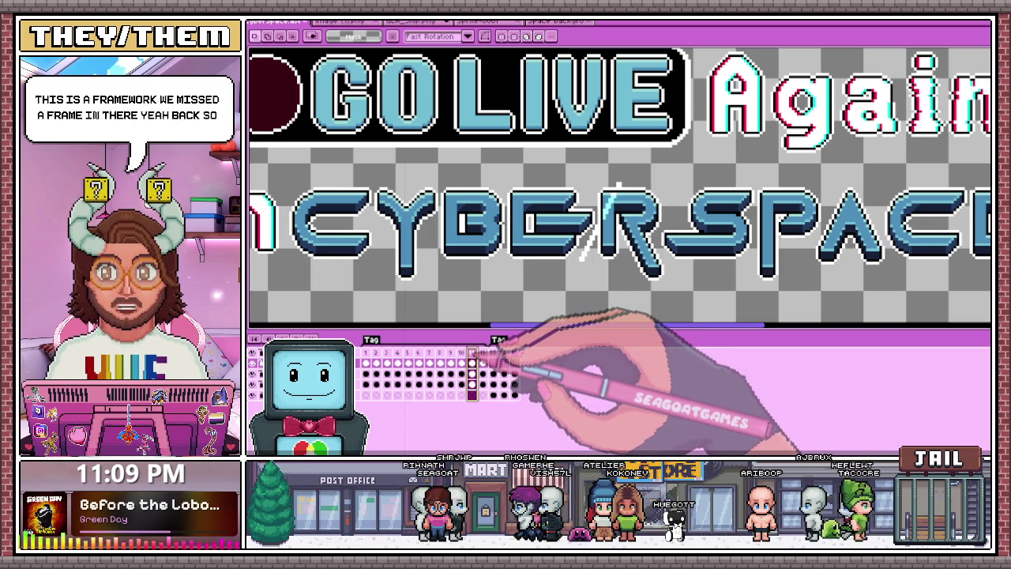
pyautogui.click(451, 353)
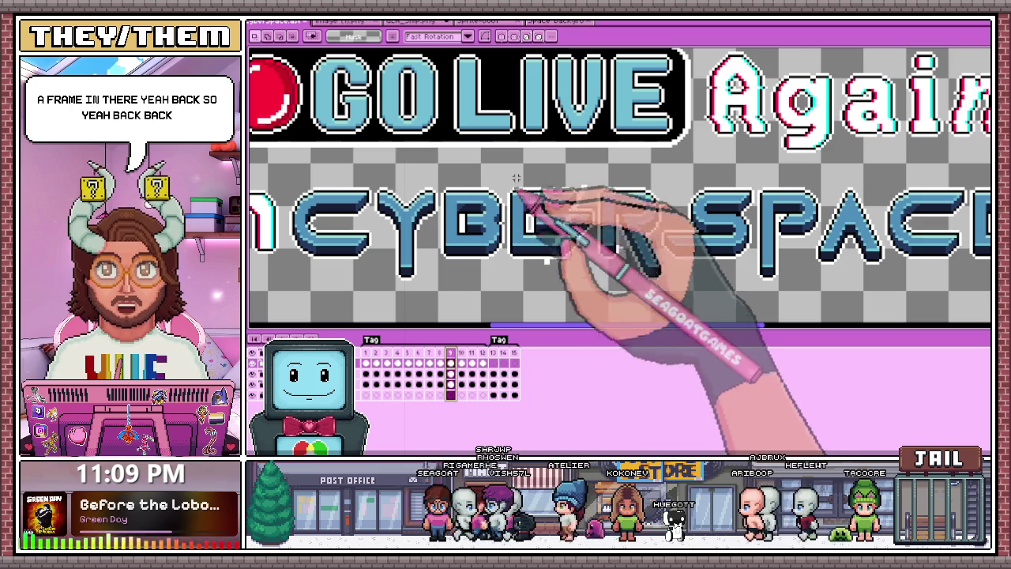
pyautogui.click(461, 354)
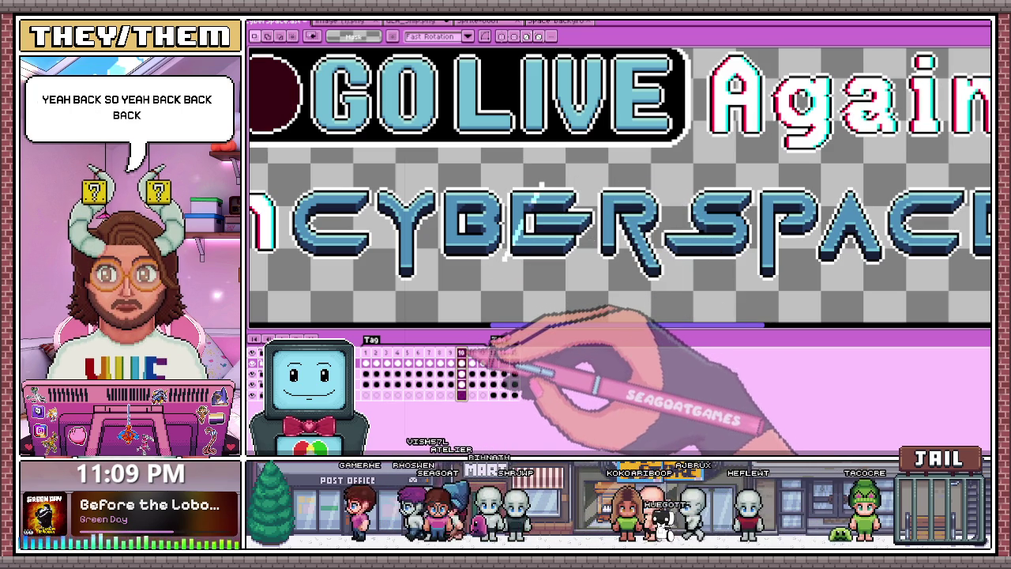
pyautogui.click(451, 353)
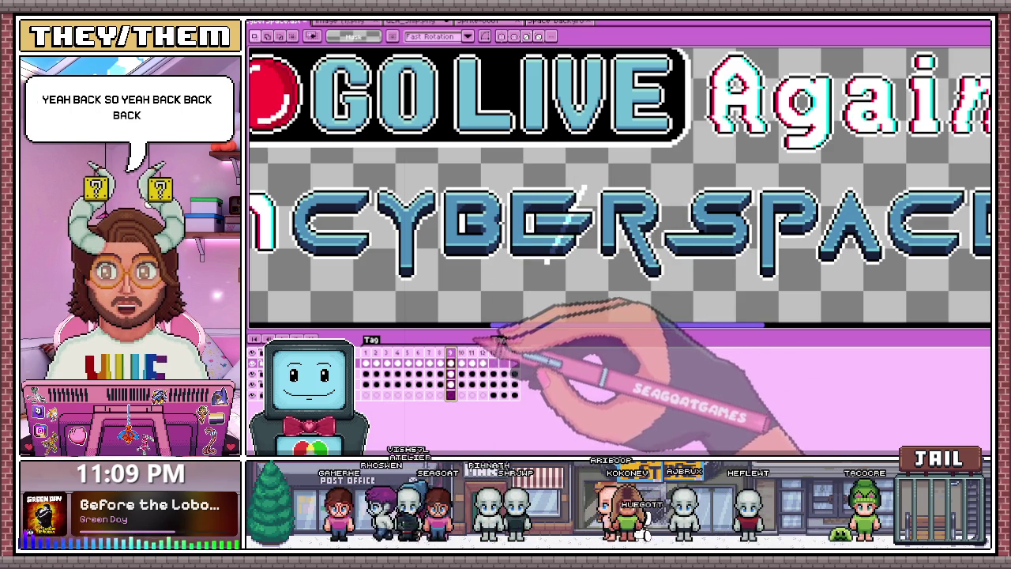
pyautogui.click(440, 353)
pyautogui.click(451, 353)
pyautogui.click(440, 353)
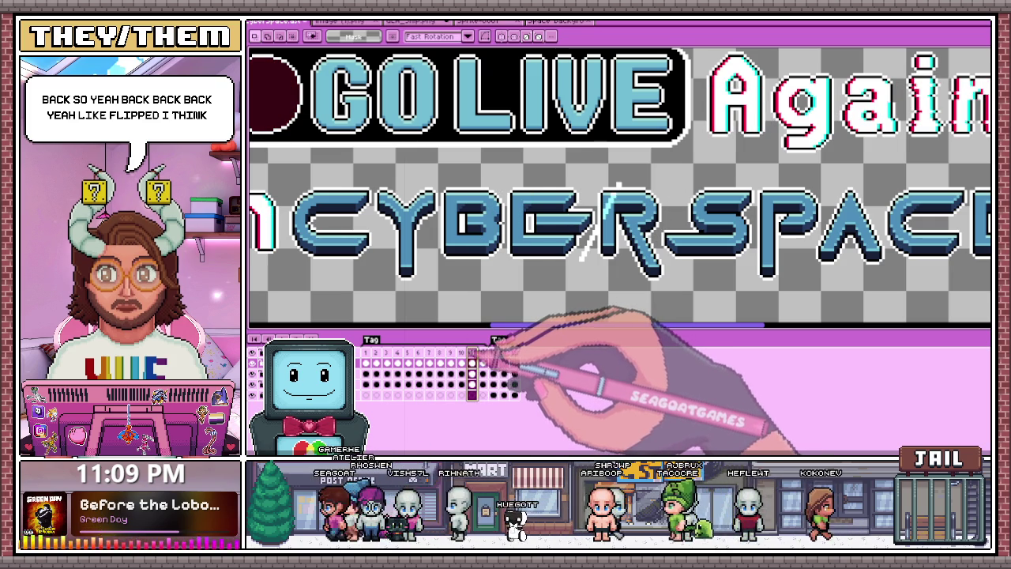
pyautogui.moveTo(528, 168)
pyautogui.mouseDown()
pyautogui.moveTo(619, 298)
pyautogui.moveTo(577, 273)
pyautogui.mouseUp()
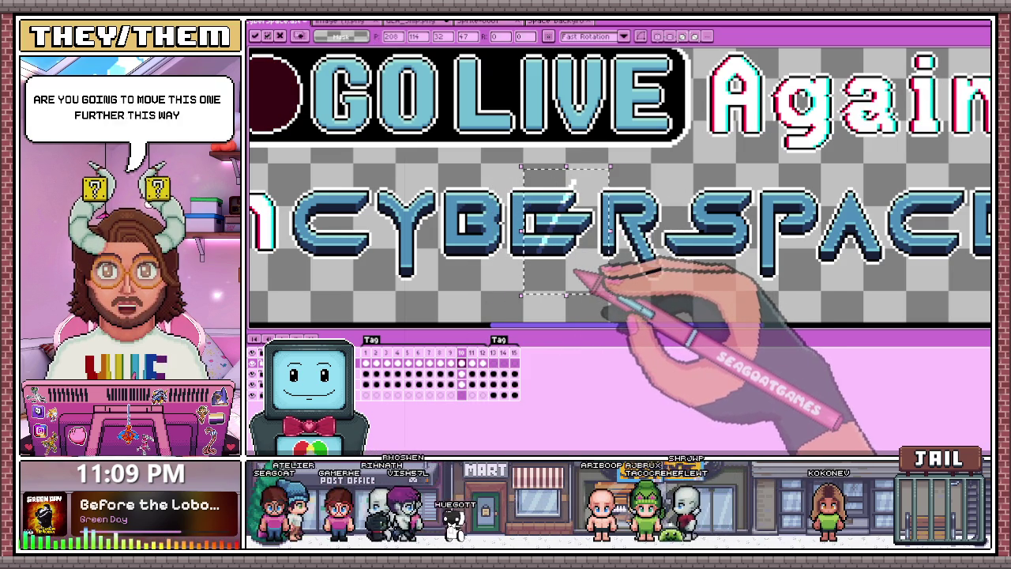
# Slide the shine over BE left, then undo the glitched placement to restore clean letters
pyautogui.press('.')
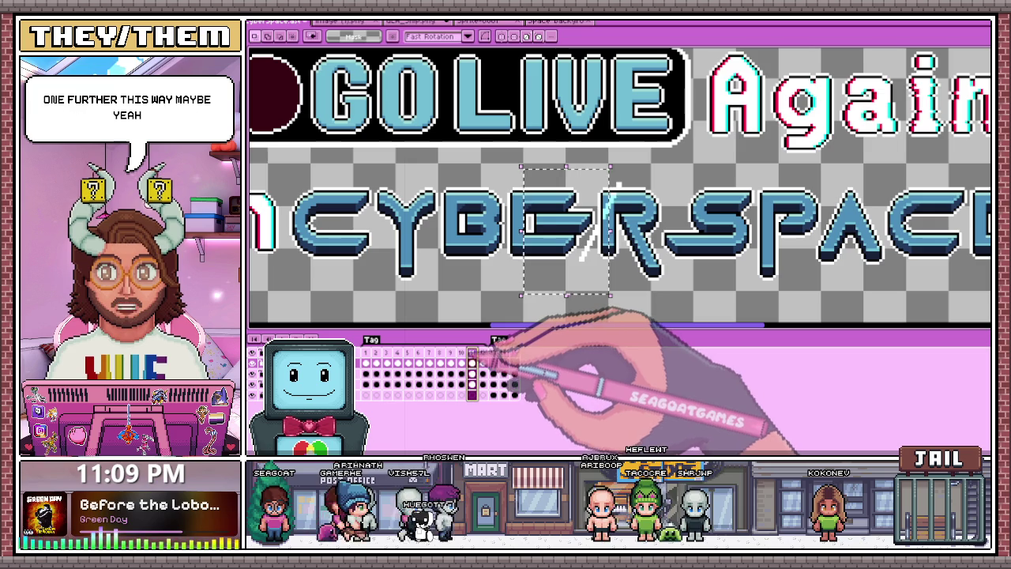
pyautogui.press(',')
pyautogui.press('Left')
pyautogui.press('Left')
pyautogui.press('Left')
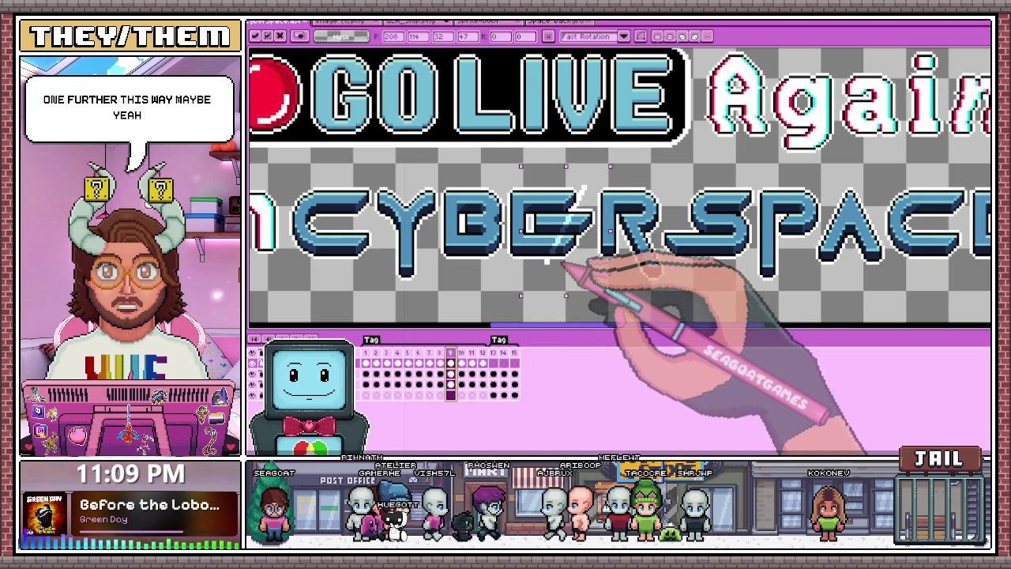
pyautogui.moveTo(550, 263); pyautogui.dragTo(521, 262)
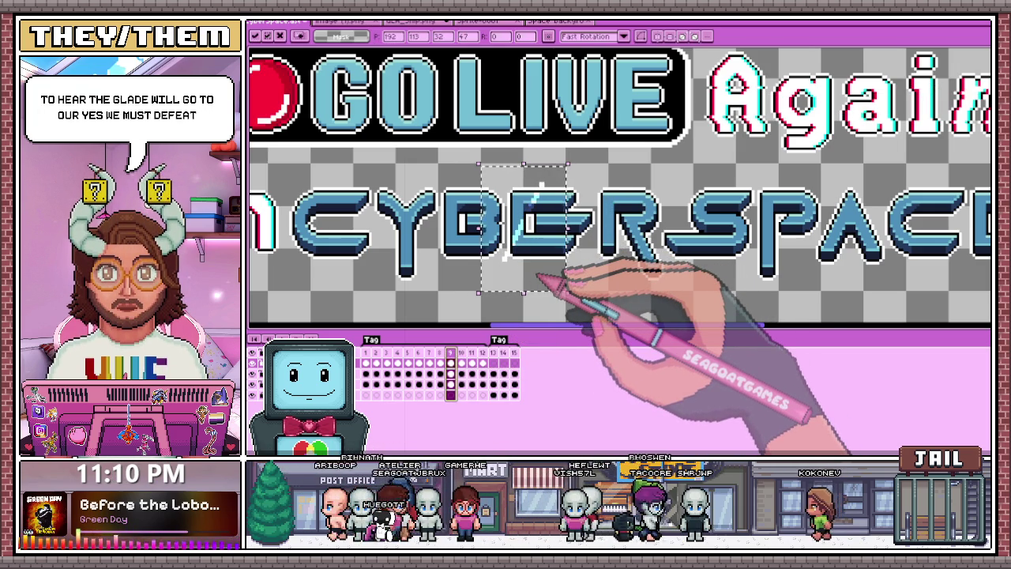
pyautogui.click(593, 291)
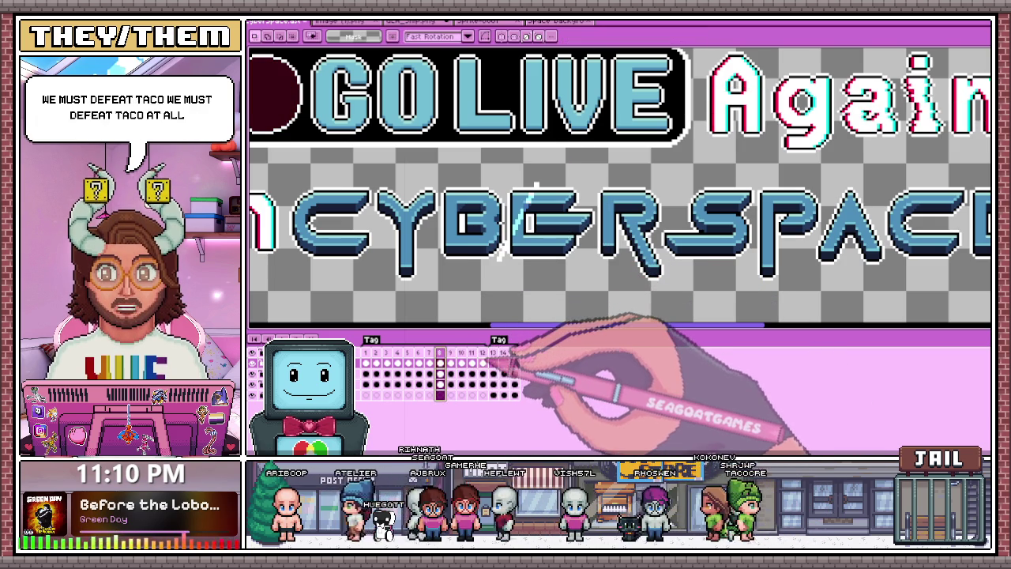
pyautogui.hotkey('ctrl', 'z')
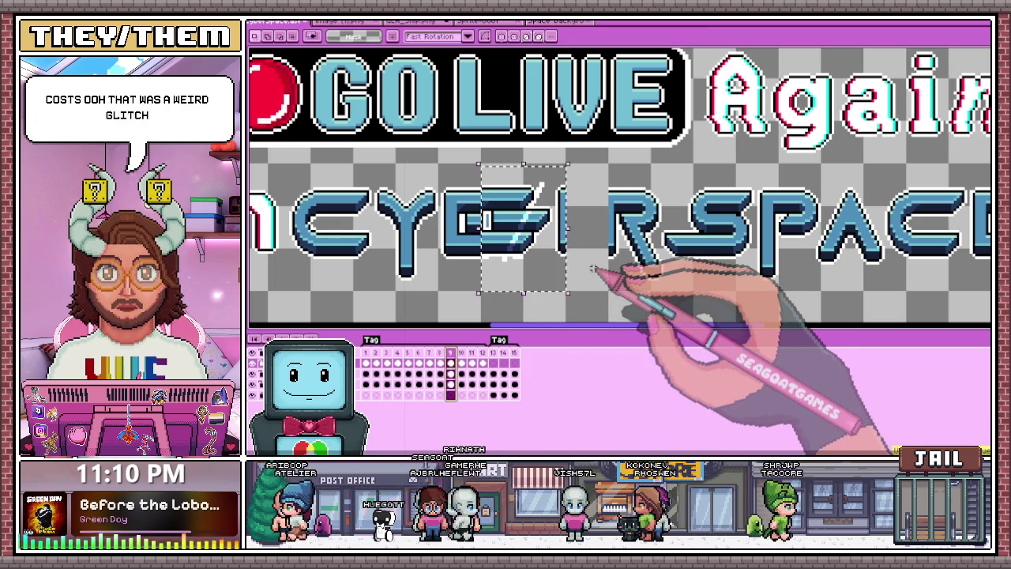
pyautogui.hotkey('ctrl', 'z')
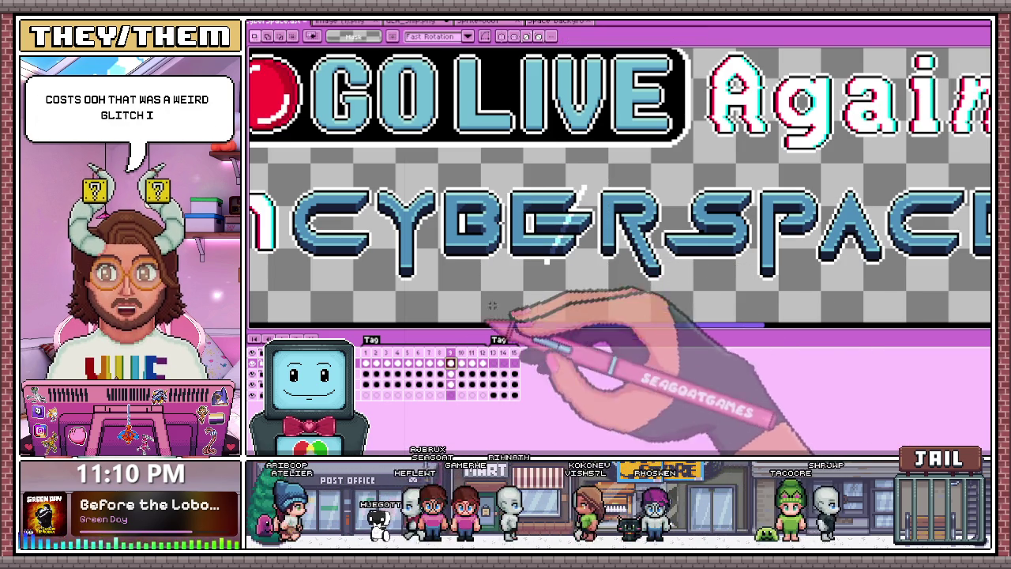
# Reselect the BE area and move the shine over the E further left, committing it
pyautogui.moveTo(515, 174); pyautogui.dragTo(608, 290)
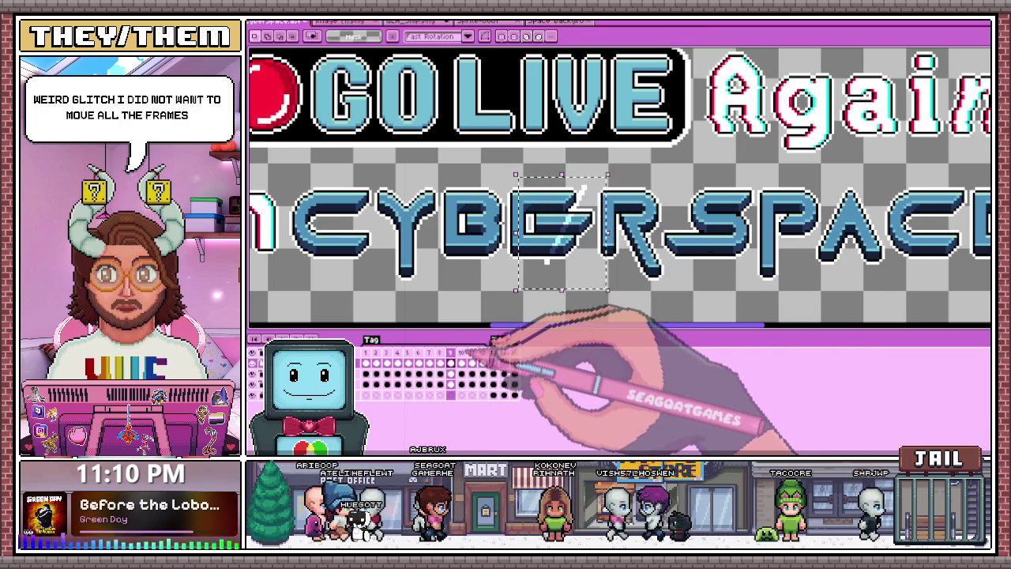
pyautogui.moveTo(570, 255); pyautogui.dragTo(552, 257)
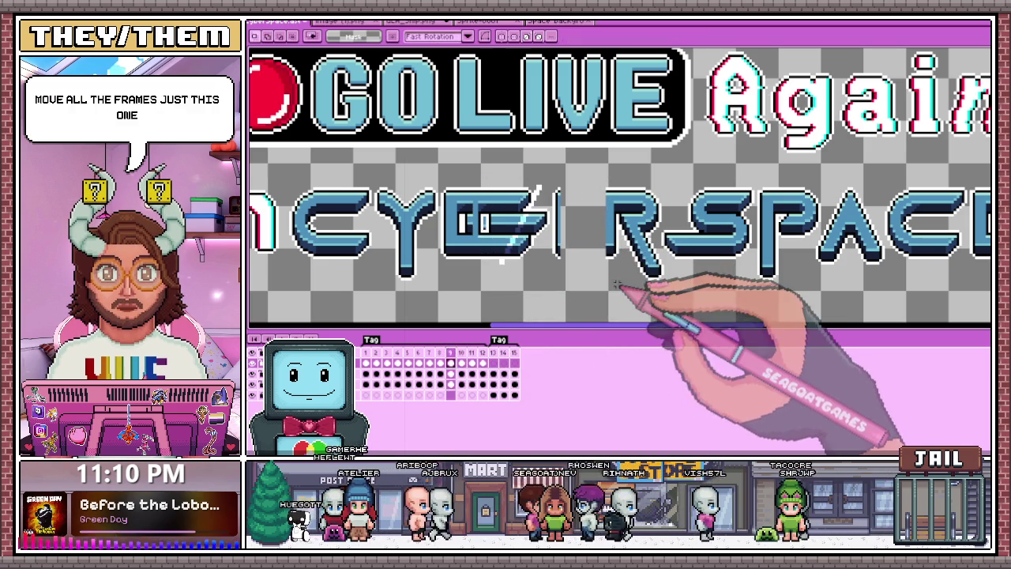
pyautogui.hotkey('ctrl', 'z')
pyautogui.scroll(1, 473, 316)
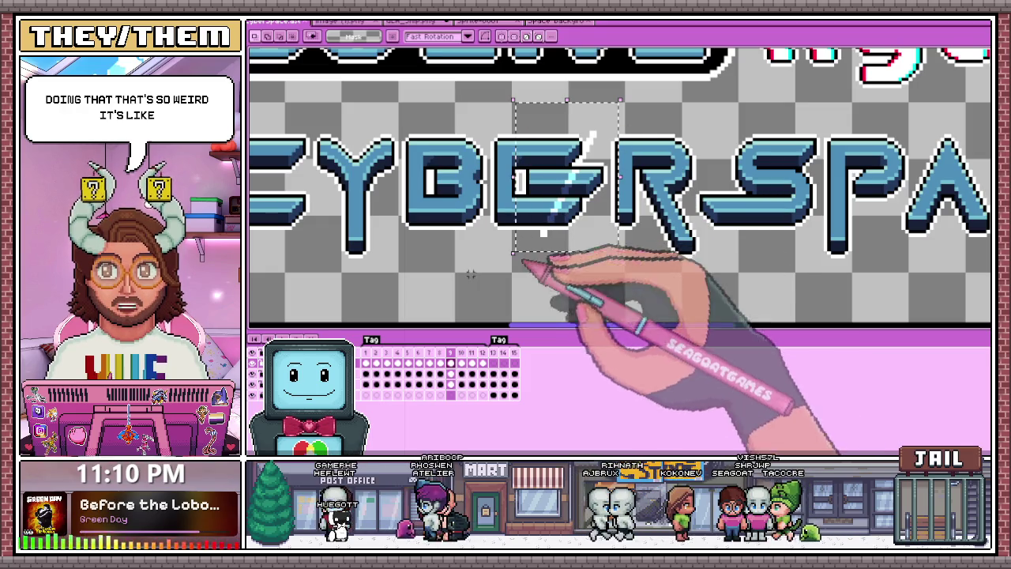
pyautogui.moveTo(585, 199); pyautogui.dragTo(525, 203)
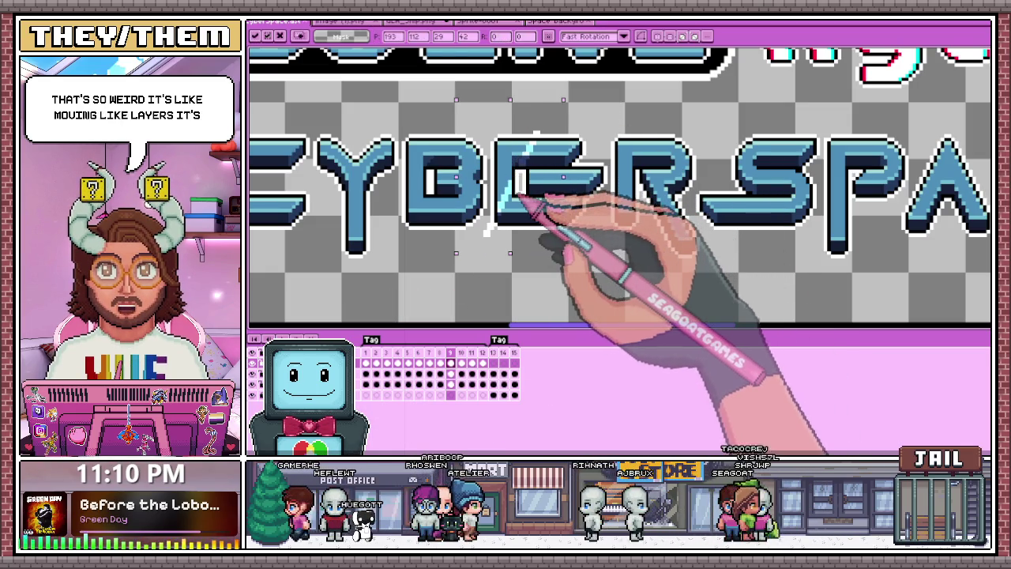
pyautogui.hotkey('ctrl', 'd')
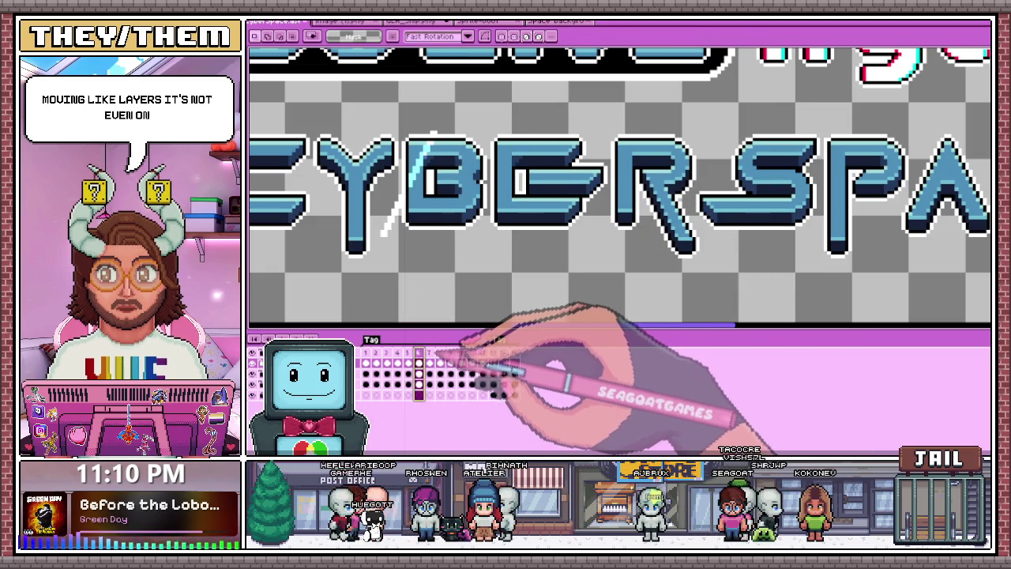
# On frame 9, select the shine around BE and commit it in place
pyautogui.click(451, 353)
pyautogui.scroll(-3, 542, 266)
pyautogui.scroll(2, 537, 293)
pyautogui.scroll(2, 525, 253)
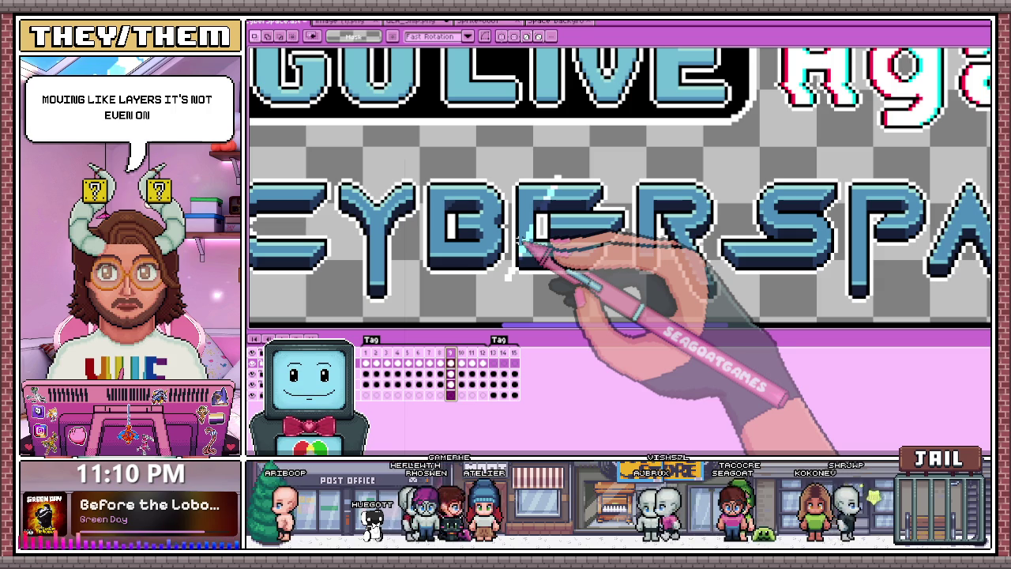
pyautogui.moveTo(485, 154)
pyautogui.mouseDown()
pyautogui.moveTo(594, 289)
pyautogui.moveTo(557, 255)
pyautogui.mouseUp()
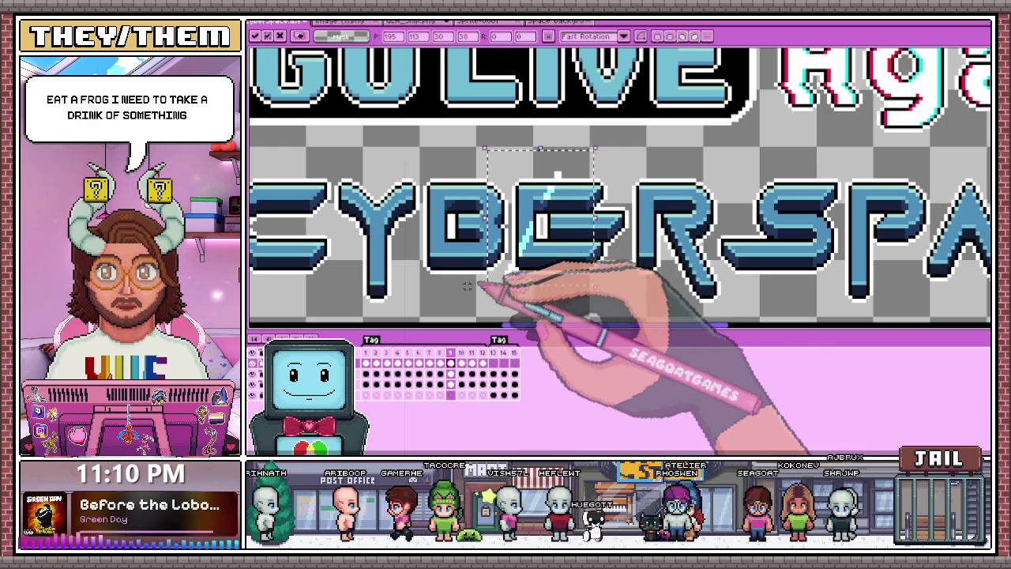
pyautogui.hotkey('ctrl', 'd')
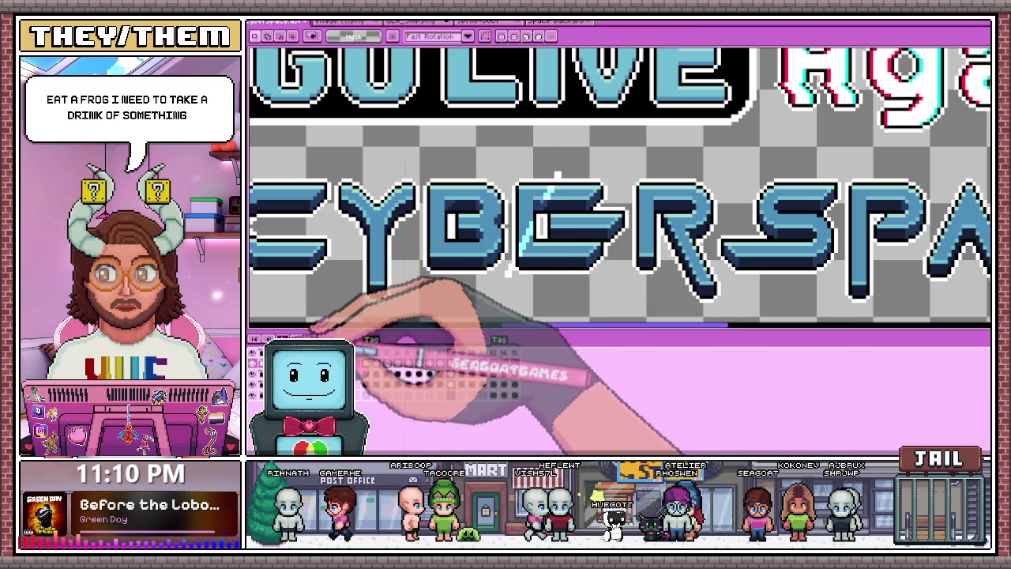
# Zoom out to the whole title and marquee the white shine streak in frame 2
pyautogui.press('-')
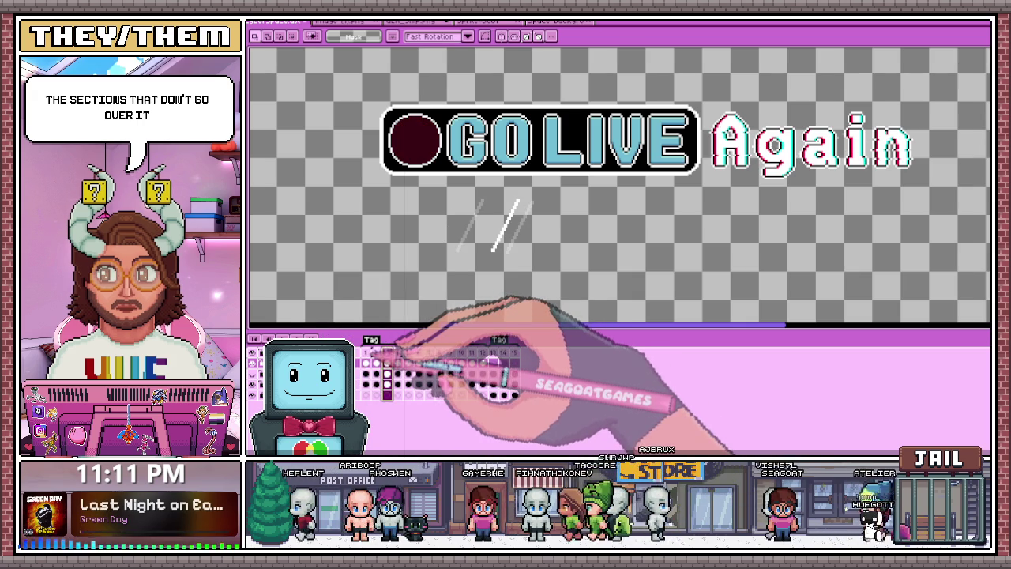
pyautogui.scroll(-1, 567, 244)
pyautogui.scroll(1, 567, 244)
pyautogui.scroll(1, 568, 244)
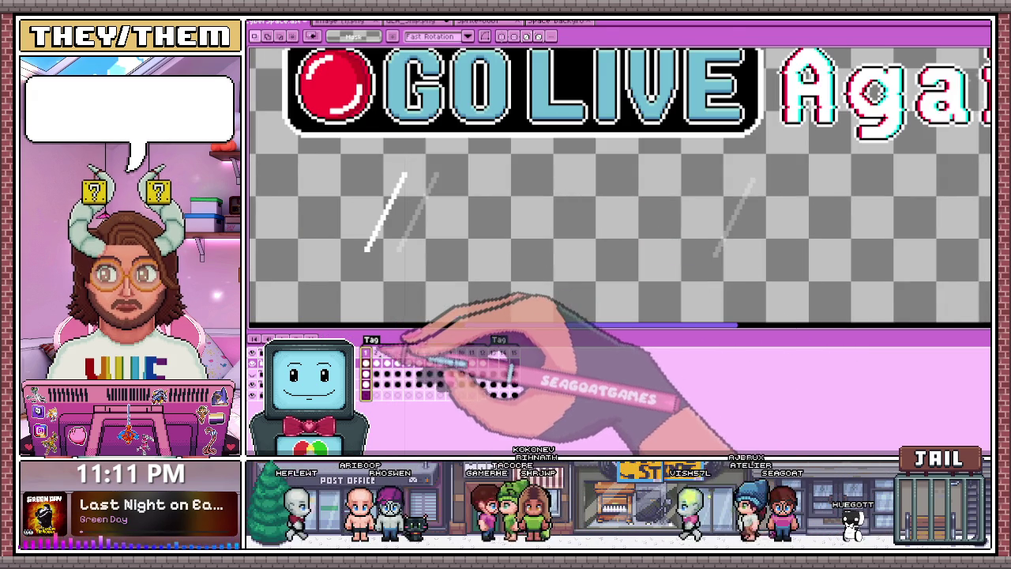
pyautogui.press('Right')
pyautogui.scroll(-1, 434, 237)
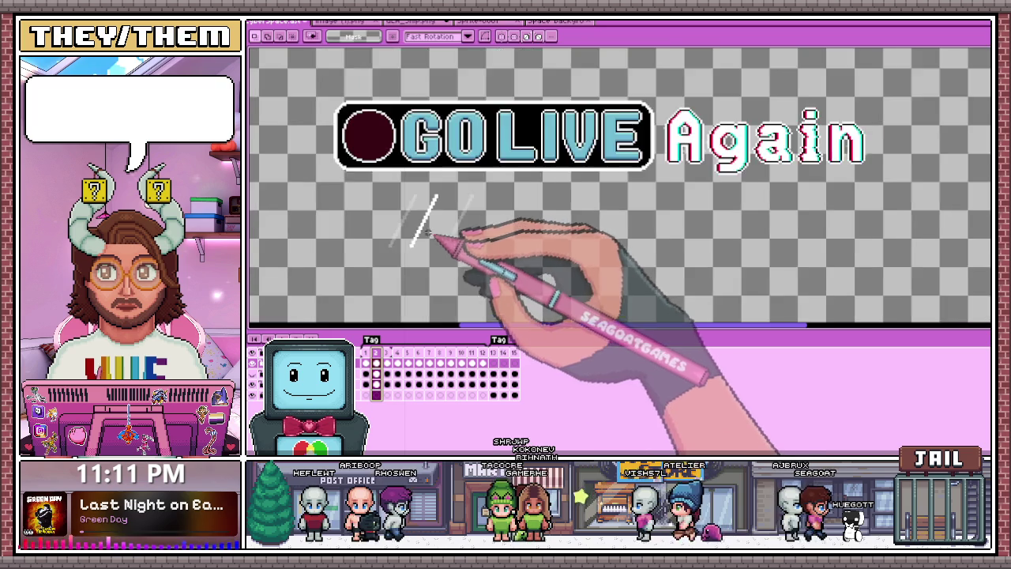
pyautogui.scroll(1, 395, 205)
pyautogui.moveTo(375, 176); pyautogui.dragTo(477, 269)
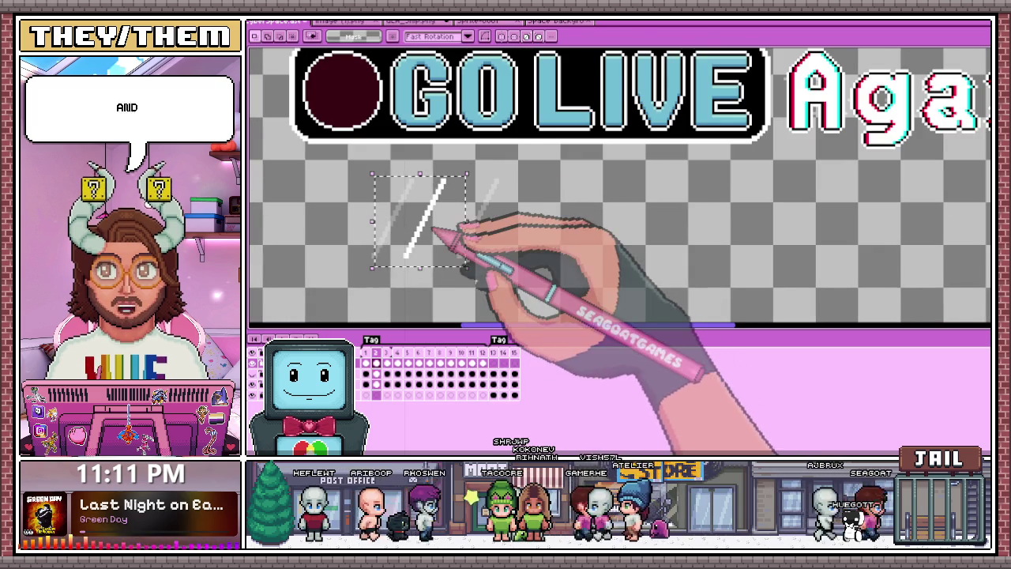
# Select and reposition the shine streak in frames 3 and 4
pyautogui.click(387, 362)
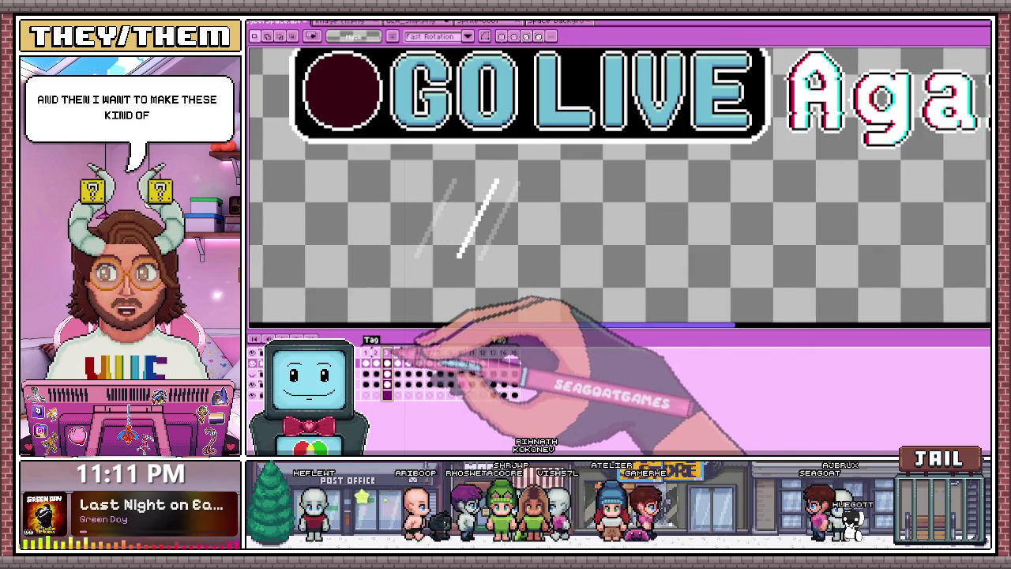
pyautogui.moveTo(438, 172); pyautogui.dragTo(545, 293)
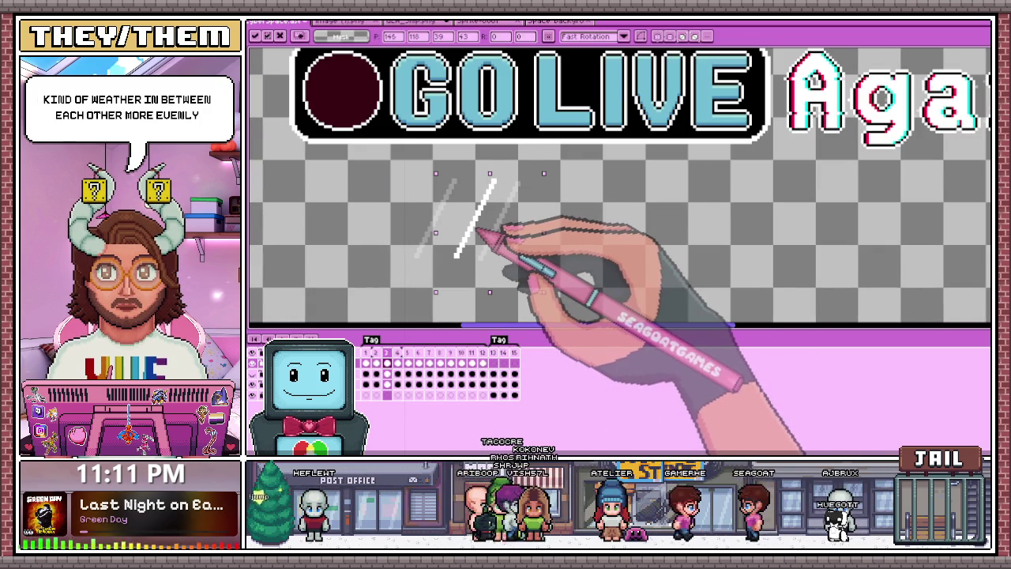
pyautogui.click(398, 362)
pyautogui.moveTo(465, 169)
pyautogui.mouseDown()
pyautogui.moveTo(558, 283)
pyautogui.moveTo(526, 261)
pyautogui.mouseUp()
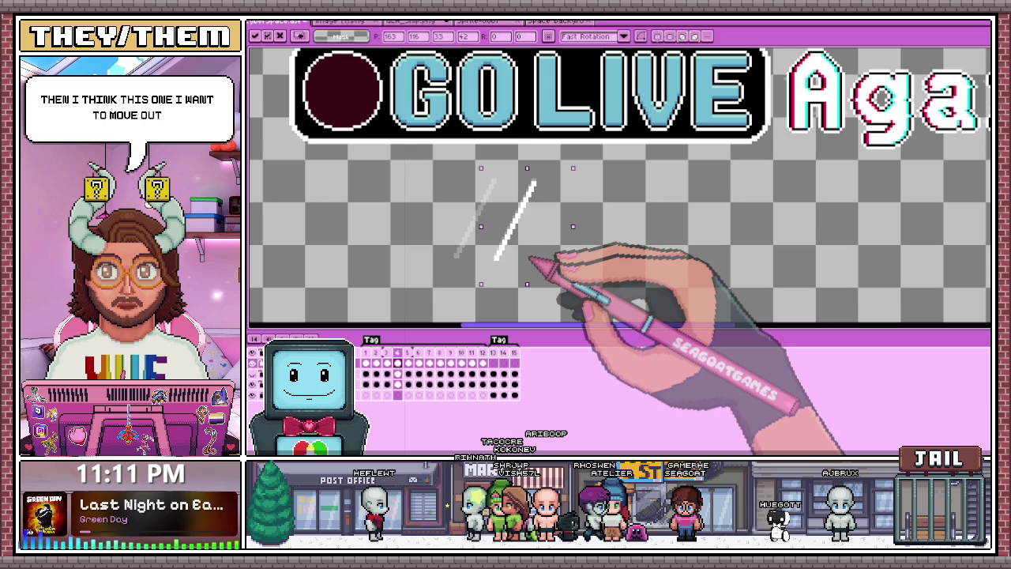
# Rotate the frame 5 streak about 12.4° and commit the change
pyautogui.click(408, 362)
pyautogui.moveTo(483, 272)
pyautogui.mouseDown()
pyautogui.moveTo(478, 188)
pyautogui.moveTo(541, 261)
pyautogui.mouseUp()
pyautogui.press('Return')
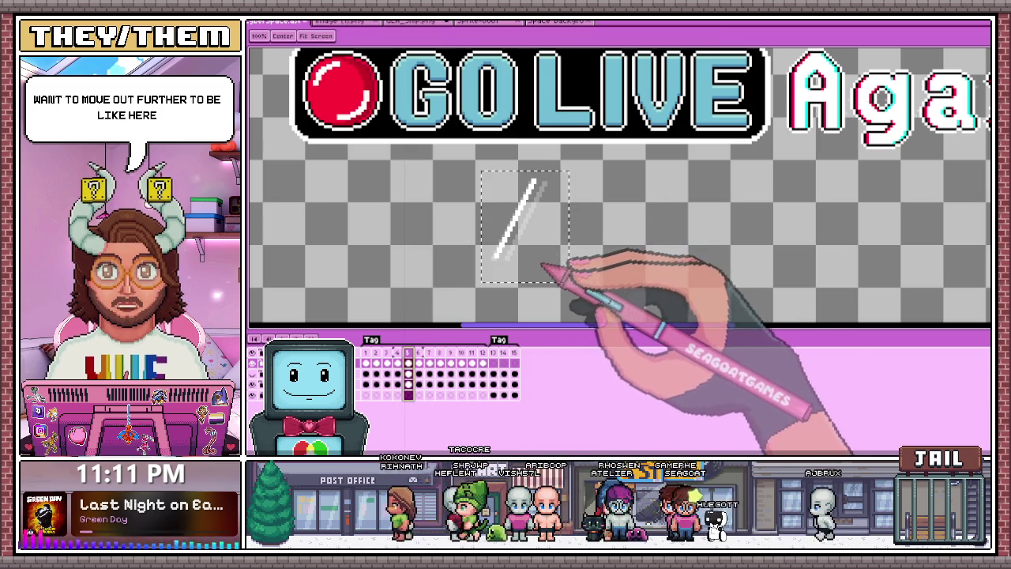
pyautogui.scroll(-1, 443, 257)
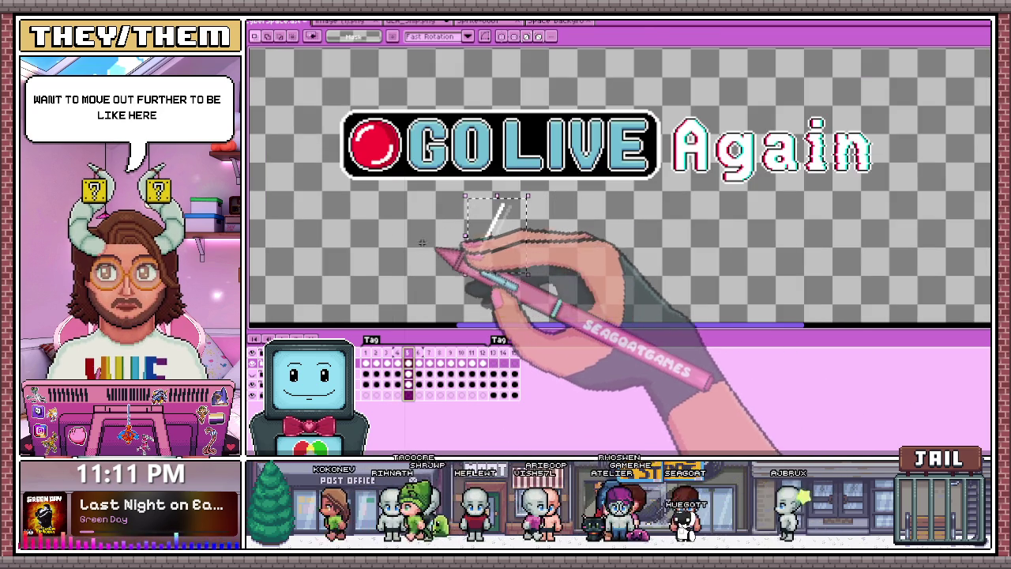
pyautogui.scroll(1, 463, 211)
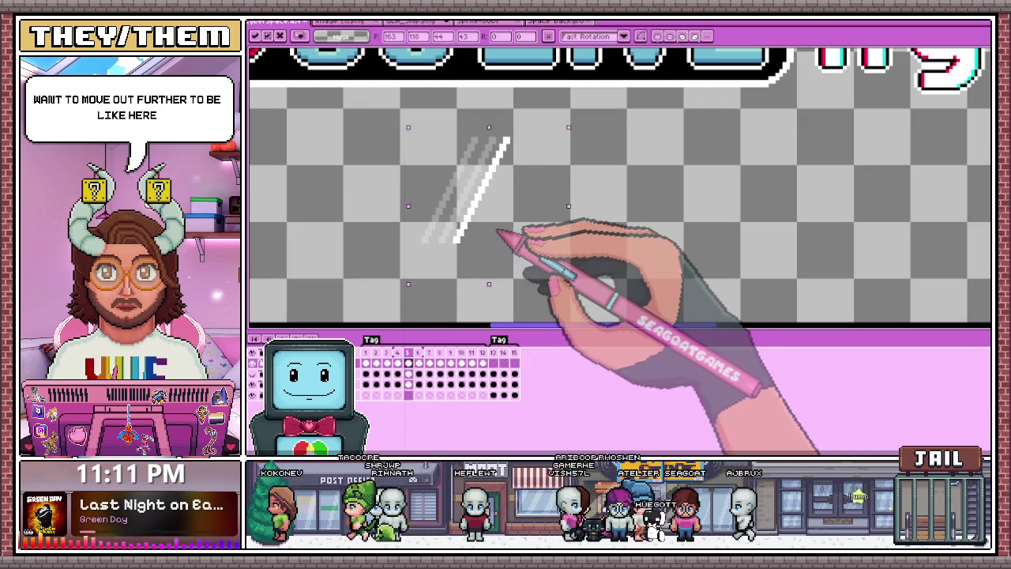
pyautogui.click(418, 363)
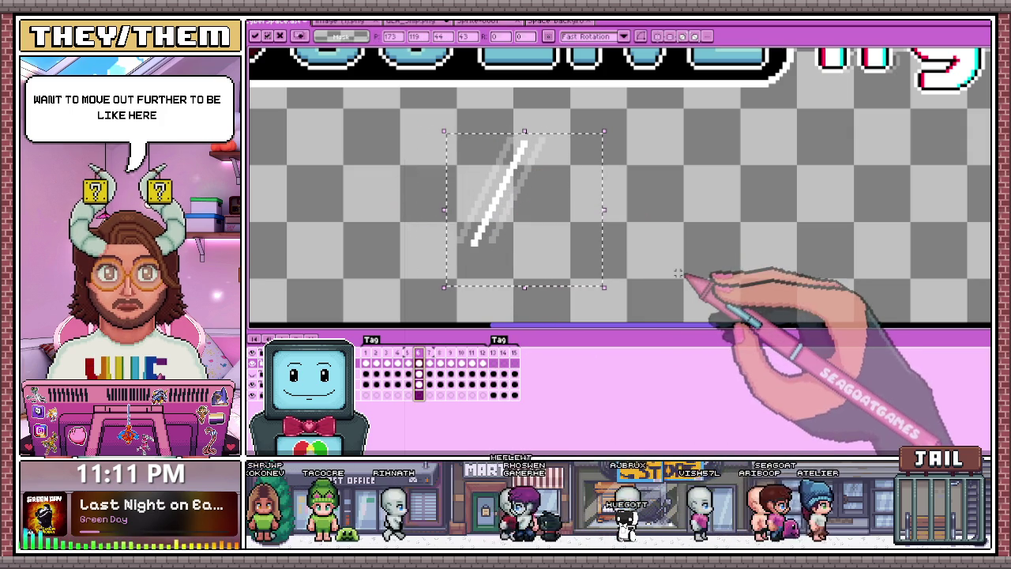
pyautogui.press('Return')
# Turn off onion skin and nudge a later frame's streak about 10 px right
pyautogui.click(395, 357)
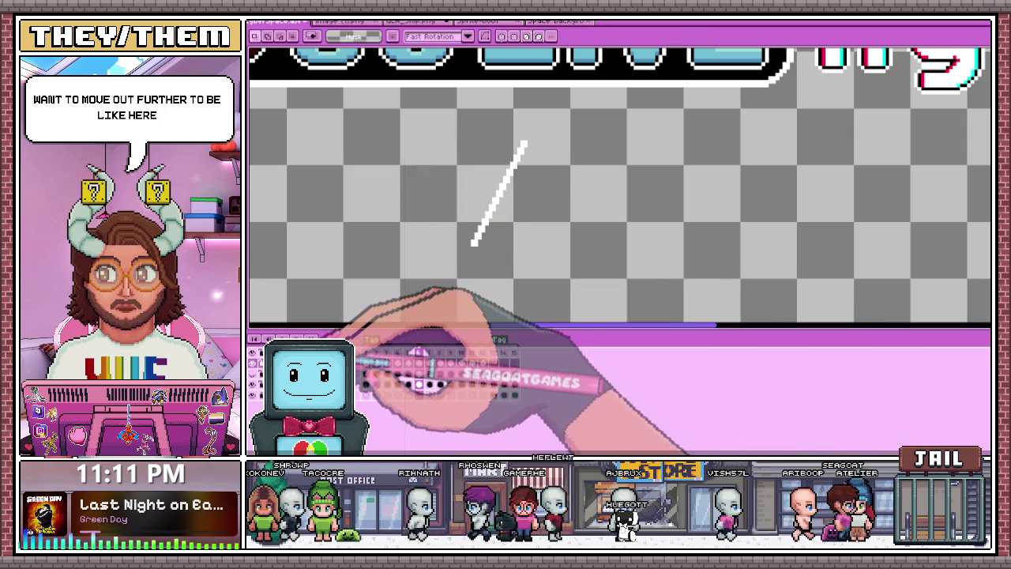
pyautogui.click(377, 356)
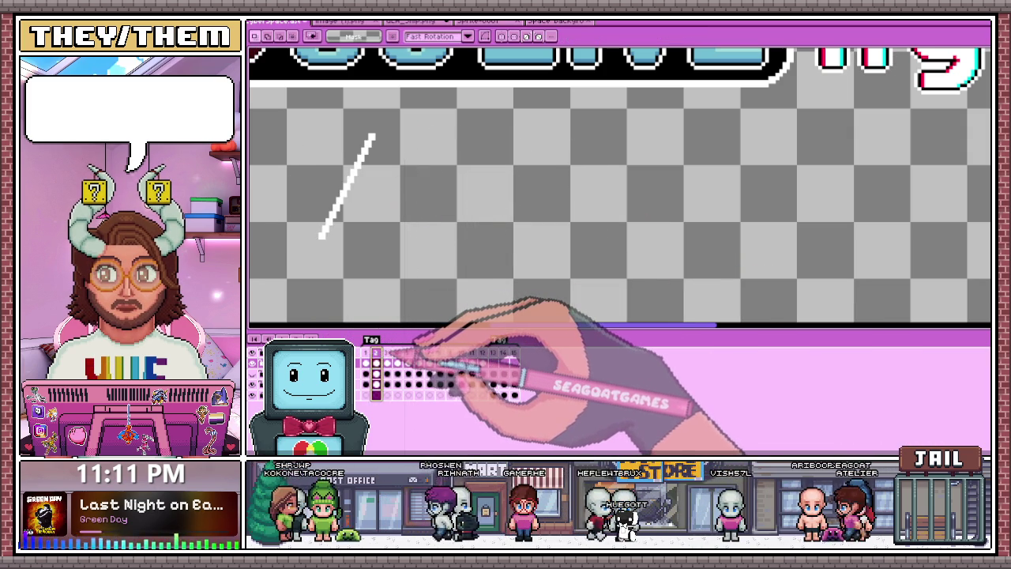
pyautogui.click(408, 354)
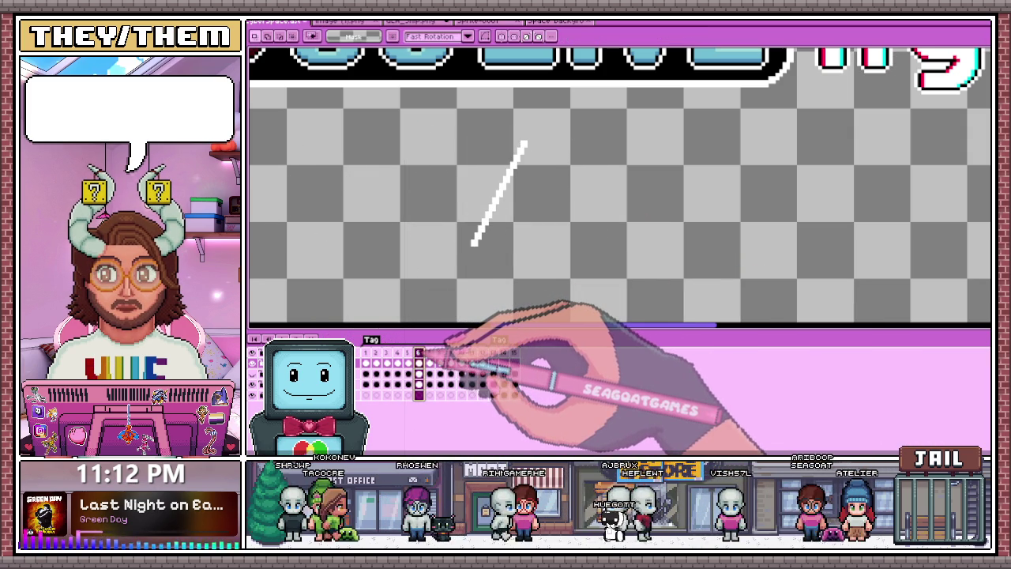
pyautogui.moveTo(454, 131); pyautogui.dragTo(586, 266)
pyautogui.moveTo(541, 234); pyautogui.dragTo(548, 234)
pyautogui.click(430, 354)
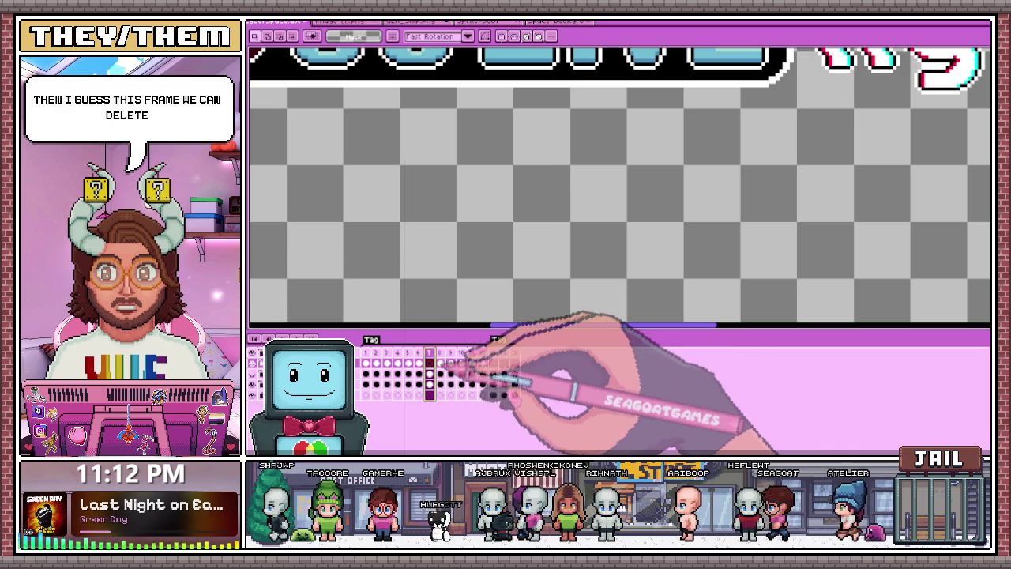
# Reselect the diagonal streak and reposition the shine line in frame 9
pyautogui.click(465, 357)
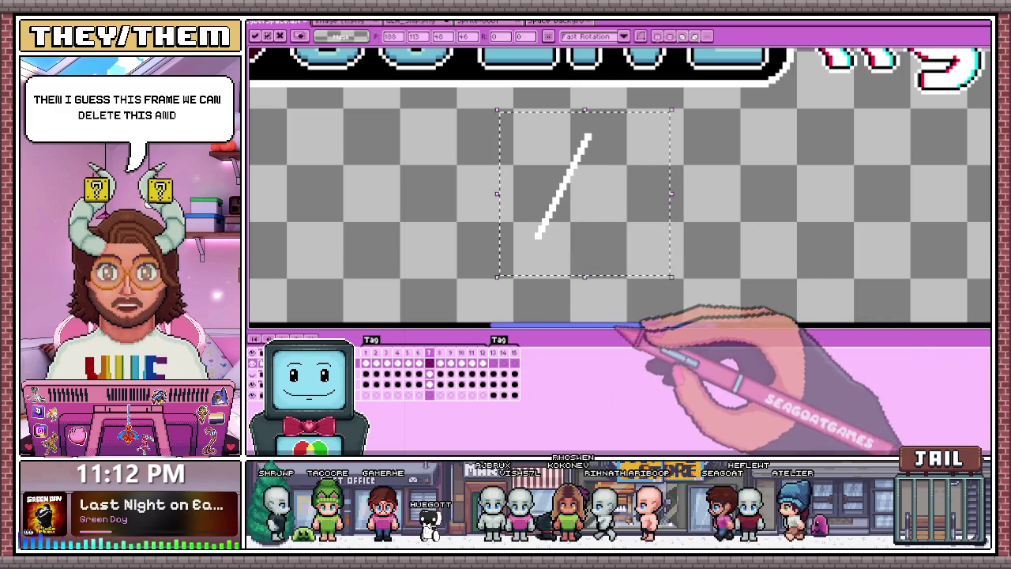
pyautogui.hotkey('ctrl', 'd')
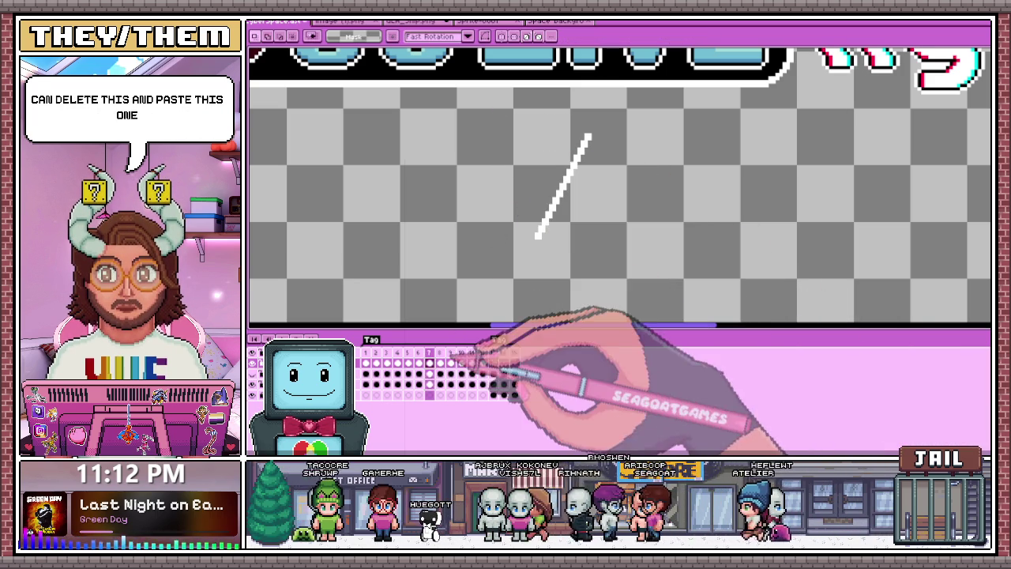
pyautogui.moveTo(497, 123); pyautogui.dragTo(667, 280)
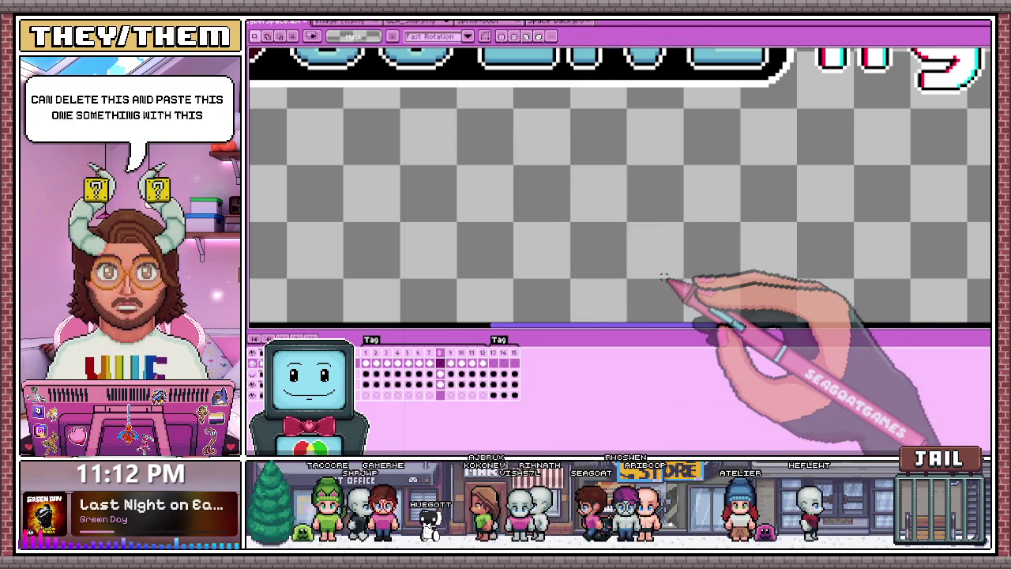
pyautogui.click(450, 363)
pyautogui.moveTo(487, 107); pyautogui.dragTo(644, 262)
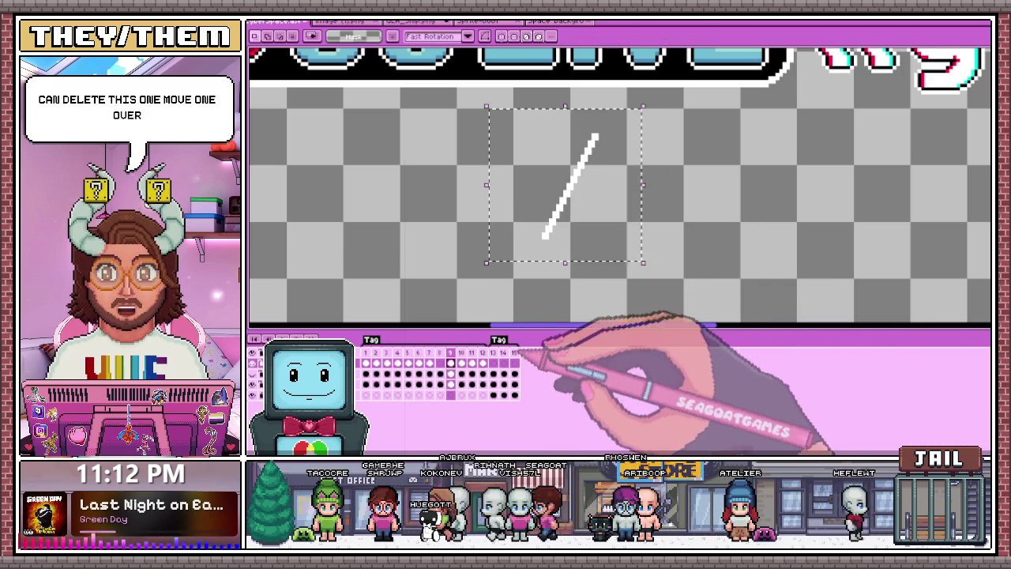
pyautogui.moveTo(450, 362); pyautogui.dragTo(440, 363)
pyautogui.hotkey('ctrl', 'd')
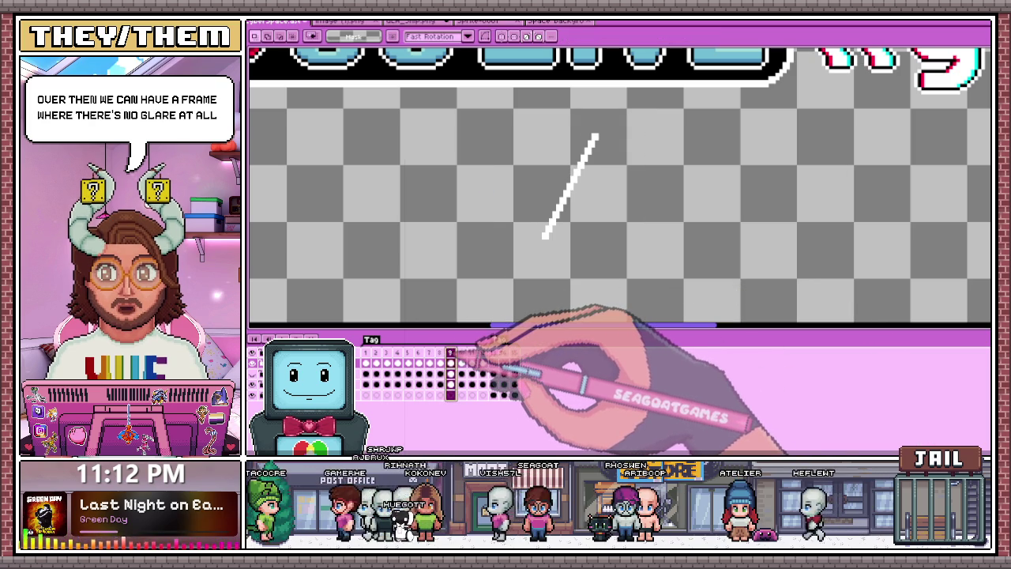
# Select and move the frame 9 and frame 10 shine line cels
pyautogui.click(450, 362)
pyautogui.moveTo(508, 115); pyautogui.dragTo(646, 280)
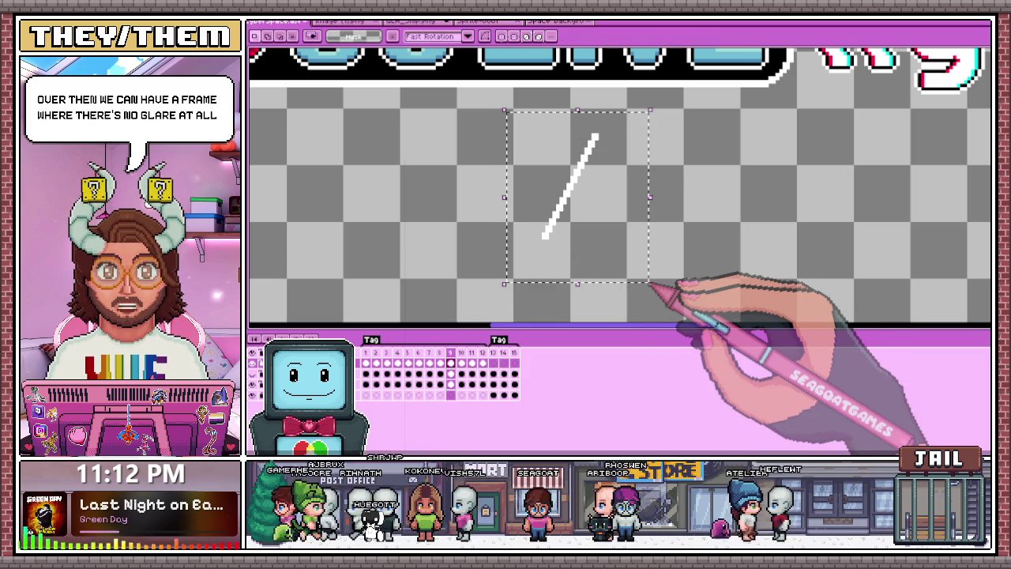
pyautogui.click(461, 363)
pyautogui.moveTo(554, 104); pyautogui.dragTo(714, 280)
pyautogui.click(450, 363)
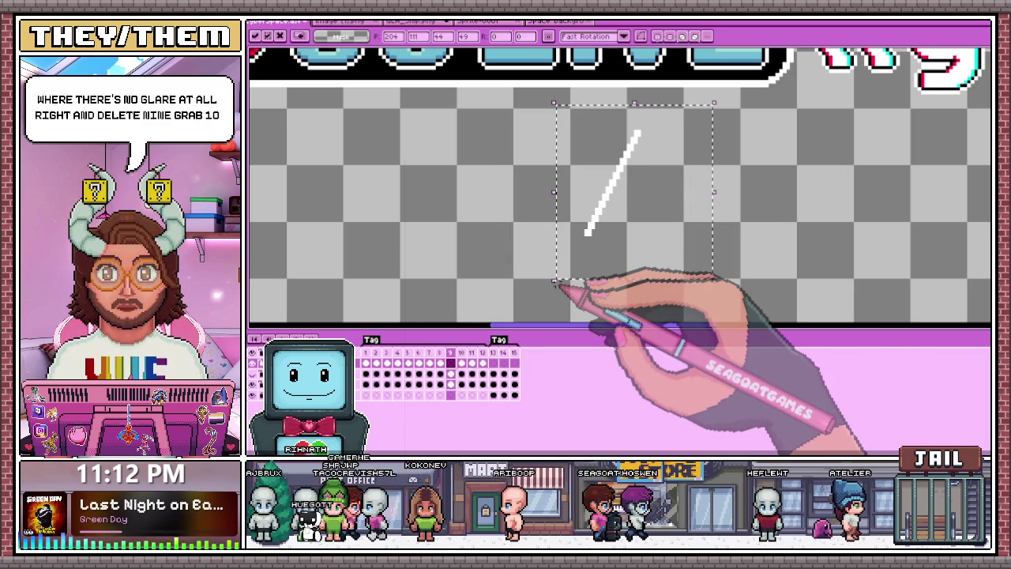
pyautogui.click(461, 362)
pyautogui.moveTo(564, 106); pyautogui.dragTo(695, 287)
# Select and move the shine lines in frames 11 and 12
pyautogui.click(471, 363)
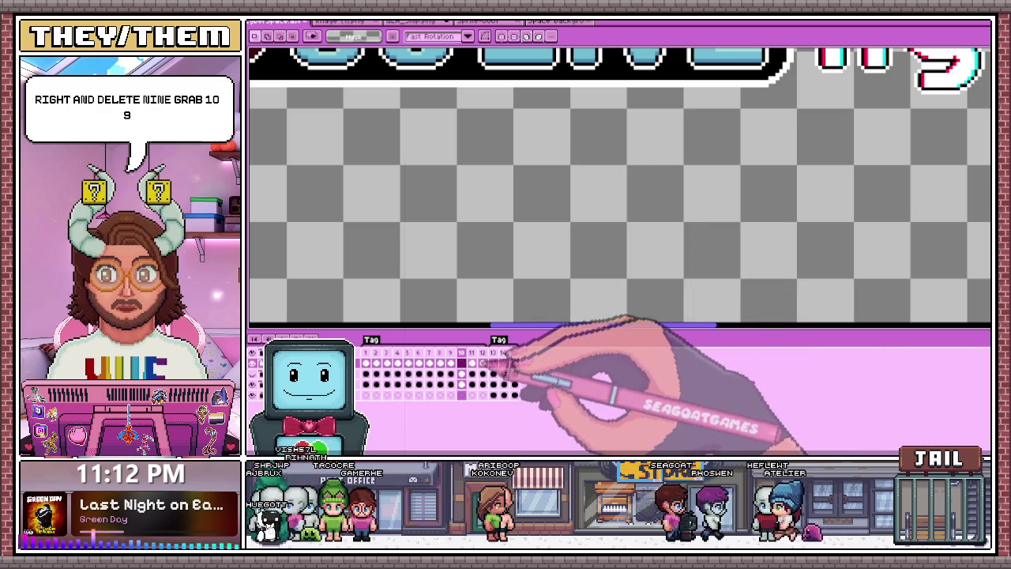
pyautogui.moveTo(700, 136); pyautogui.dragTo(647, 236)
pyautogui.moveTo(619, 96); pyautogui.dragTo(744, 251)
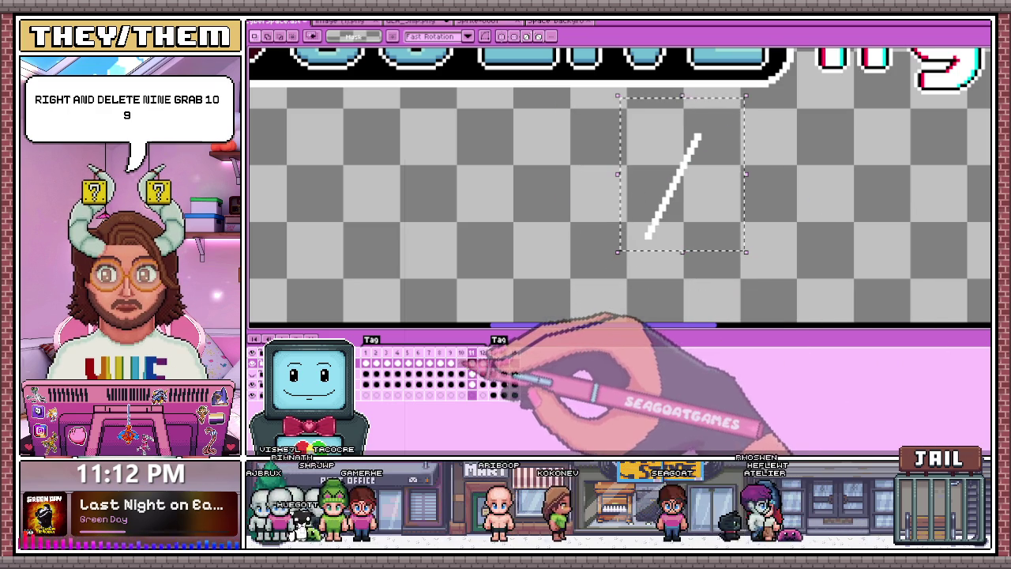
pyautogui.click(471, 363)
pyautogui.moveTo(589, 125); pyautogui.dragTo(749, 269)
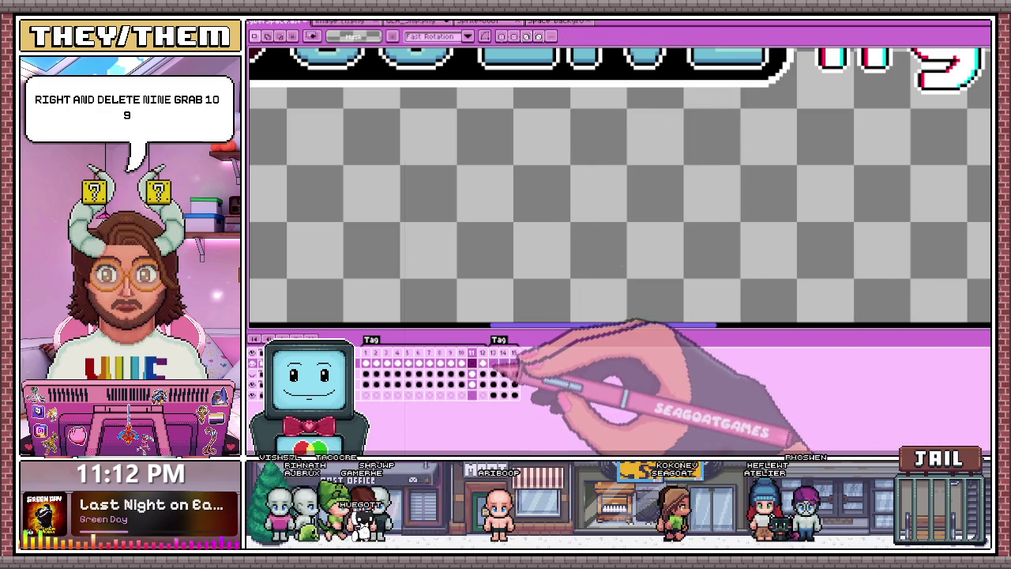
pyautogui.click(483, 363)
pyautogui.moveTo(679, 111); pyautogui.dragTo(849, 288)
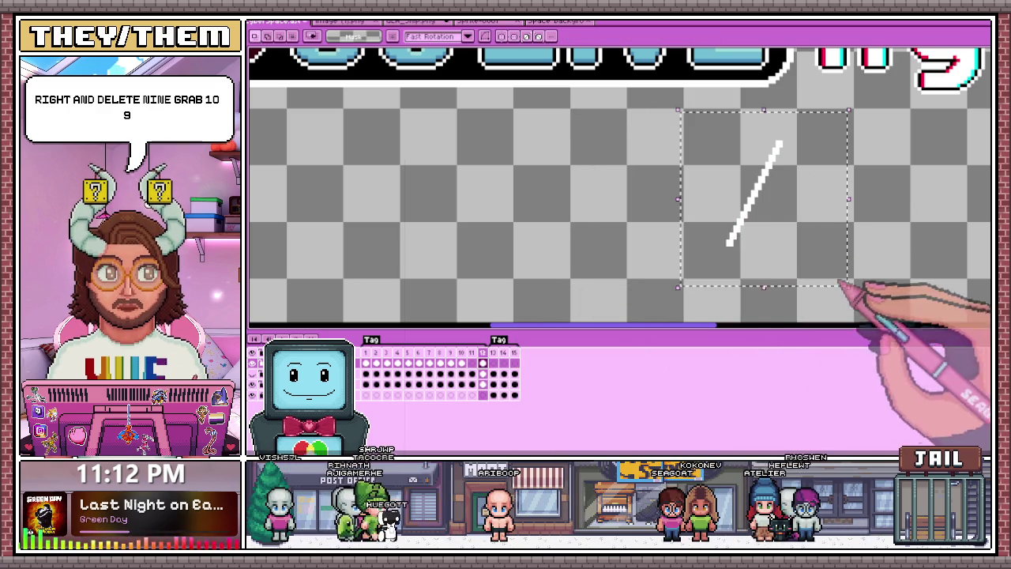
pyautogui.click(482, 362)
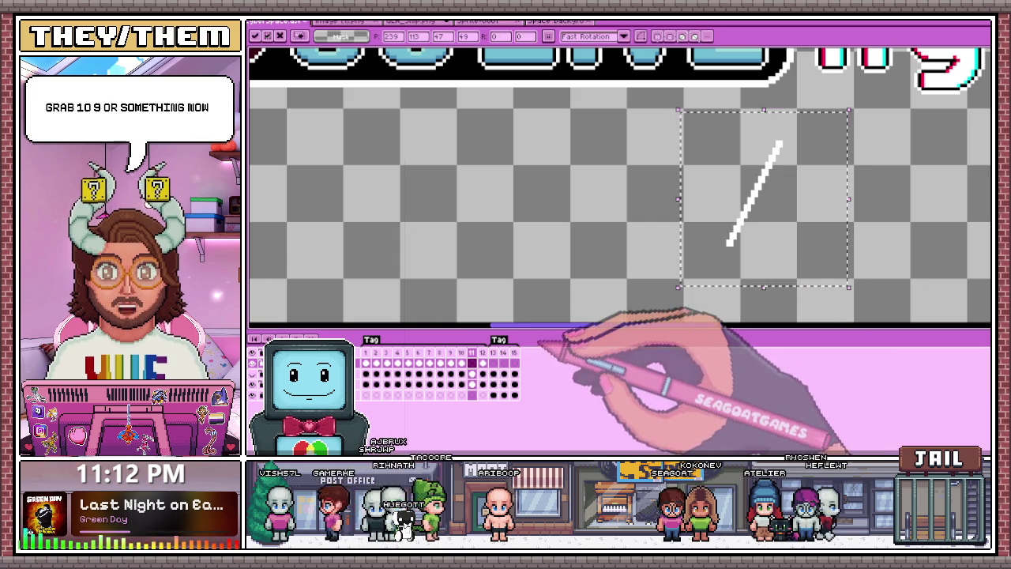
pyautogui.click(699, 191)
pyautogui.moveTo(695, 120); pyautogui.dragTo(835, 294)
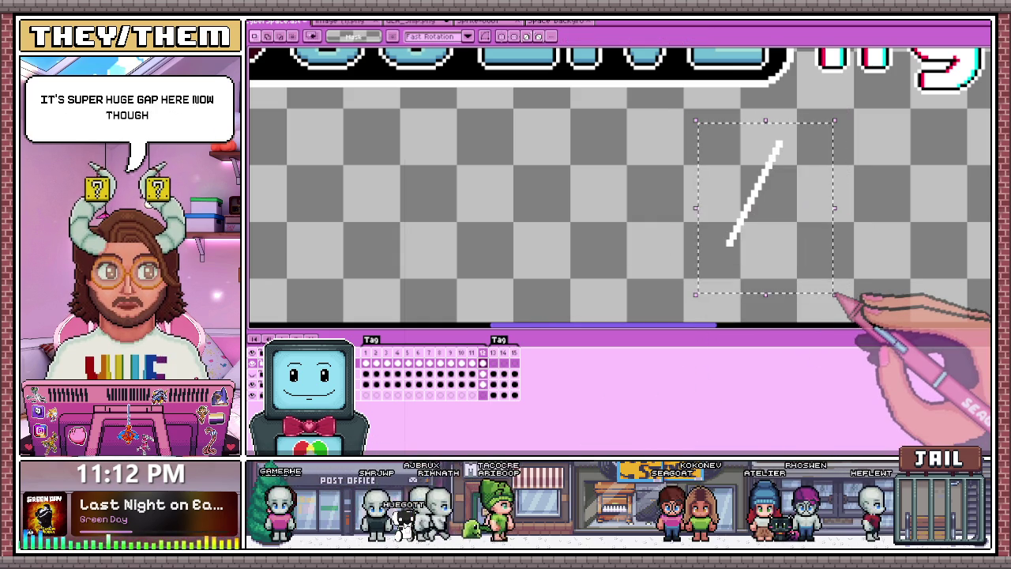
# Turn on onion skin and transform the next frame's shine line further right
pyautogui.click(366, 363)
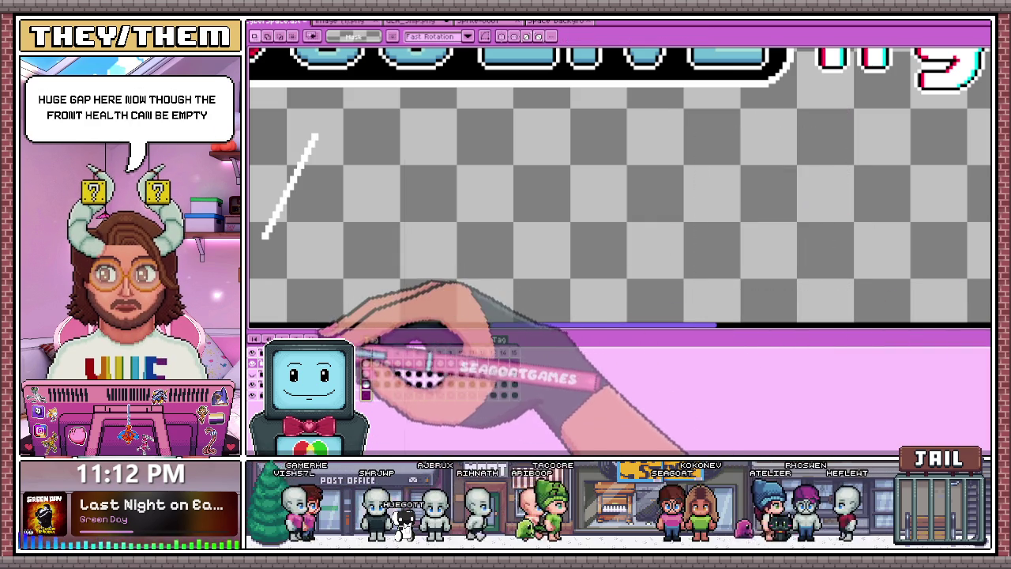
pyautogui.press('F3')
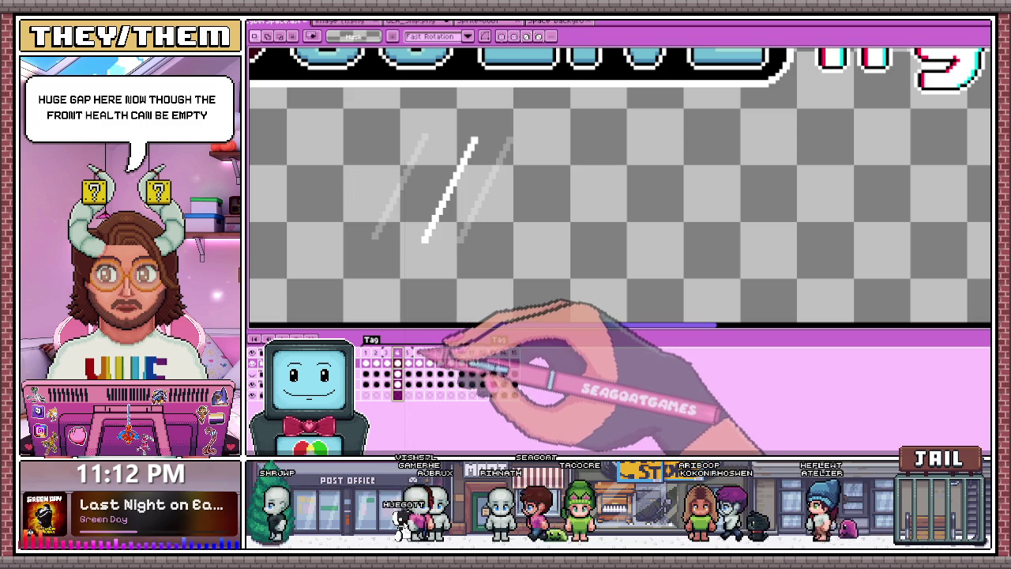
pyautogui.click(409, 384)
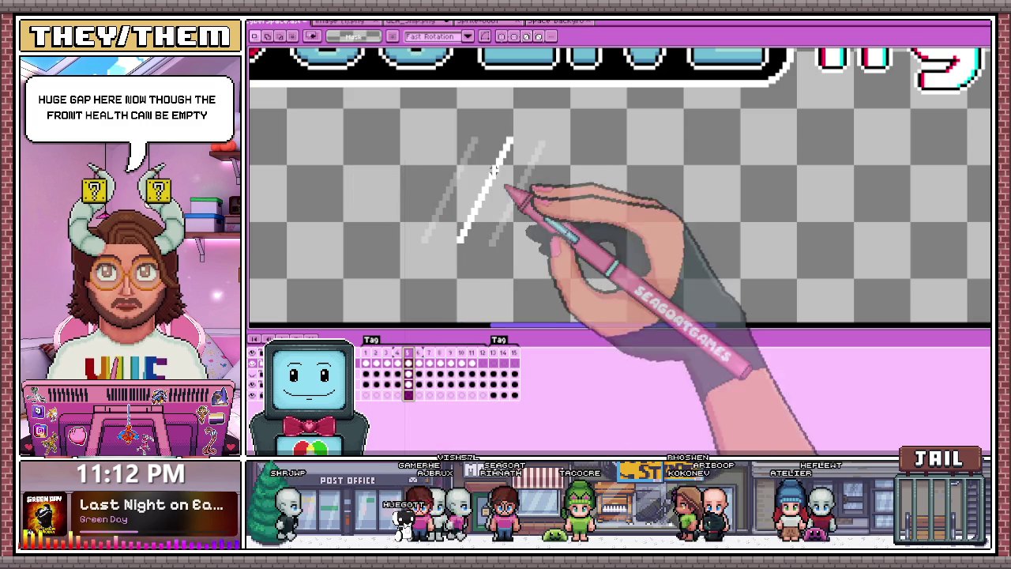
pyautogui.hotkey('ctrl', 't')
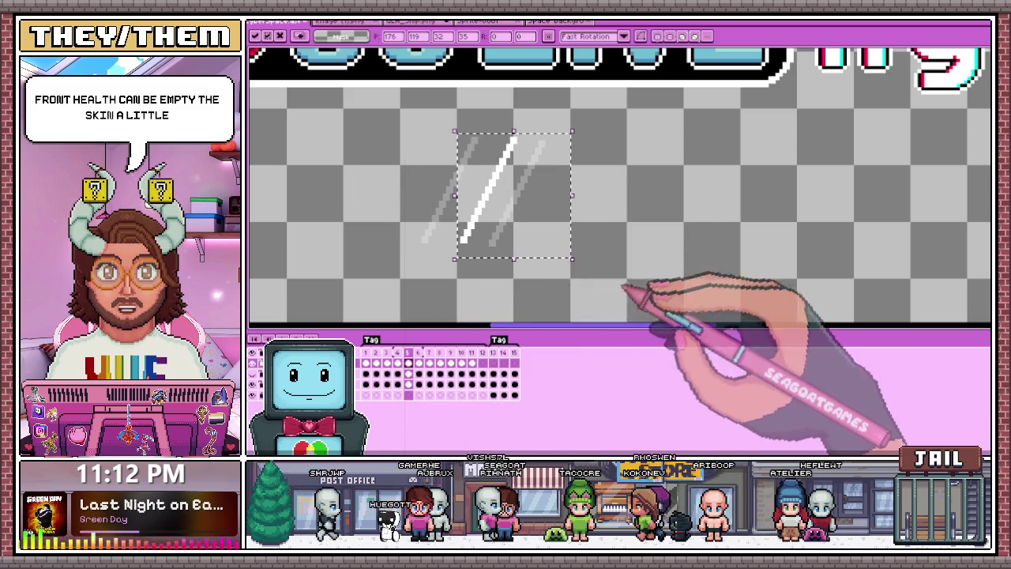
pyautogui.moveTo(497, 169); pyautogui.dragTo(541, 173)
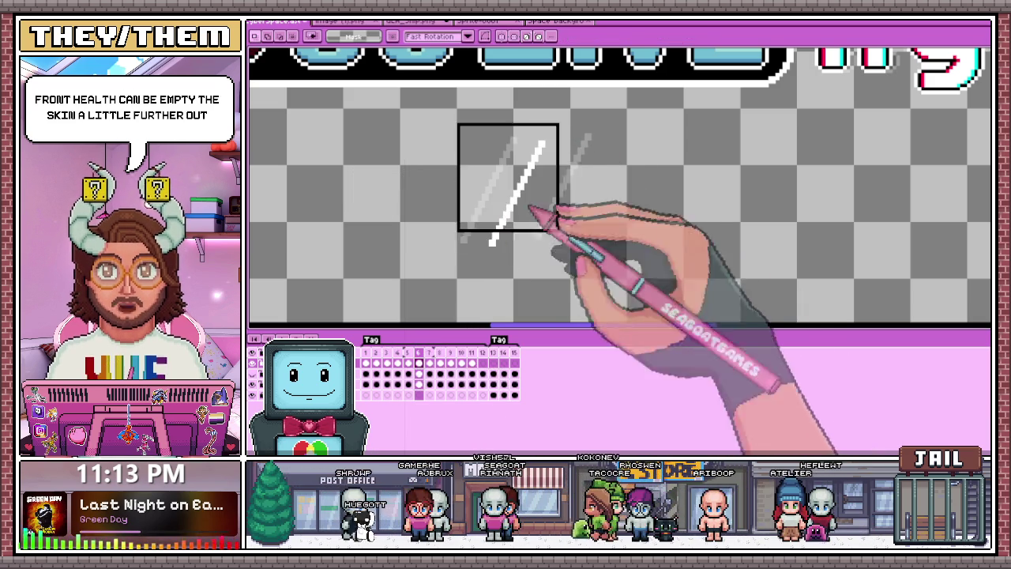
pyautogui.moveTo(588, 245); pyautogui.dragTo(612, 248)
pyautogui.press('Return')
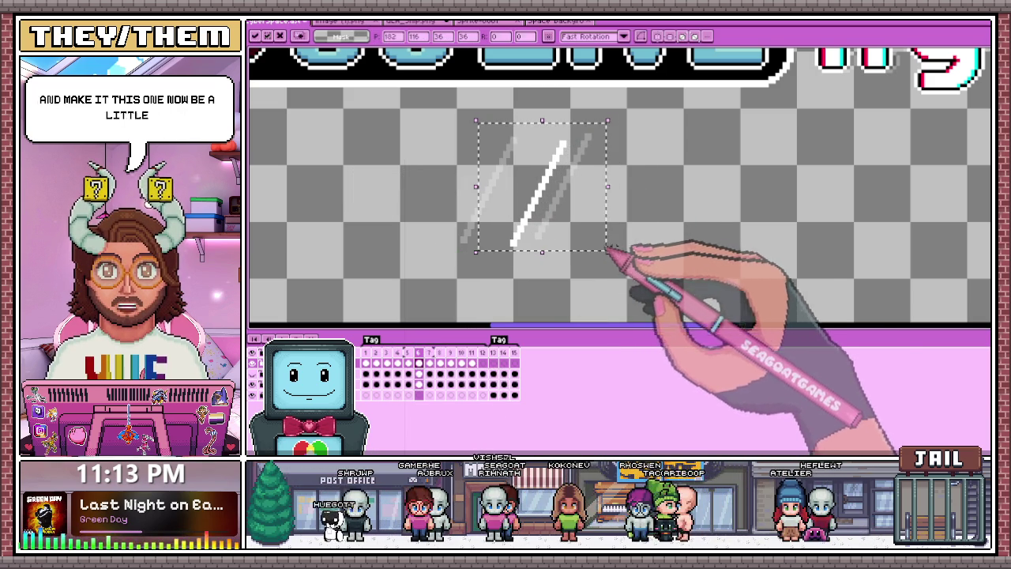
pyautogui.hotkey('ctrl', 'd')
# Shift frame 8's shine line about 13 px right and set onion skin to Red/Blue Tint
pyautogui.press('Right')
pyautogui.hotkey('ctrl', 't')
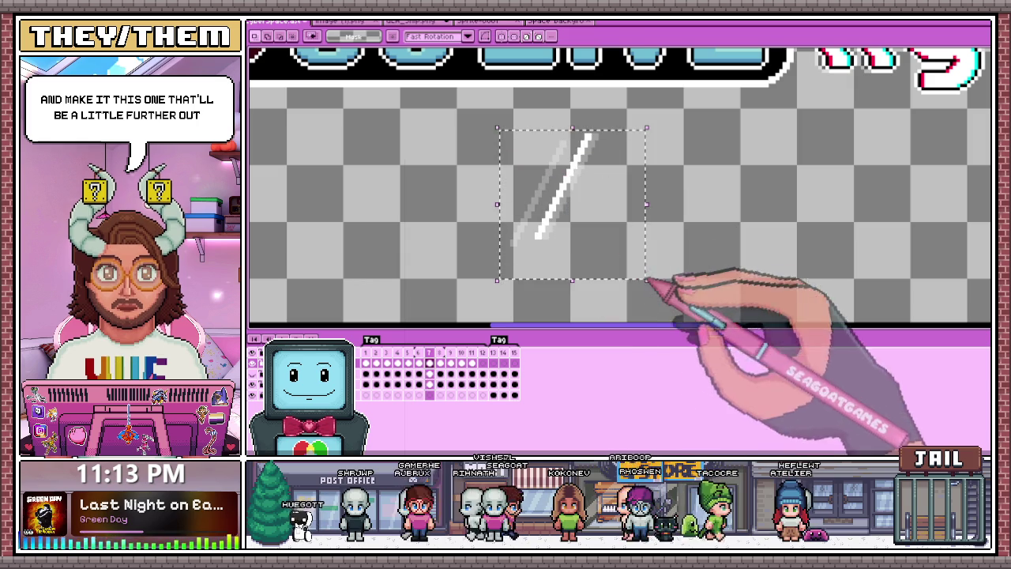
pyautogui.moveTo(602, 246); pyautogui.dragTo(613, 246)
pyautogui.press('Return')
pyautogui.hotkey('ctrl', 'd')
pyautogui.press('Right')
pyautogui.hotkey('ctrl', 't')
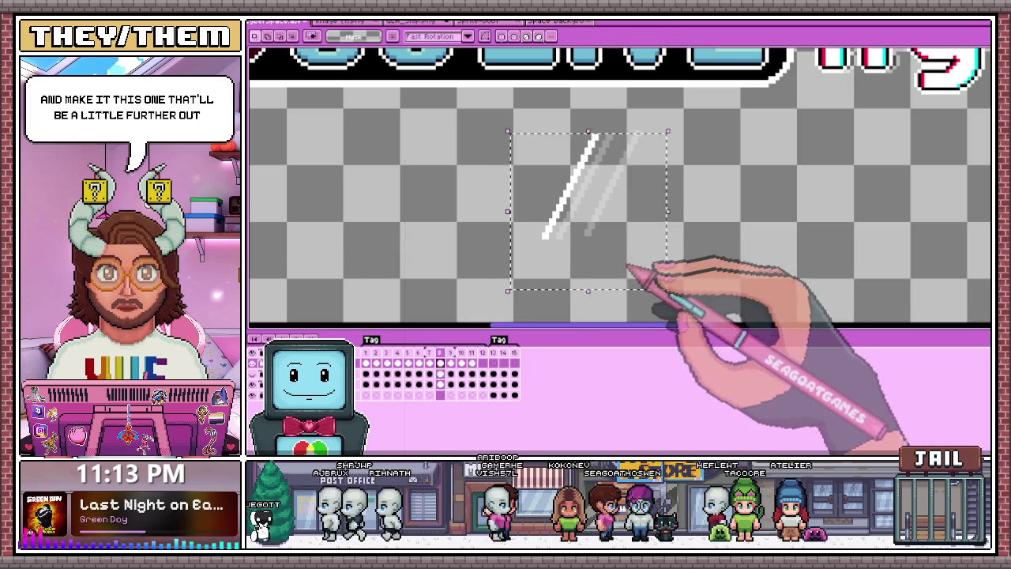
pyautogui.press('Return')
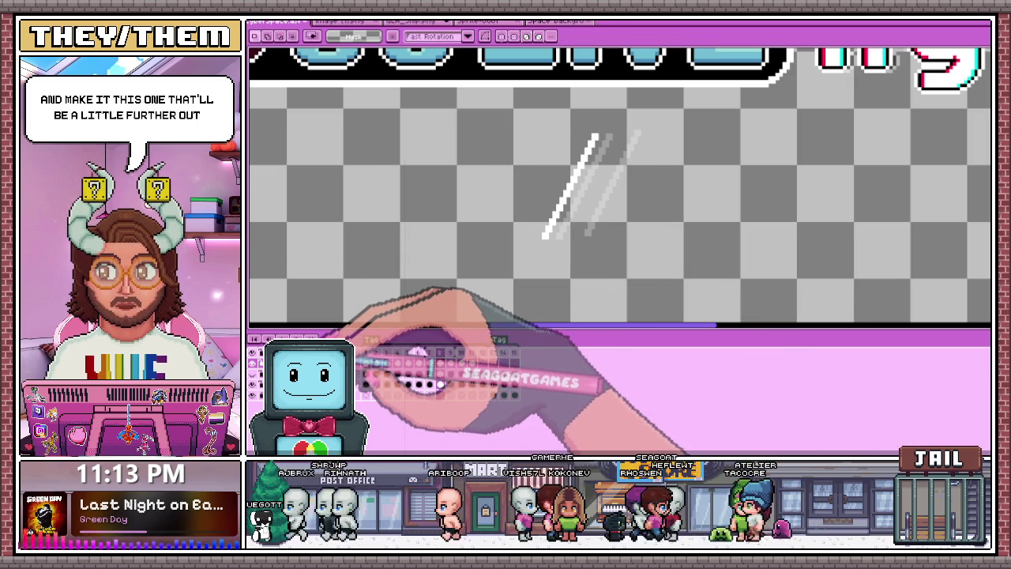
pyautogui.click(254, 340)
pyautogui.click(265, 231)
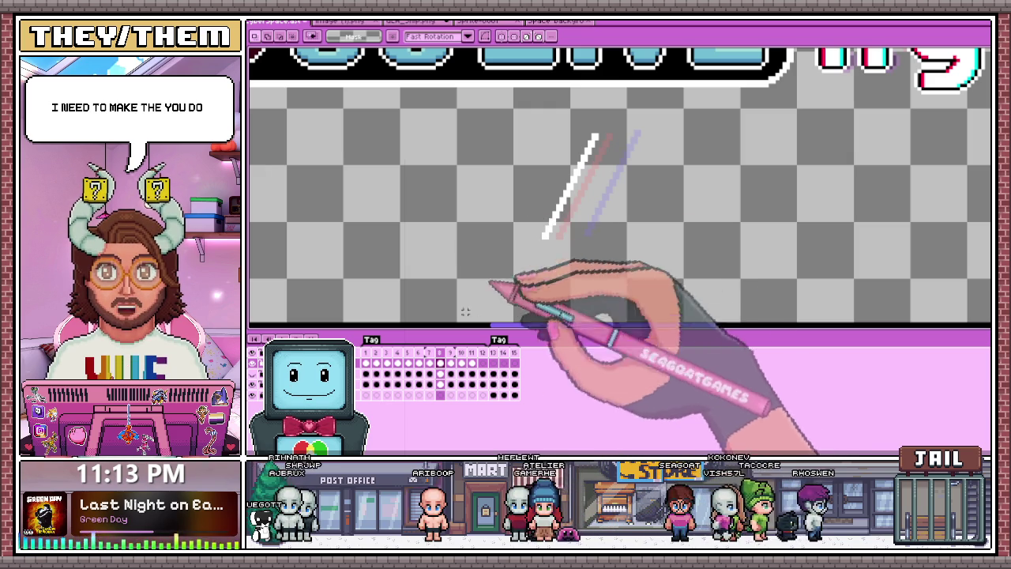
# Zoom out to the full title, then view frames 15 and 13 with the starry background
pyautogui.click(383, 363)
pyautogui.scroll(-1, 481, 291)
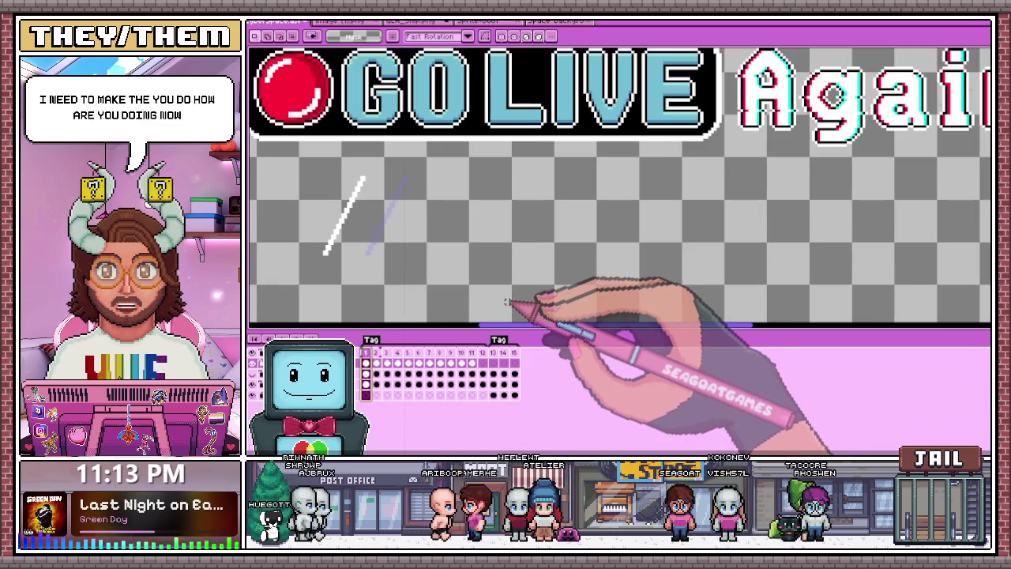
pyautogui.scroll(-2, 585, 237)
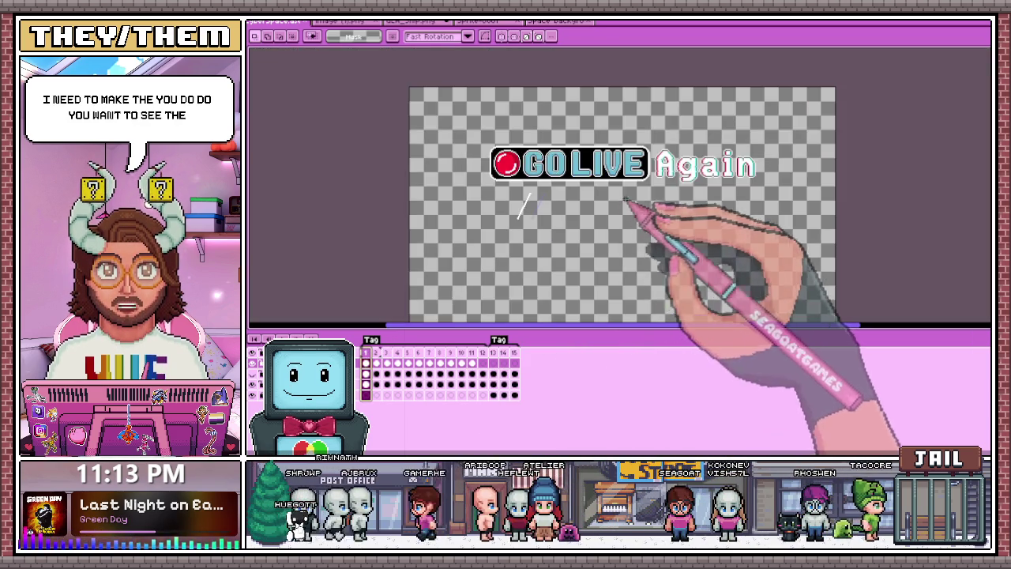
pyautogui.scroll(1, 632, 190)
pyautogui.scroll(-1, 565, 174)
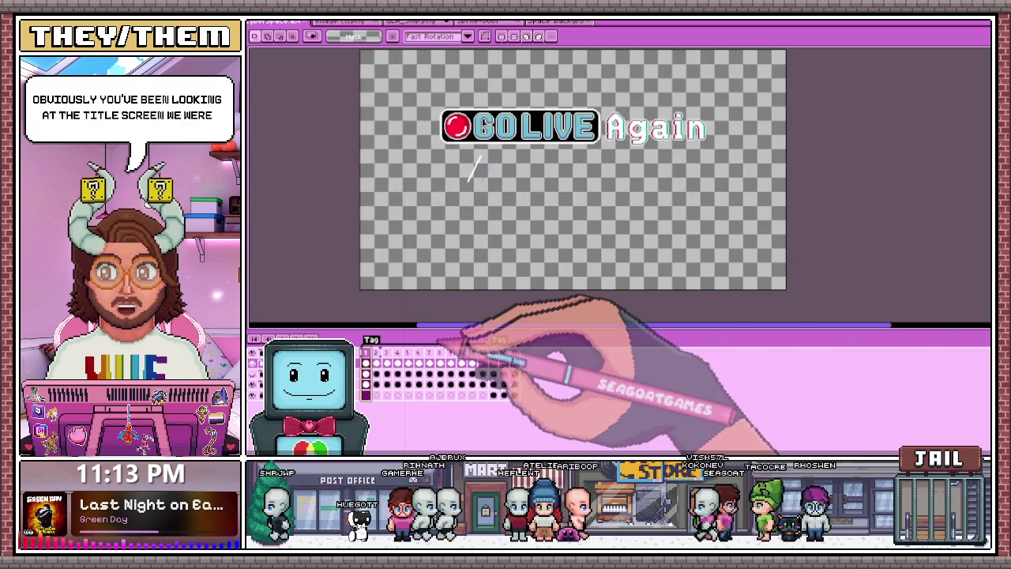
pyautogui.click(514, 352)
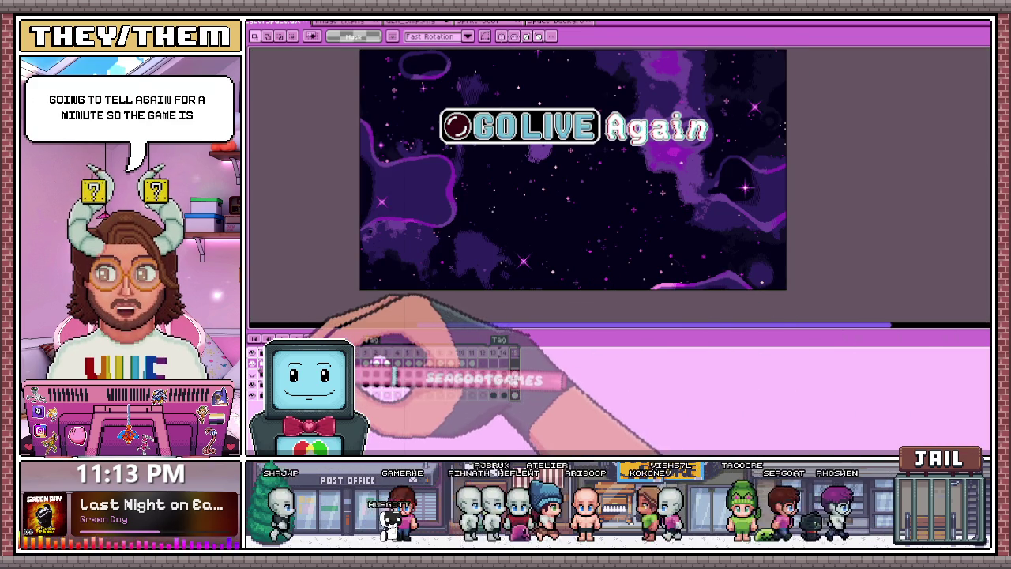
pyautogui.click(493, 353)
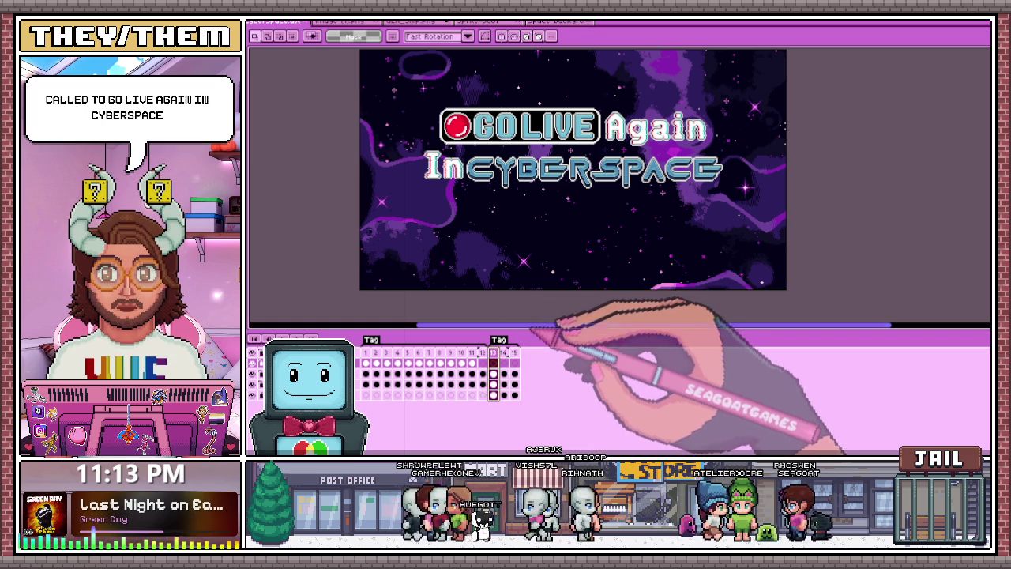
pyautogui.scroll(-2, 553, 285)
pyautogui.scroll(3, 569, 230)
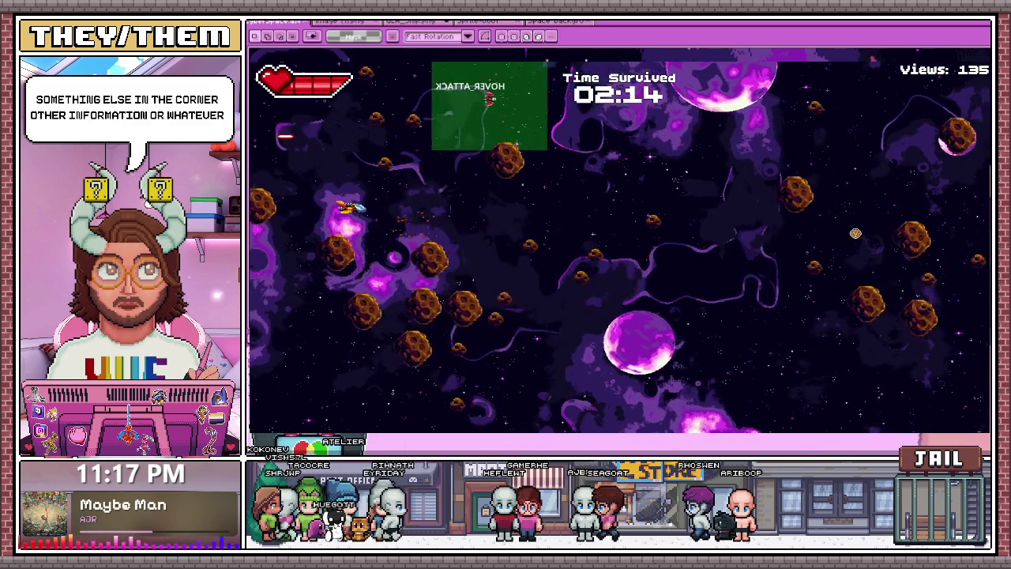
# Stop the running game with F8 and return to the title artwork in Aseprite
pyautogui.press('F8')
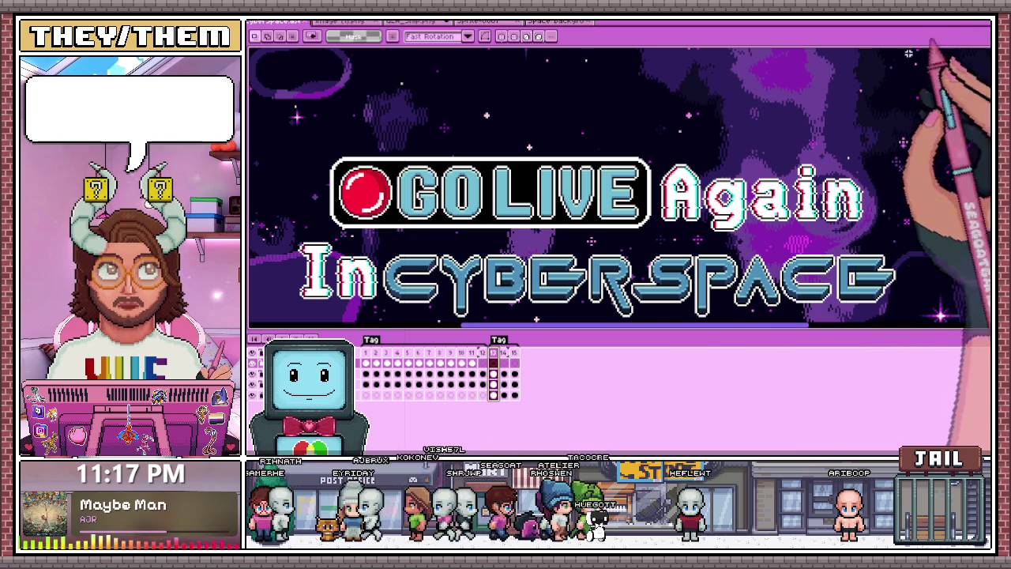
pyautogui.scroll(-3, 634, 249)
# Zoom out, go to frame 1 of the animation, and switch to the jam page
pyautogui.scroll(2, 642, 270)
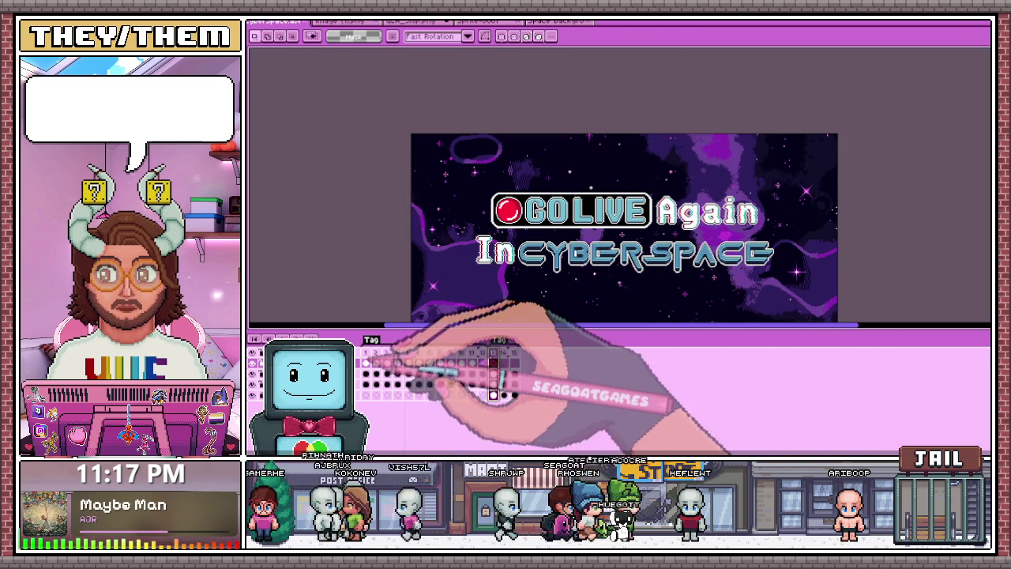
pyautogui.click(367, 363)
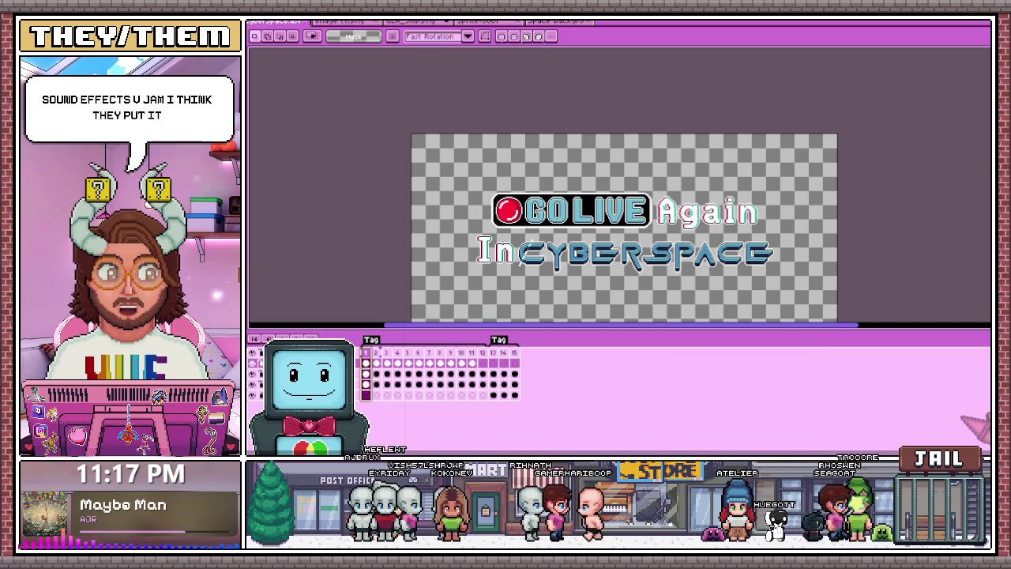
pyautogui.hotkey('alt', 'Tab')
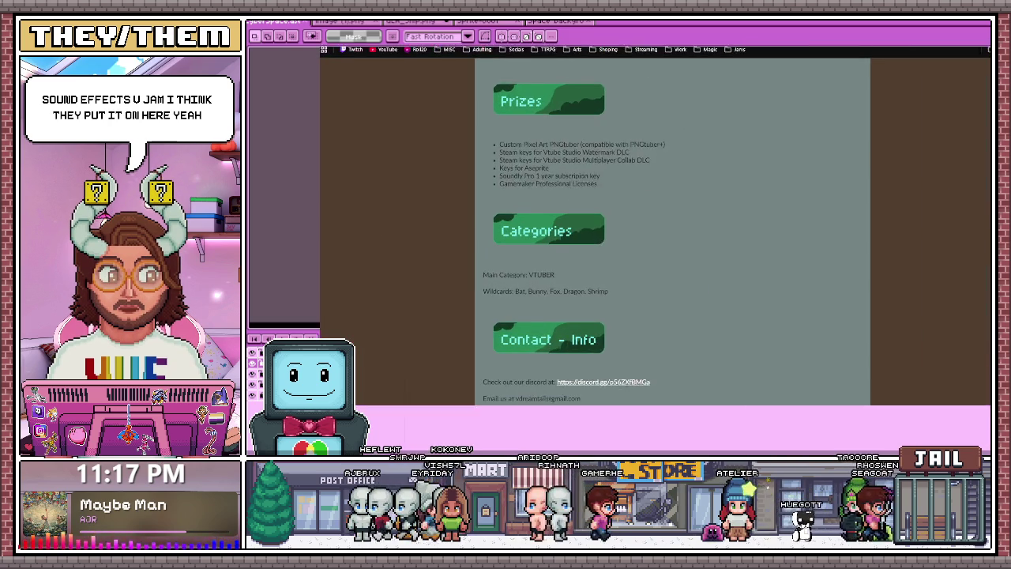
# Scroll the jam page to show Prizes, Categories (Main Category: VTUBER) and Contact Info
pyautogui.moveTo(427, 287); pyautogui.dragTo(421, 287)
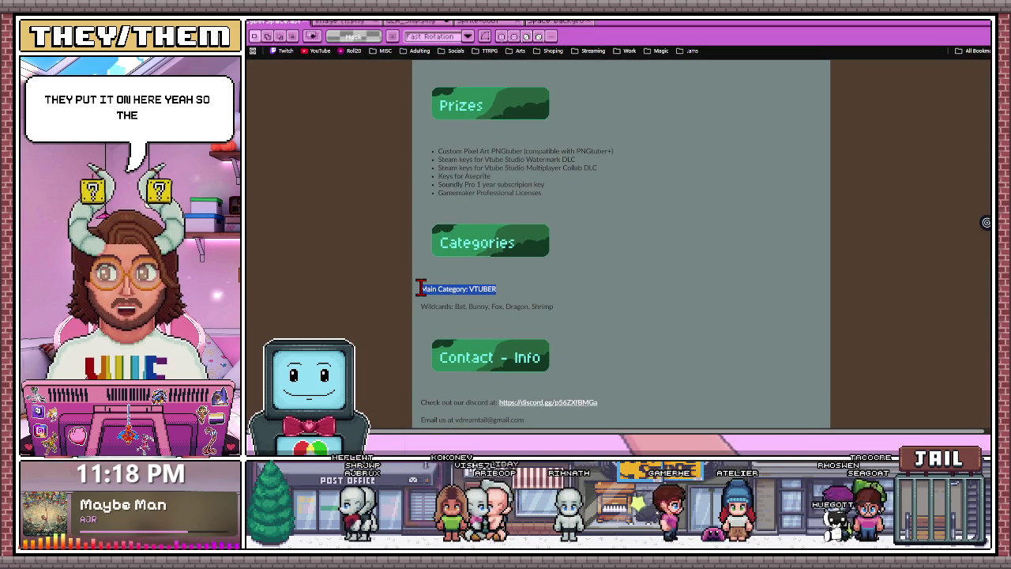
pyautogui.click(442, 305)
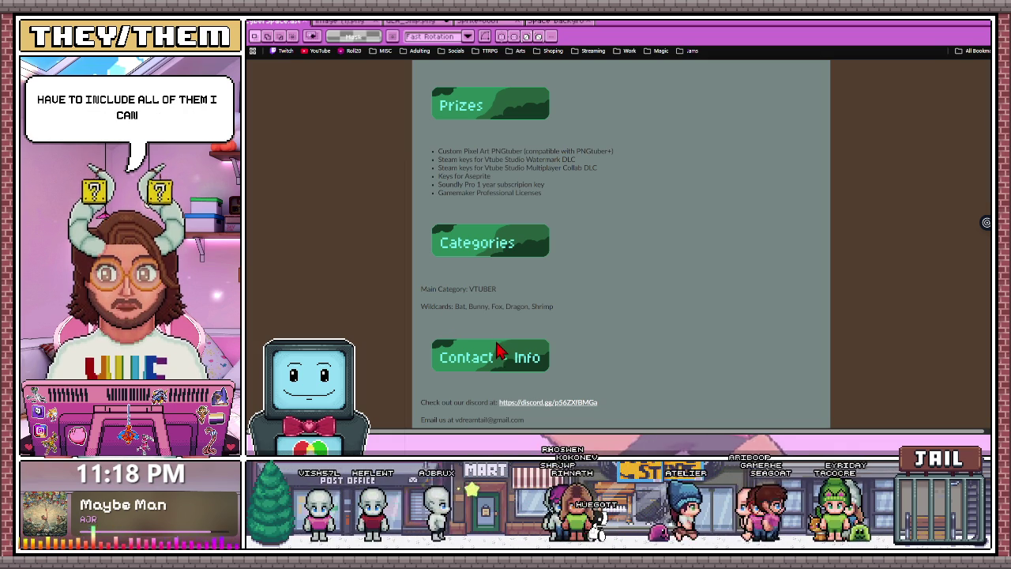
pyautogui.keyDown('ctrl'); pyautogui.scroll(2, 471, 332); pyautogui.keyUp('ctrl')
# Zoom into the jam page to read the prizes and VTUBER wildcards, then return to Aseprite
pyautogui.keyDown('ctrl'); pyautogui.scroll(2, 471, 332); pyautogui.keyUp('ctrl')
pyautogui.scroll(-1, 466, 340)
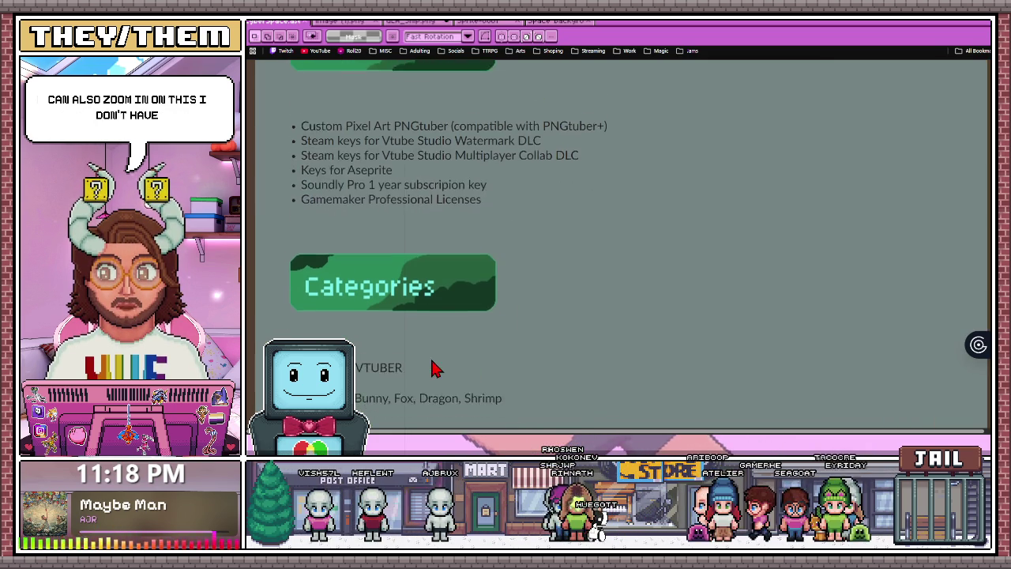
pyautogui.scroll(-1, 436, 365)
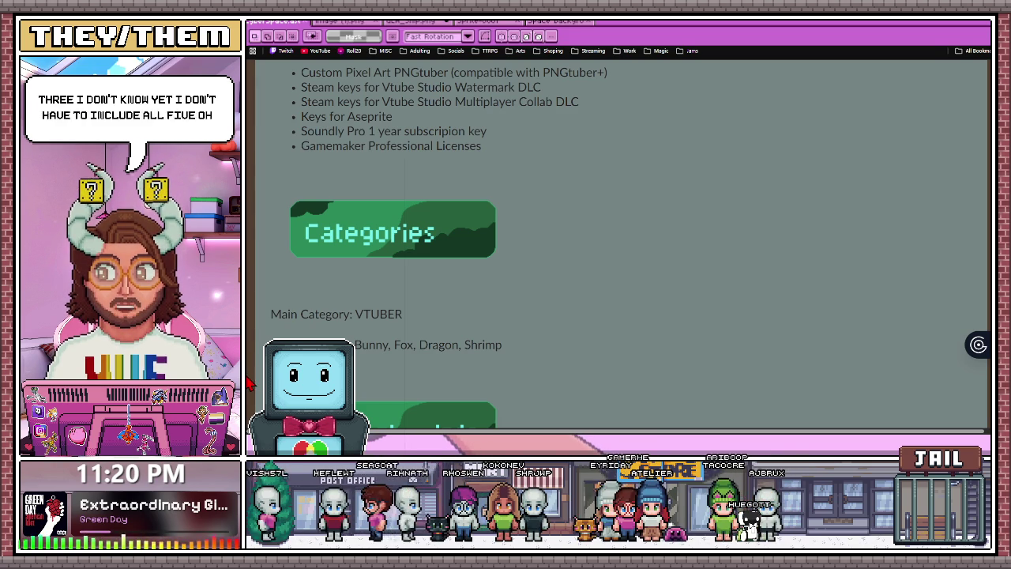
pyautogui.scroll(-1, 247, 382)
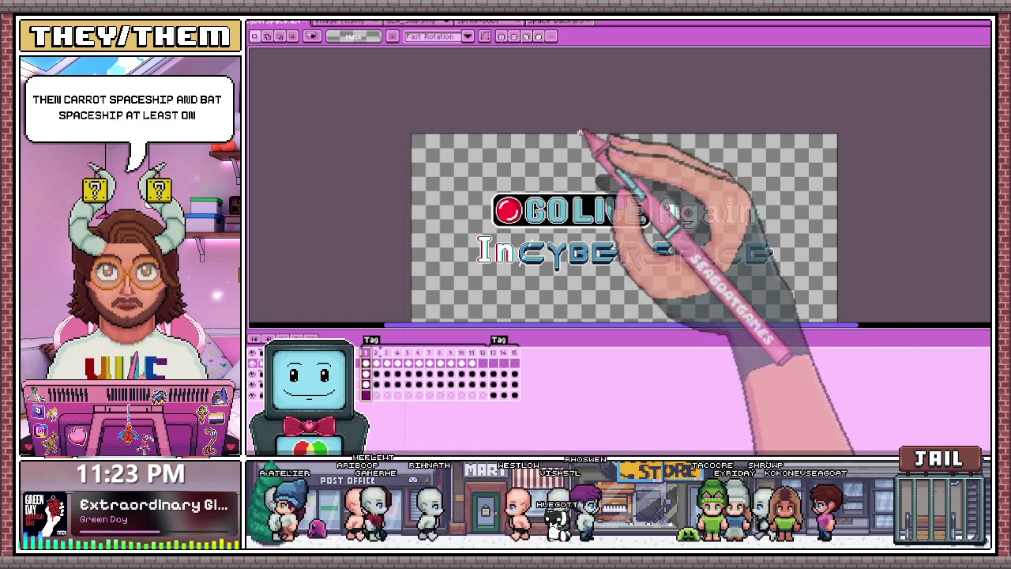
pyautogui.scroll(1, 568, 158)
pyautogui.scroll(-2, 592, 181)
pyautogui.scroll(2, 545, 206)
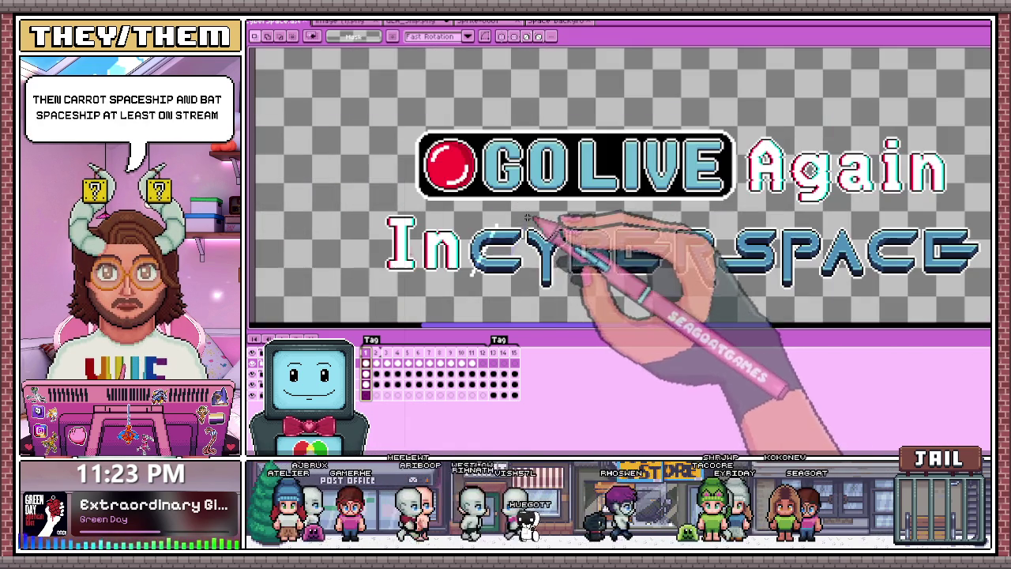
pyautogui.click(376, 353)
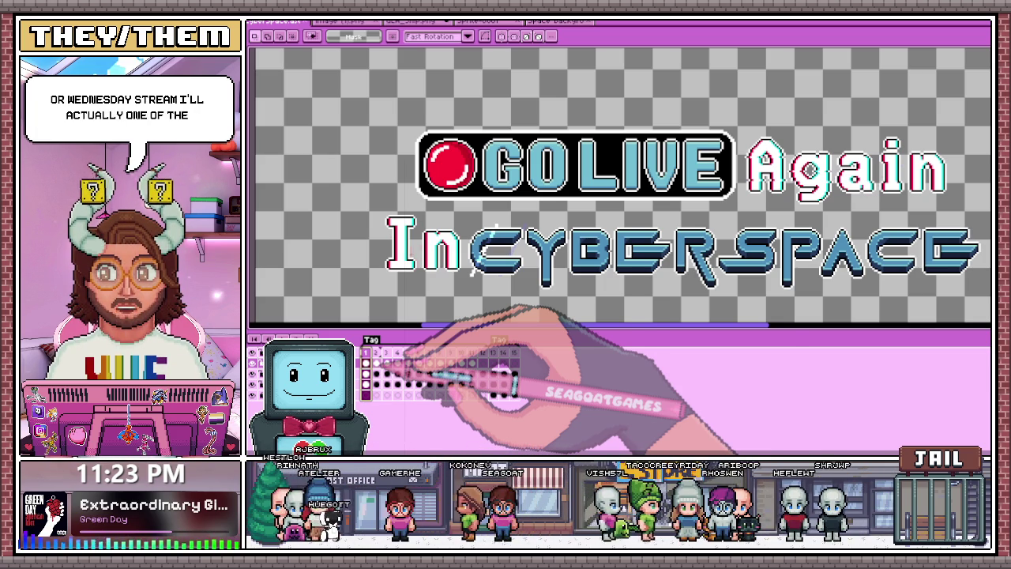
pyautogui.click(376, 352)
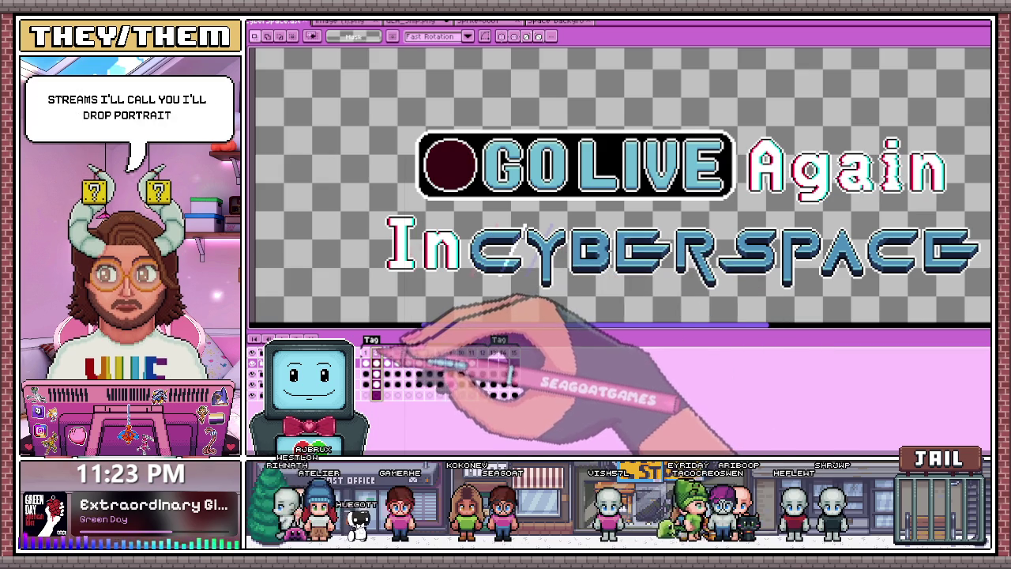
pyautogui.click(387, 361)
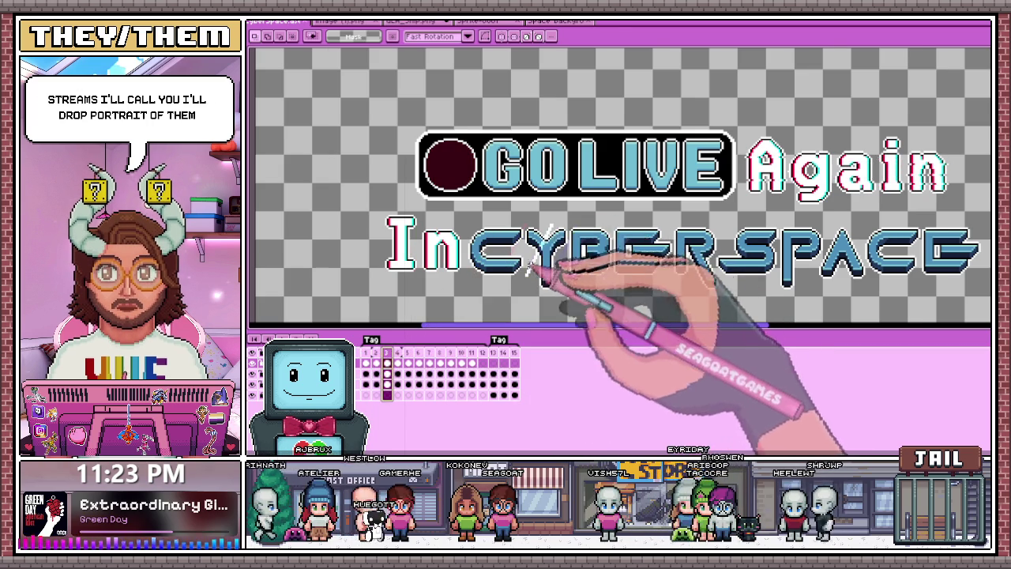
pyautogui.press('Return')
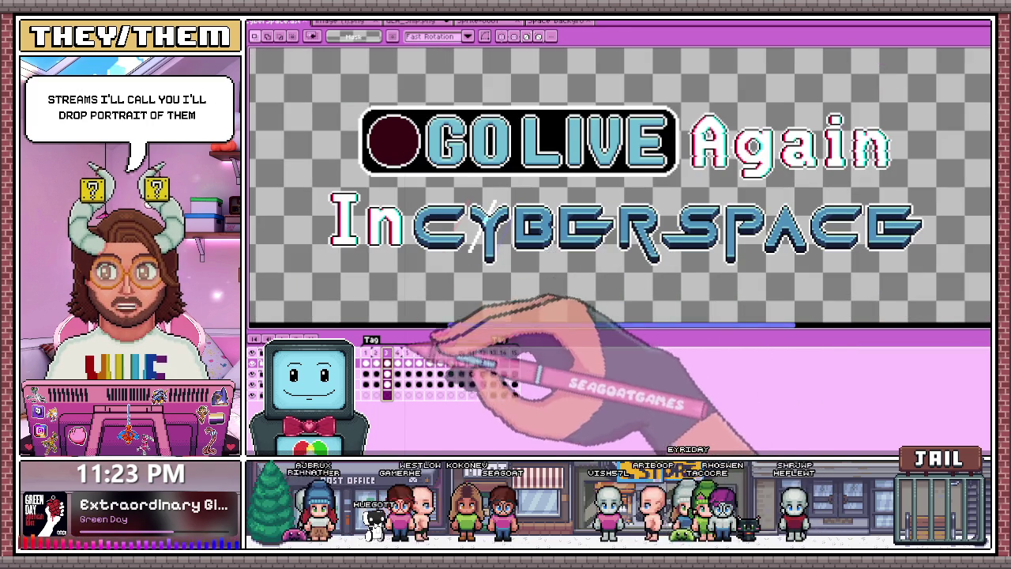
pyautogui.click(366, 376)
# Draw a white diagonal shine stroke and select the stroke on the next frame
pyautogui.moveTo(468, 203); pyautogui.dragTo(443, 252)
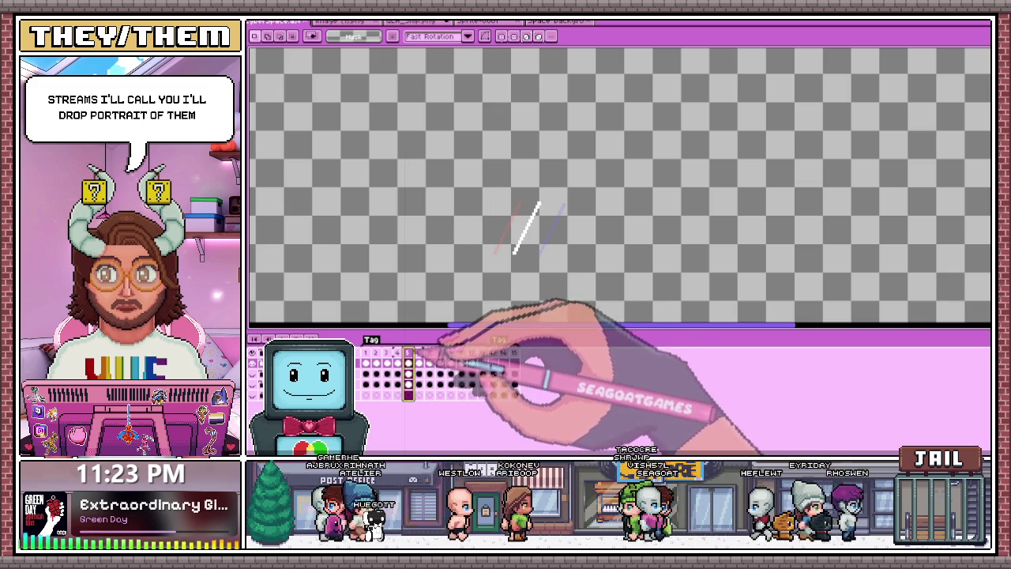
pyautogui.press('Right')
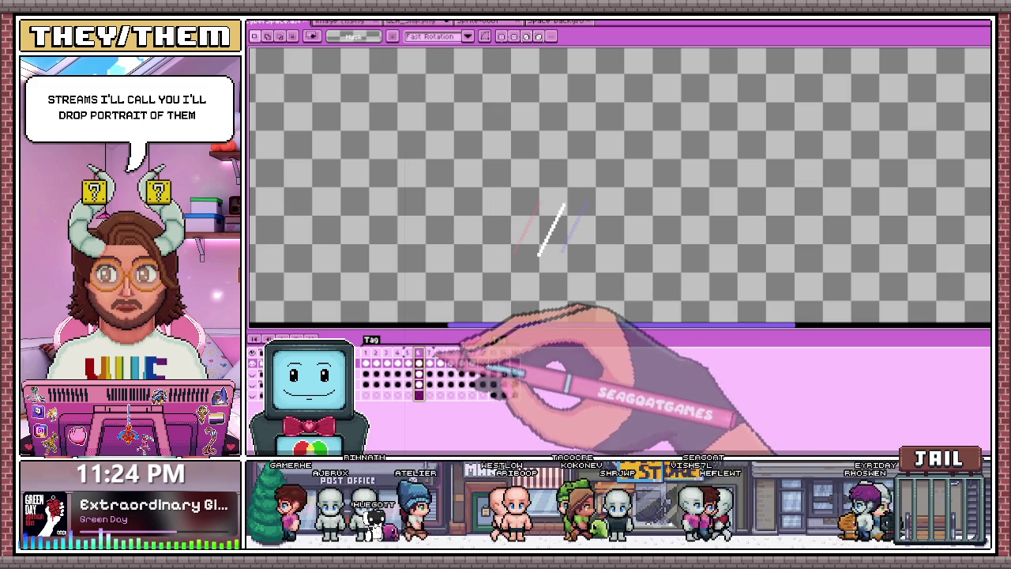
pyautogui.scroll(1, 601, 241)
pyautogui.scroll(1, 600, 241)
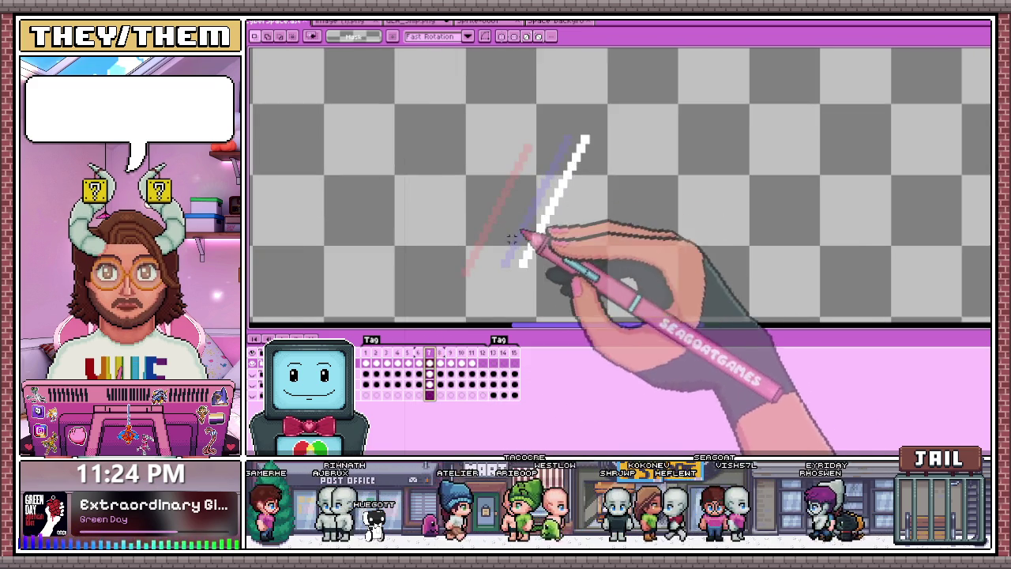
pyautogui.scroll(1, 601, 241)
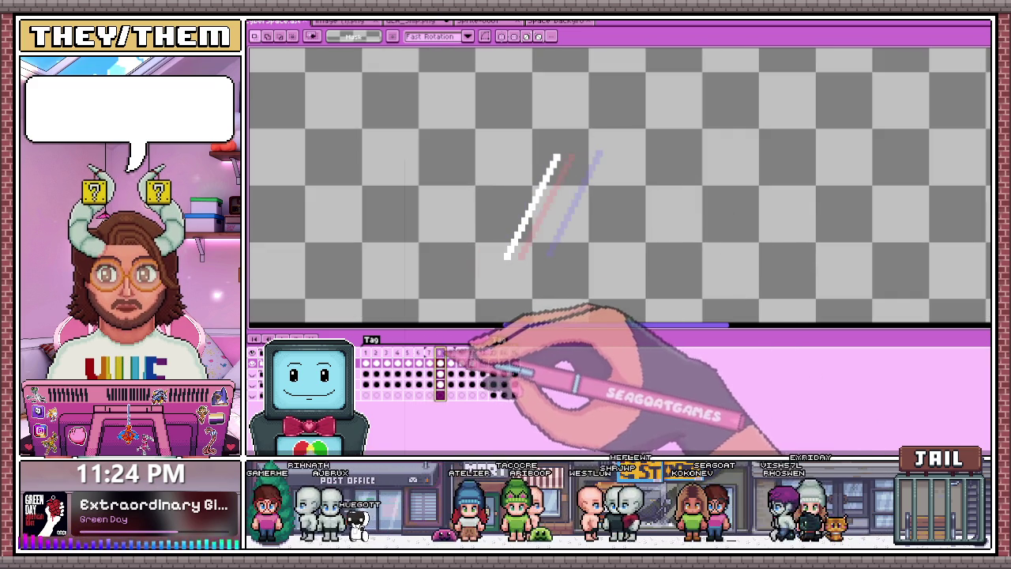
pyautogui.moveTo(505, 138); pyautogui.dragTo(577, 292)
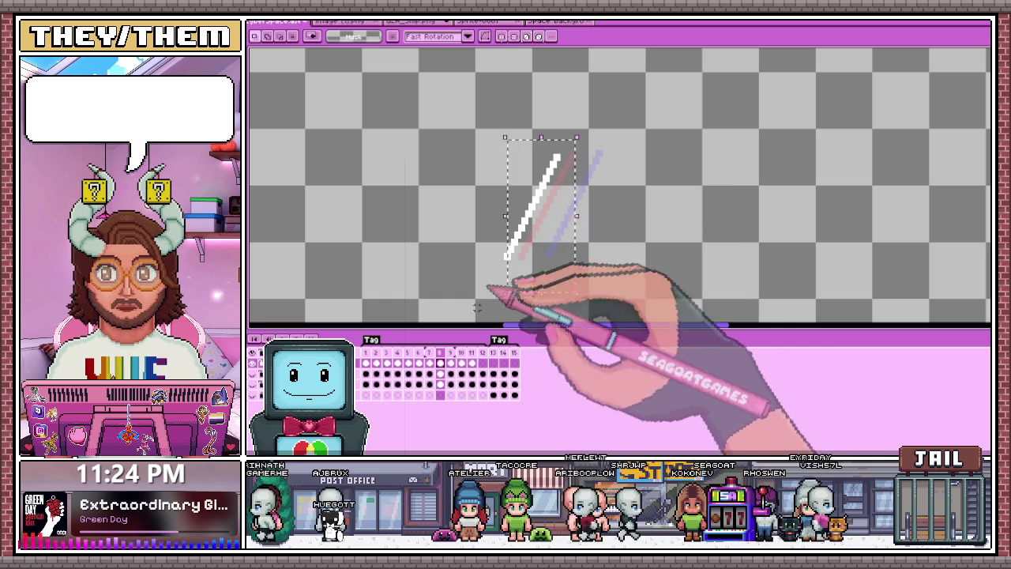
pyautogui.press('.')
pyautogui.press('.')
pyautogui.hscroll(2, 568, 227)
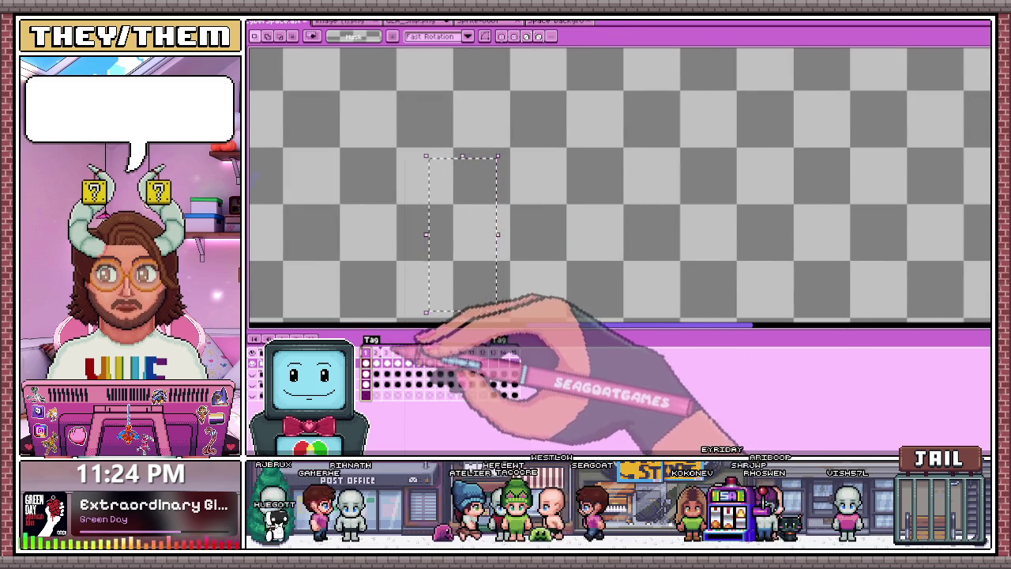
# Step through frames 1 to 4 to compare the shine streak positions
pyautogui.click(366, 352)
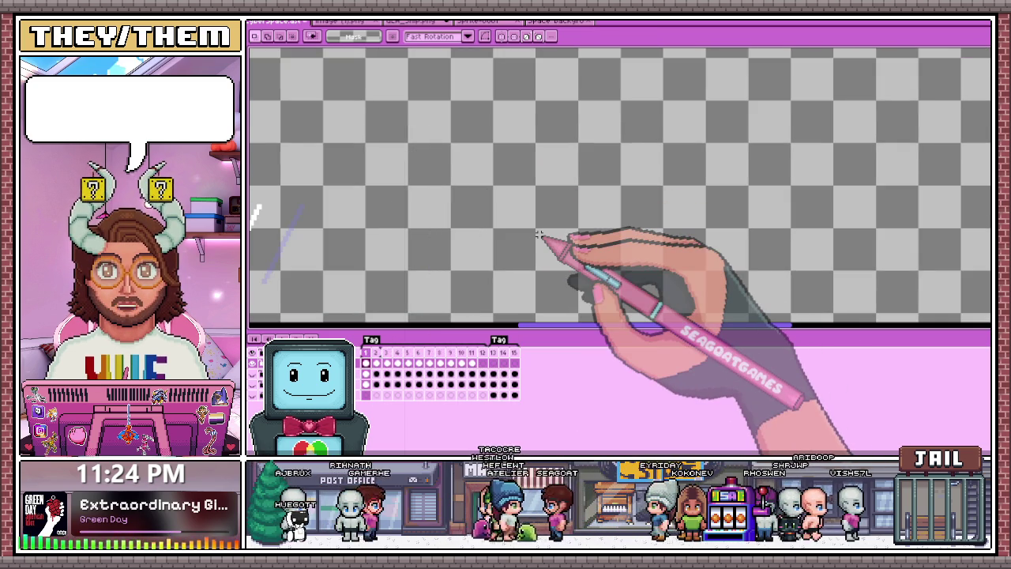
pyautogui.scroll(-2, 582, 237)
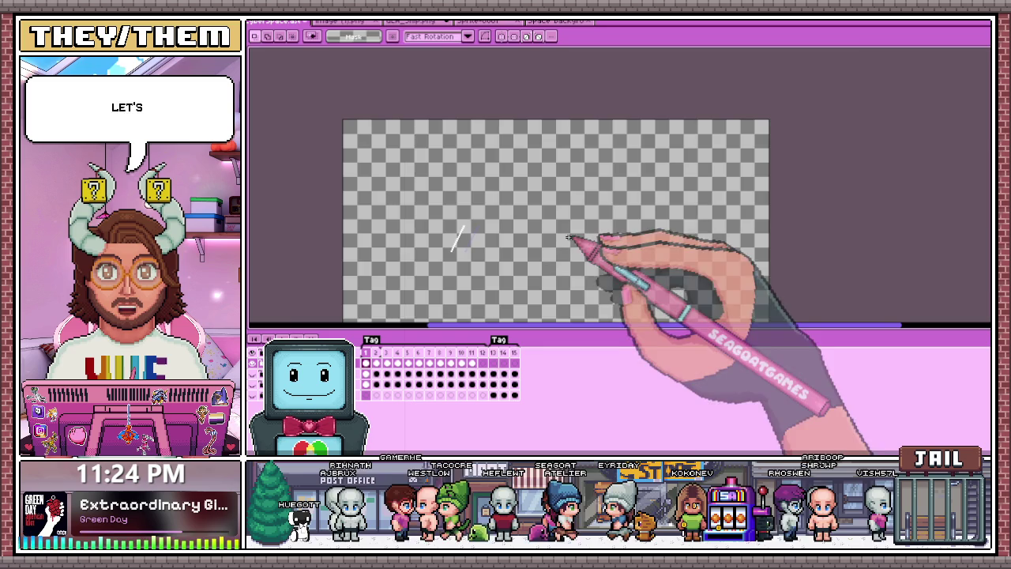
pyautogui.scroll(2, 452, 278)
pyautogui.click(376, 352)
pyautogui.click(387, 353)
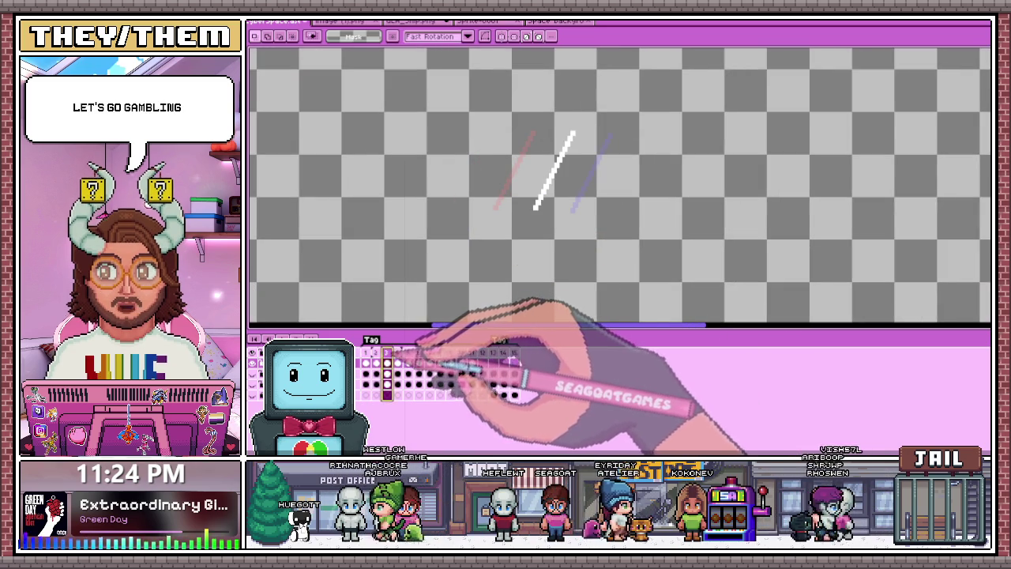
pyautogui.click(397, 353)
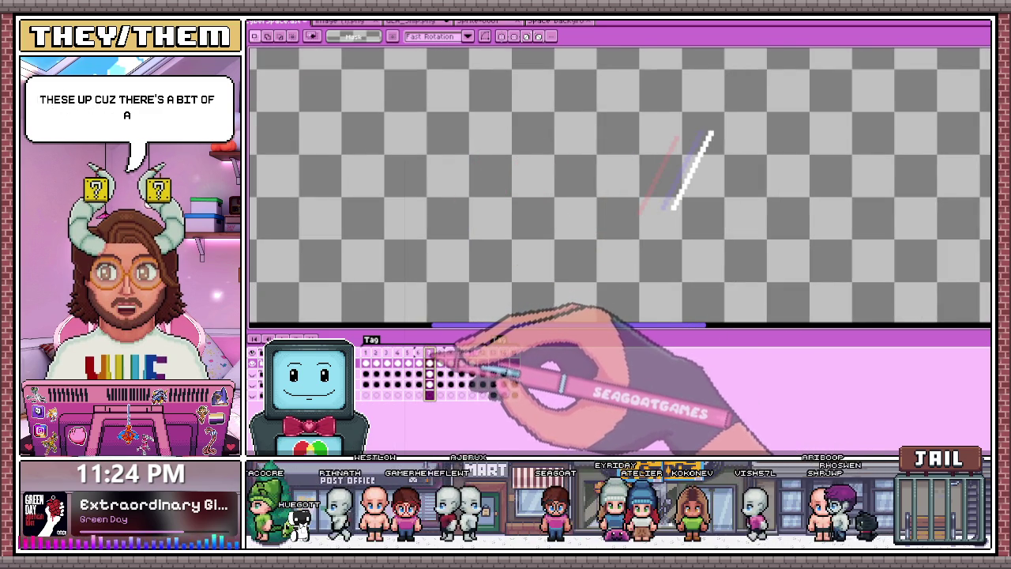
pyautogui.scroll(-1, 542, 288)
pyautogui.scroll(2, 474, 294)
# Step back a frame, select the white shine stroke, then check frame 8 and deselect
pyautogui.press(',')
pyautogui.scroll(-2, 524, 260)
pyautogui.scroll(1, 524, 282)
pyautogui.scroll(1, 522, 276)
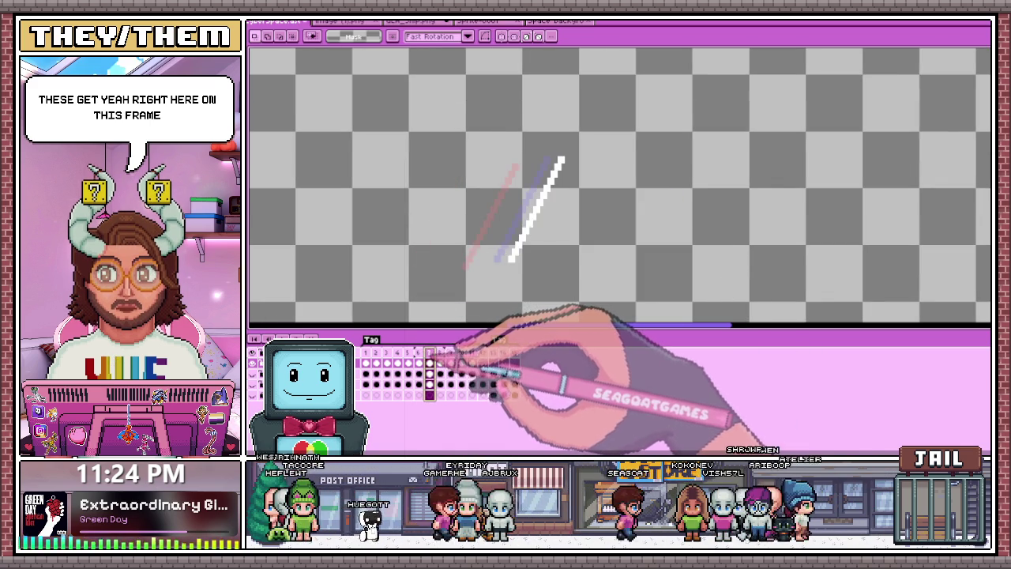
pyautogui.moveTo(477, 141); pyautogui.dragTo(619, 296)
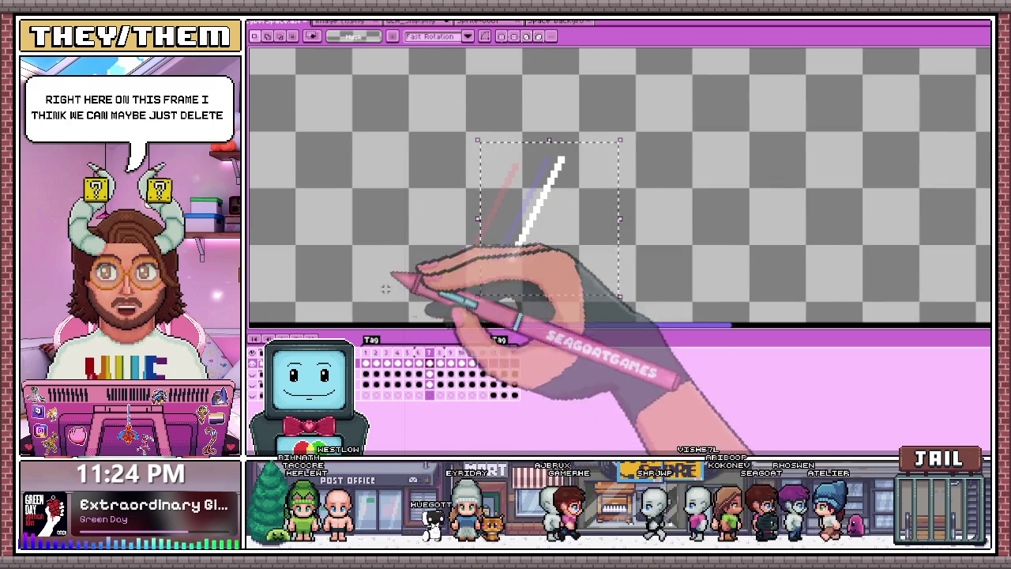
pyautogui.click(440, 352)
pyautogui.hotkey('ctrl', 'd')
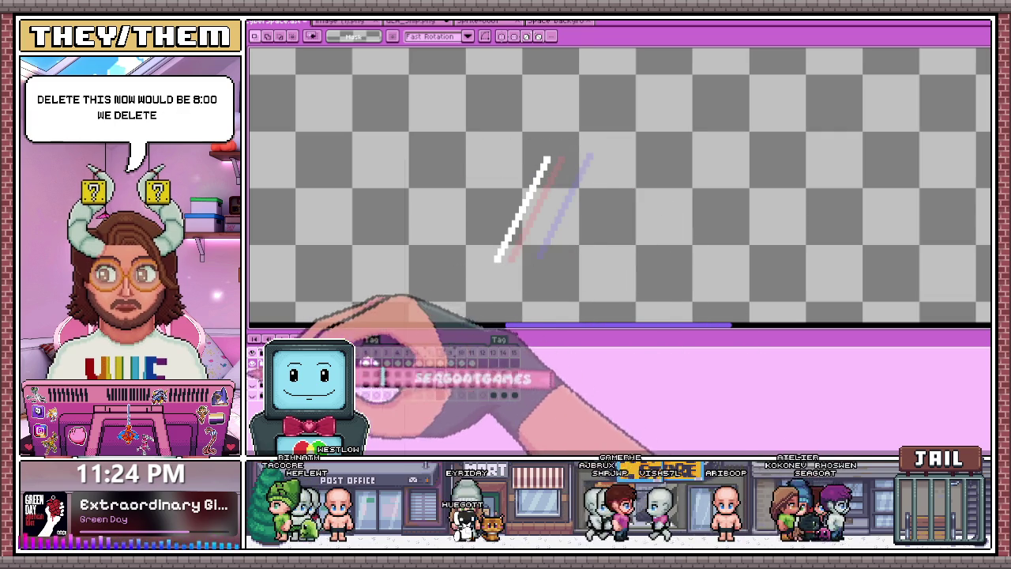
pyautogui.scroll(-2, 490, 237)
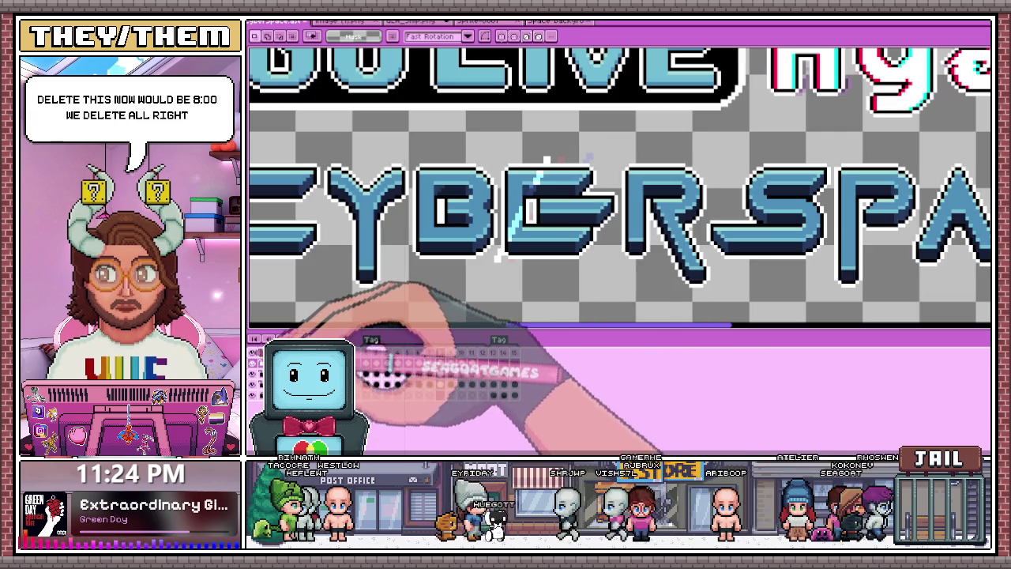
pyautogui.scroll(-2, 498, 182)
pyautogui.scroll(1, 498, 177)
pyautogui.scroll(1, 497, 175)
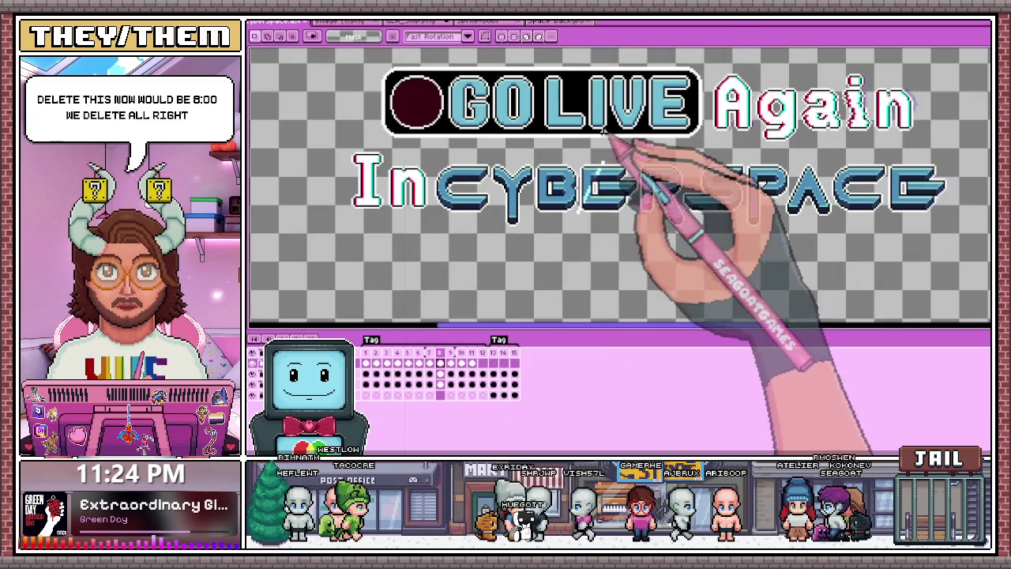
# Play the title animation and stop on frame 3 to inspect the shine
pyautogui.click(461, 351)
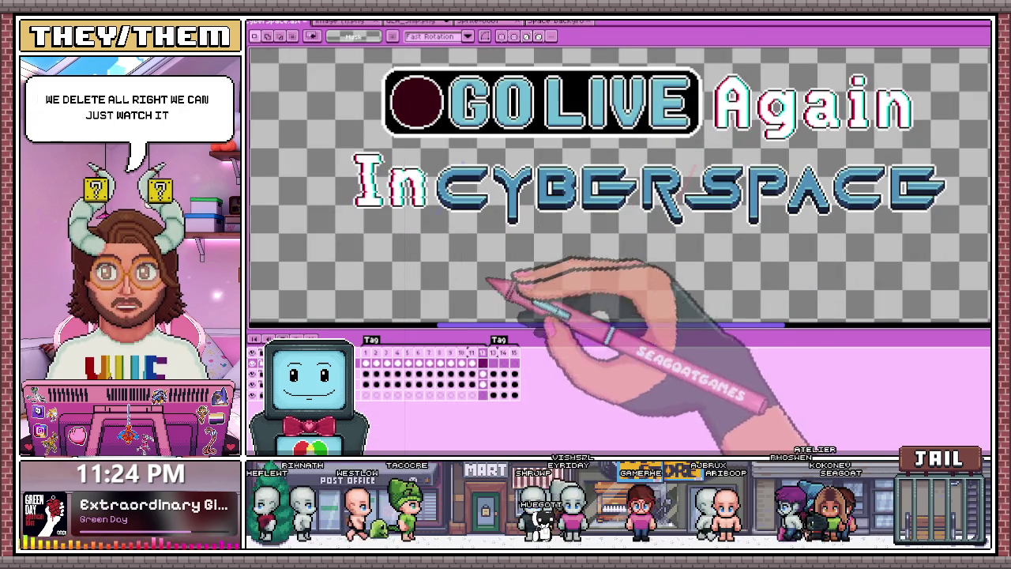
pyautogui.click(419, 352)
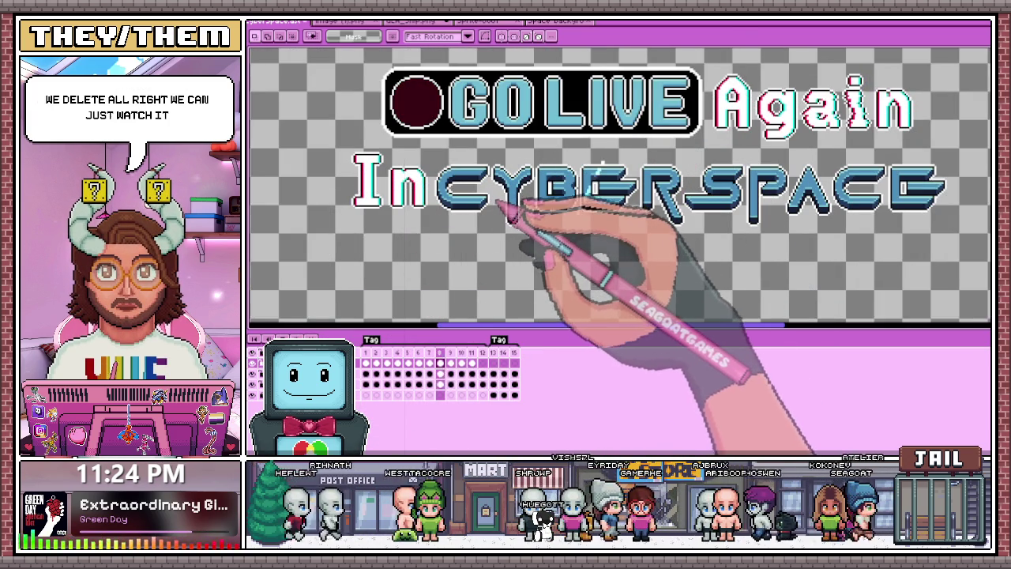
pyautogui.press('Left')
pyautogui.press('Left')
pyautogui.press('Left')
pyautogui.press('Return')
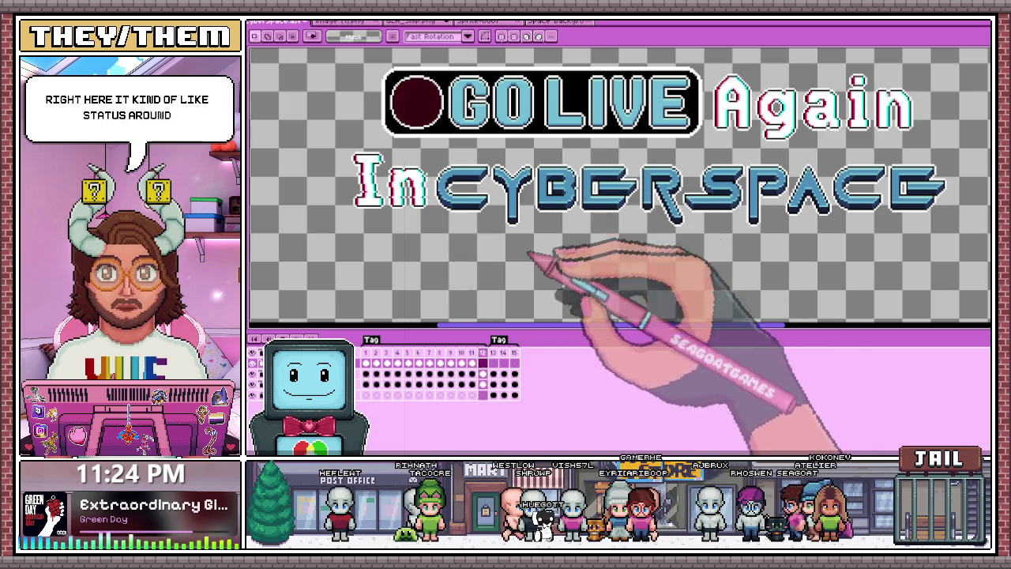
pyautogui.click(387, 352)
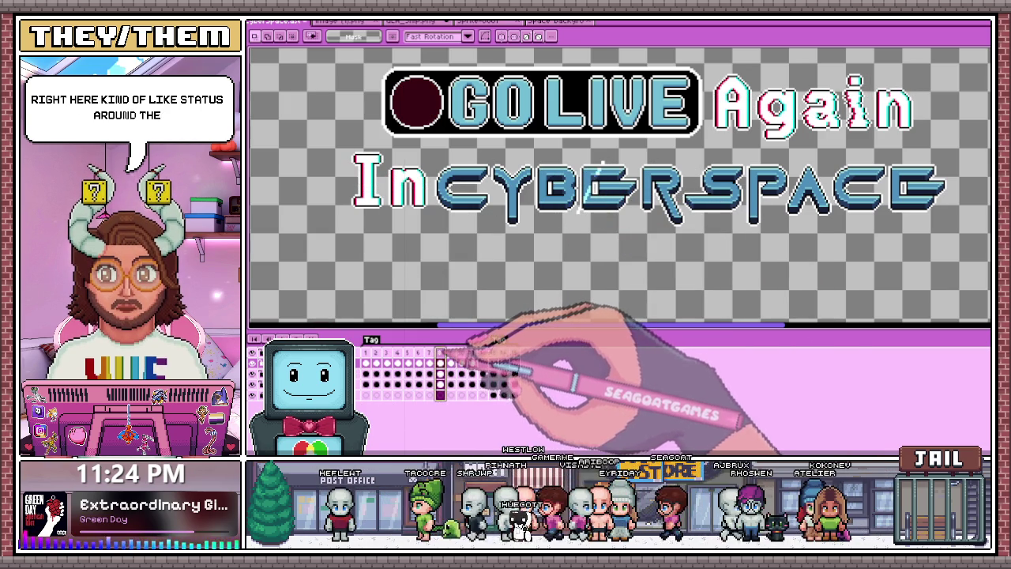
# Select the streak over the CYBERSPACE letters, then over the B and E on frame 9
pyautogui.moveTo(565, 146); pyautogui.dragTo(631, 250)
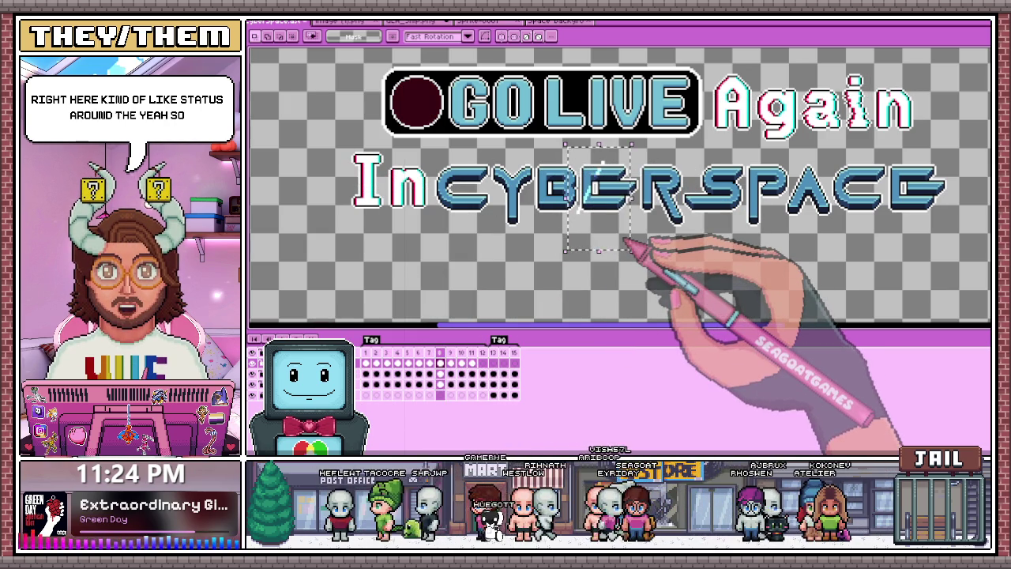
pyautogui.moveTo(579, 143); pyautogui.dragTo(655, 233)
pyautogui.click(451, 362)
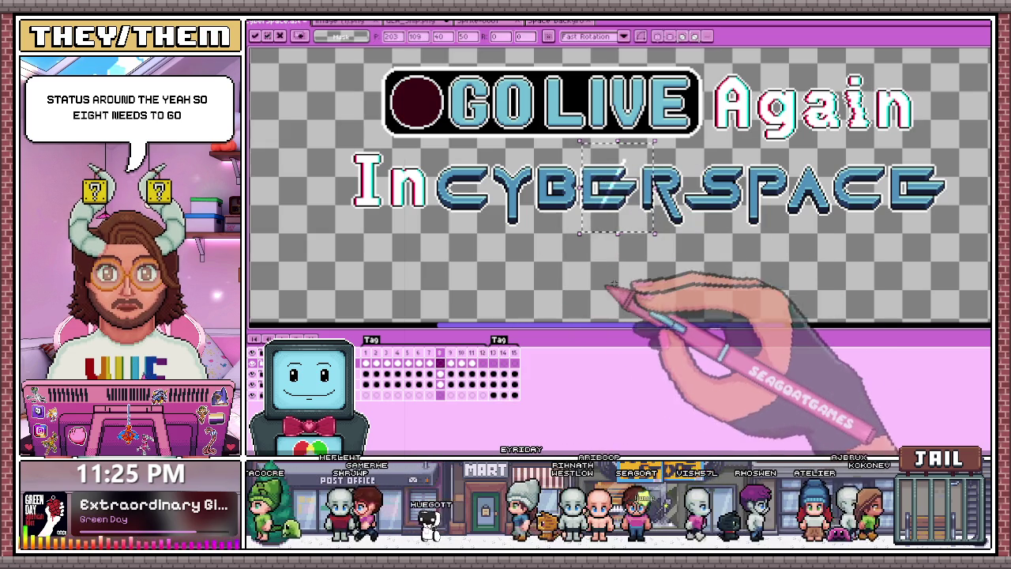
pyautogui.scroll(1, 677, 225)
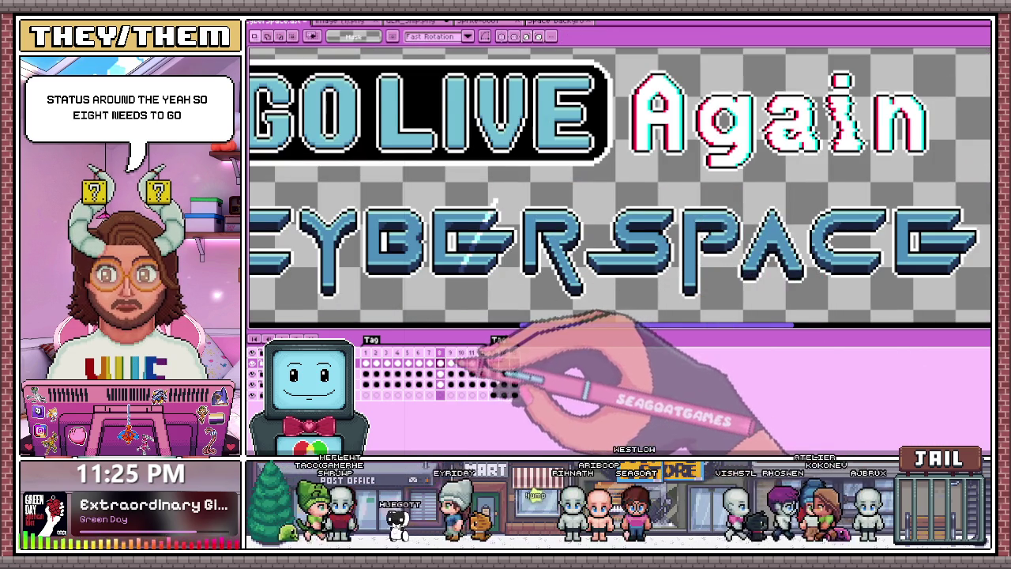
pyautogui.click(451, 362)
pyautogui.scroll(-1, 506, 278)
pyautogui.scroll(1, 498, 292)
pyautogui.moveTo(436, 180); pyautogui.dragTo(518, 301)
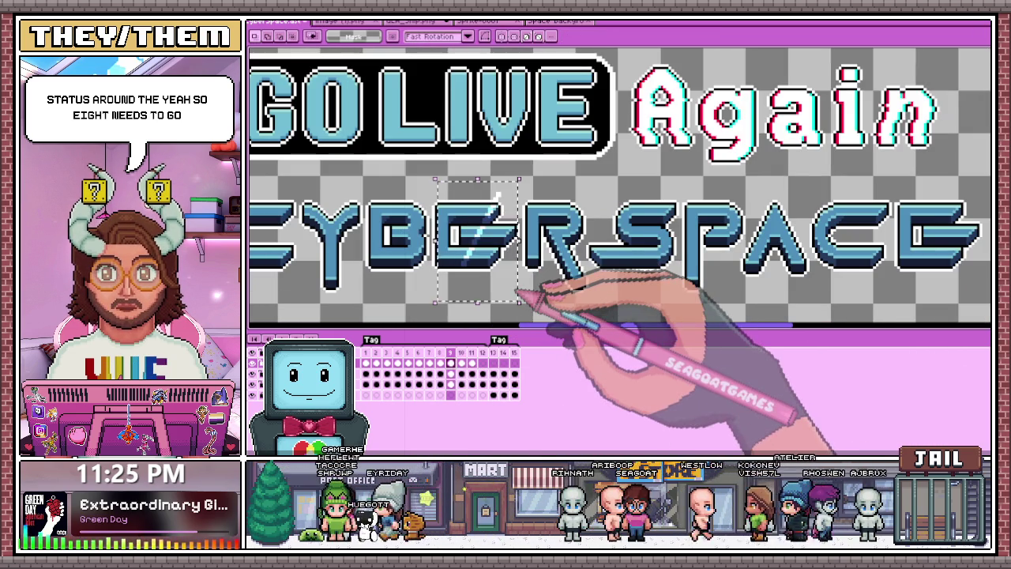
# Select the streak around the R on frame 10 and shift frame 11's streak to separate R and S
pyautogui.click(461, 362)
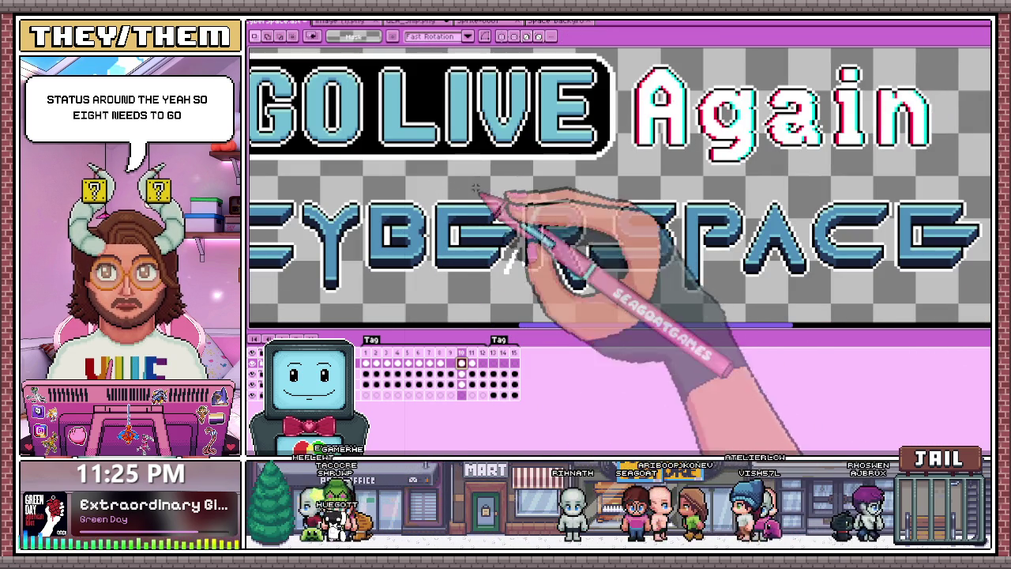
pyautogui.moveTo(474, 181); pyautogui.dragTo(598, 306)
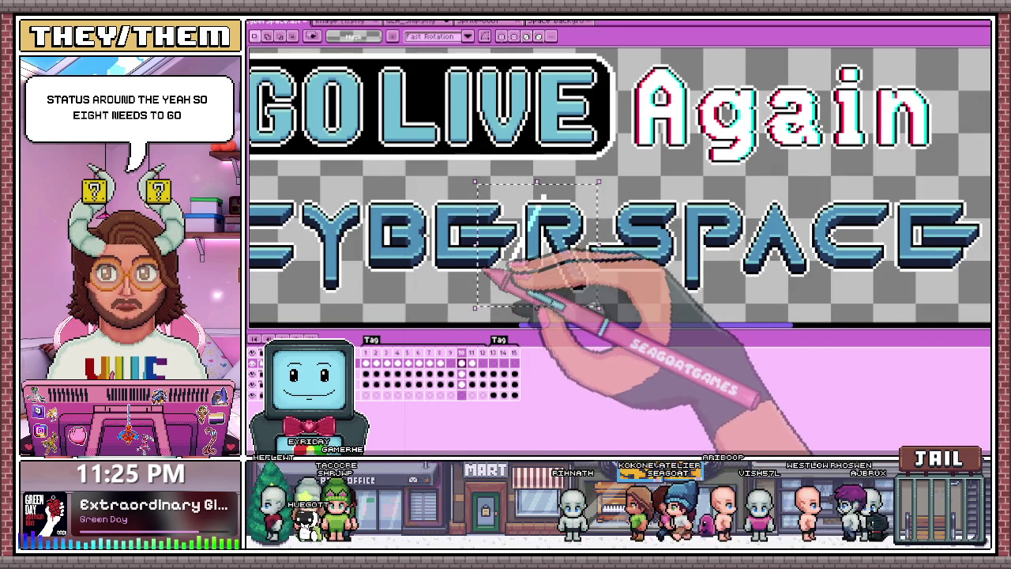
pyautogui.click(451, 359)
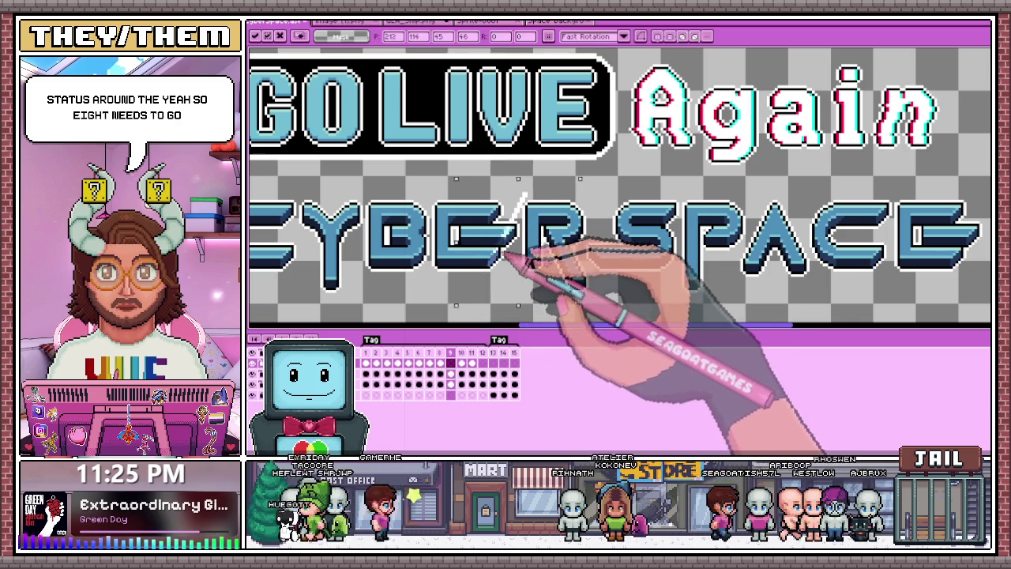
pyautogui.click(461, 355)
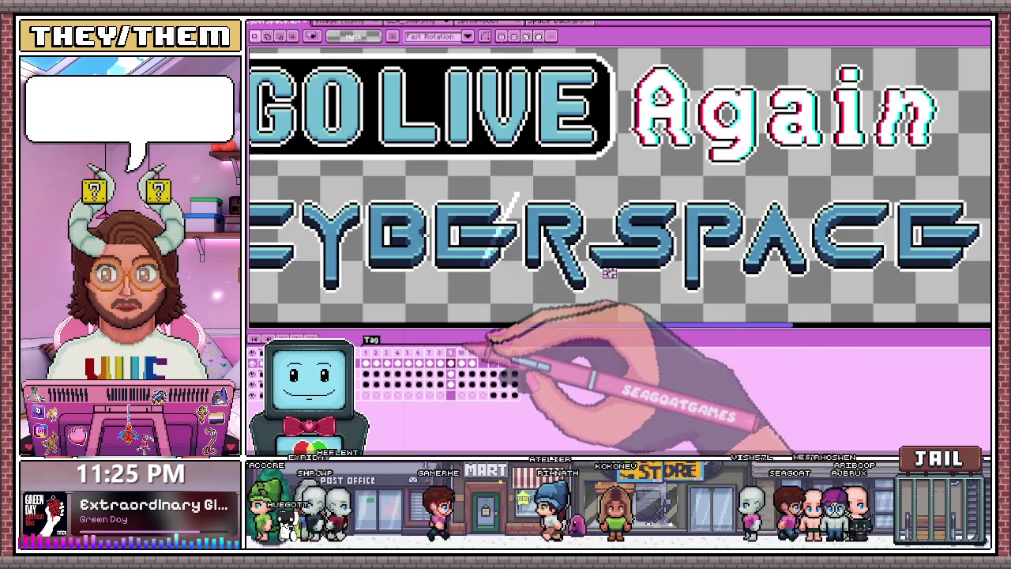
pyautogui.click(472, 353)
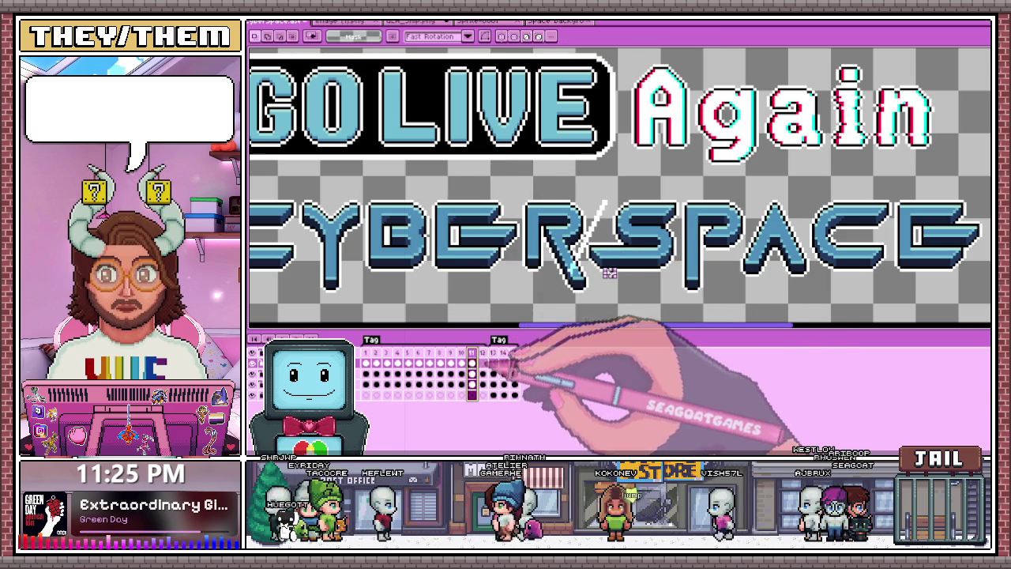
pyautogui.moveTo(545, 193); pyautogui.dragTo(601, 247)
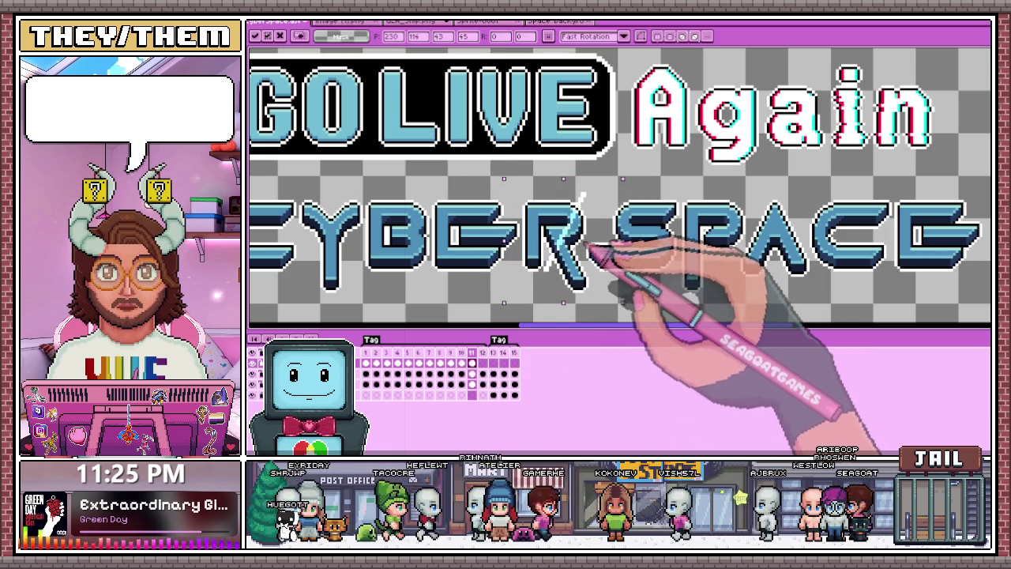
pyautogui.scroll(-1, 580, 194)
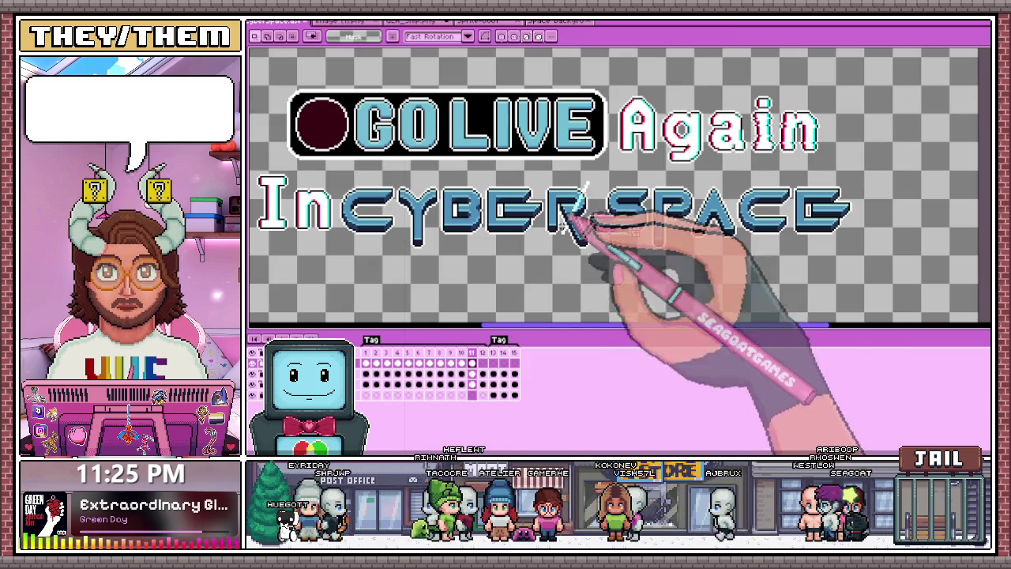
pyautogui.click(376, 353)
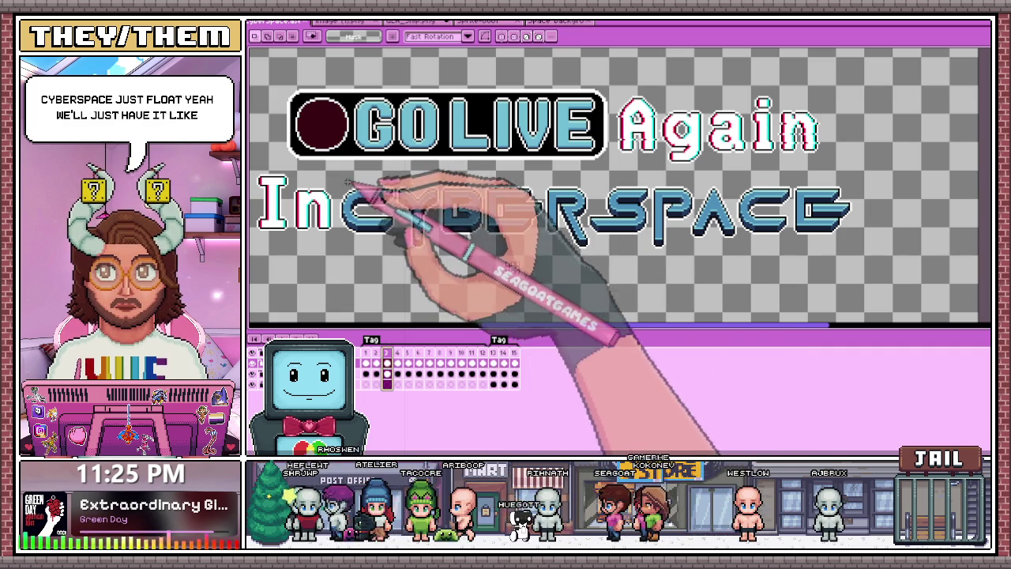
# Shift the CYBERSPACE line by a pixel on frame 3 and compare its position against frame 2
pyautogui.moveTo(342, 176); pyautogui.dragTo(812, 266)
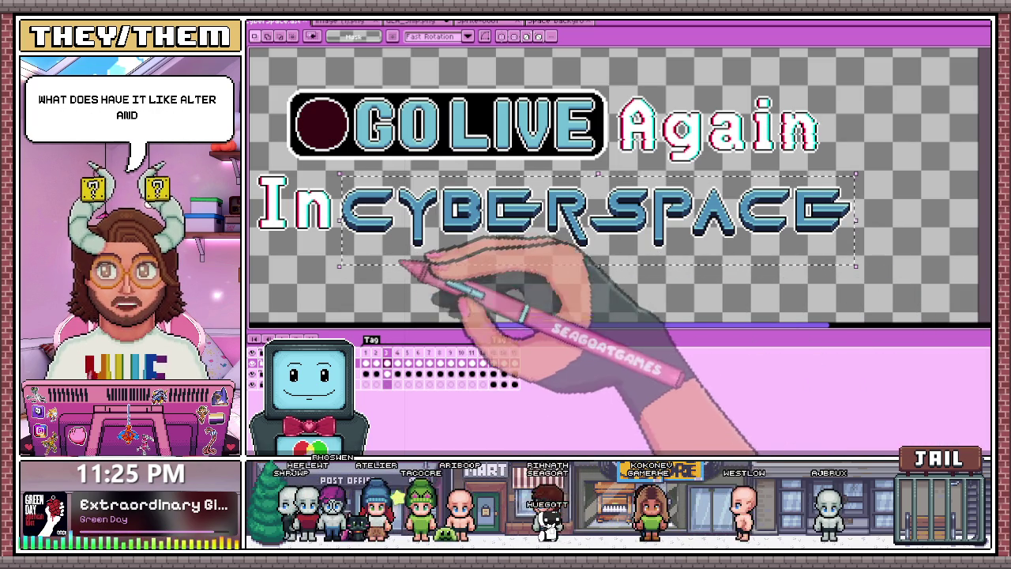
pyautogui.click(342, 183)
pyautogui.moveTo(341, 183); pyautogui.dragTo(871, 274)
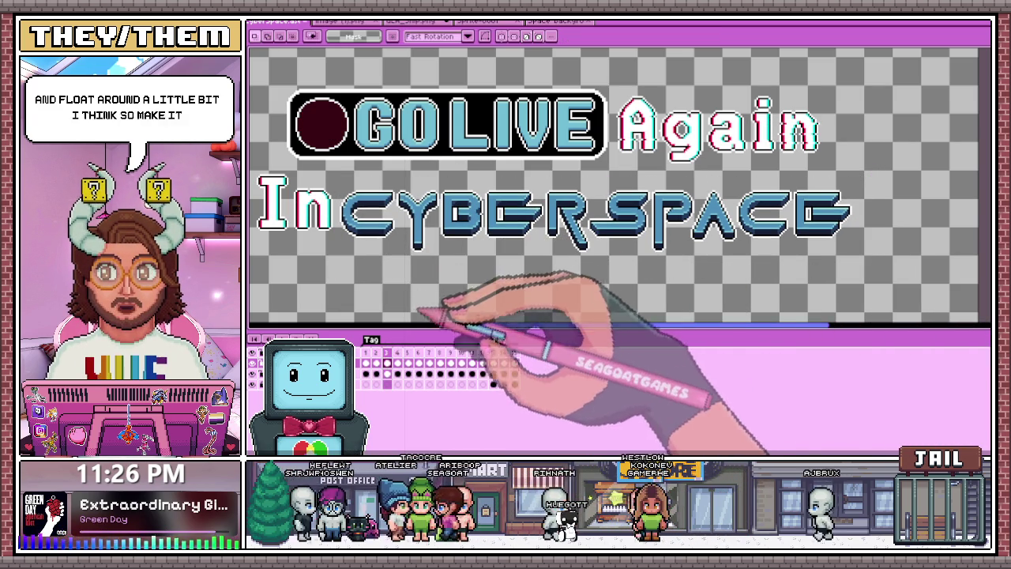
pyautogui.click(398, 355)
pyautogui.click(387, 352)
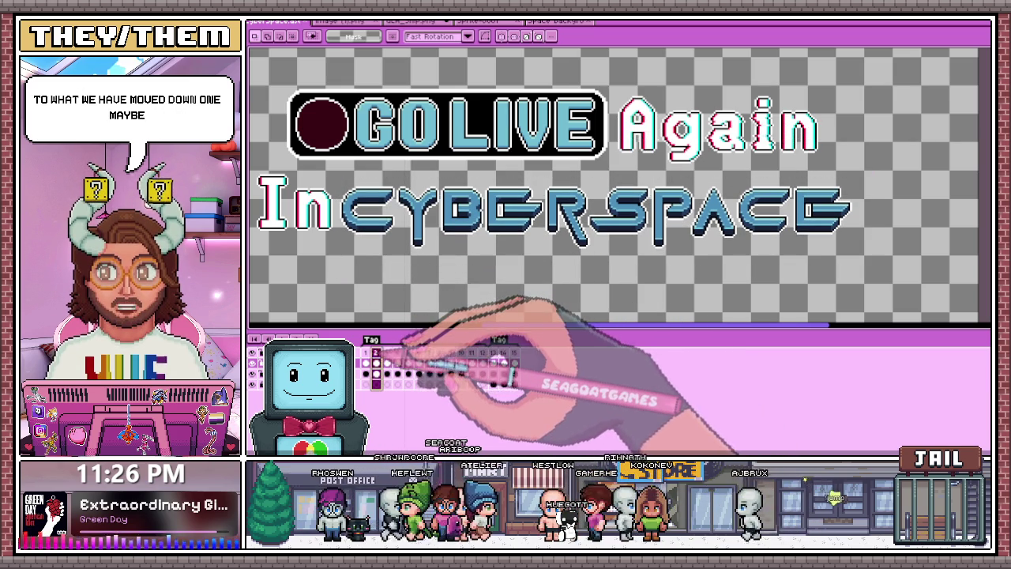
pyautogui.click(376, 353)
pyautogui.click(387, 353)
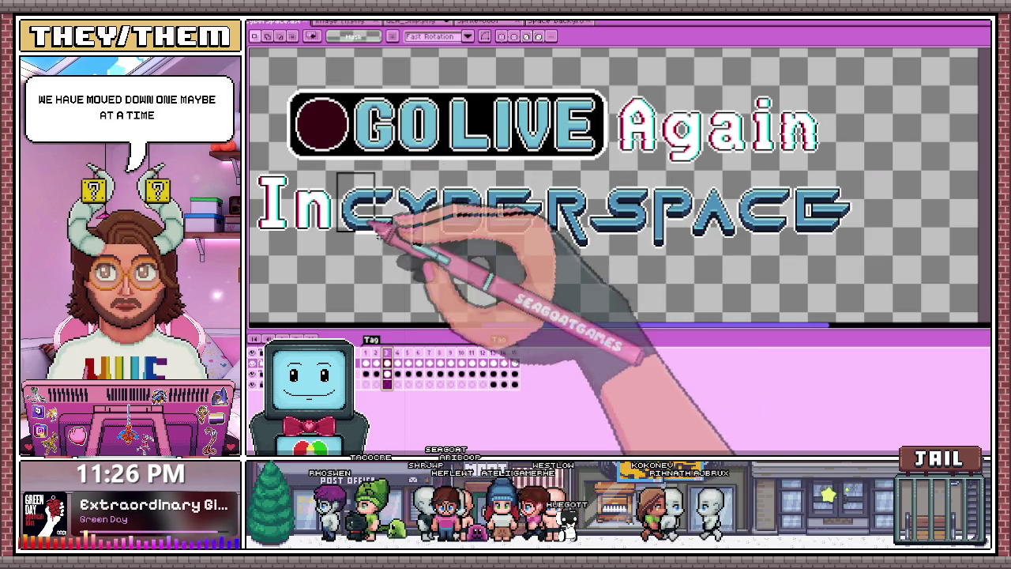
# Nudge the CYBERSPACE line again on frame 3, then on frames 4 and 5
pyautogui.moveTo(335, 173); pyautogui.dragTo(881, 274)
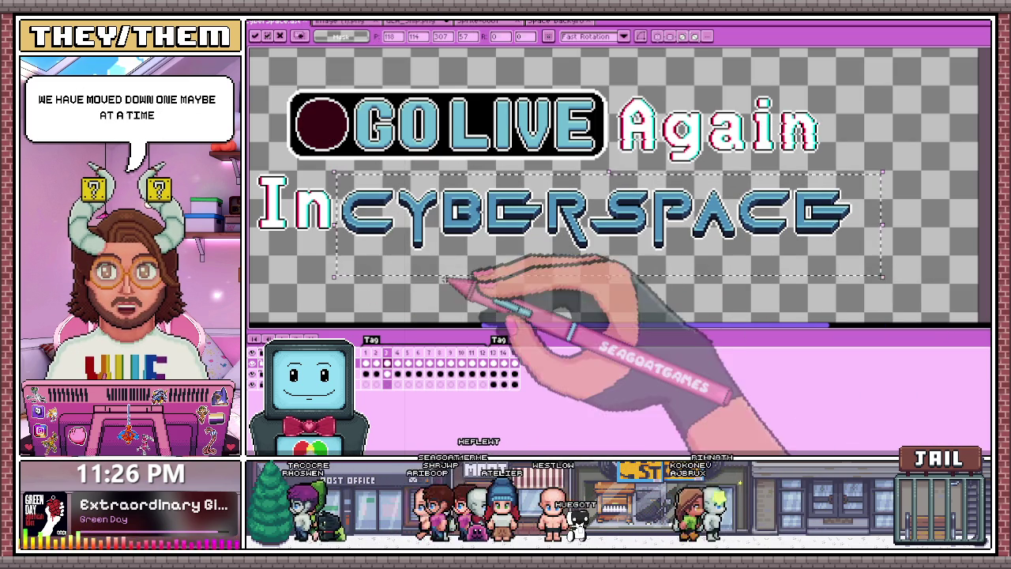
pyautogui.click(397, 353)
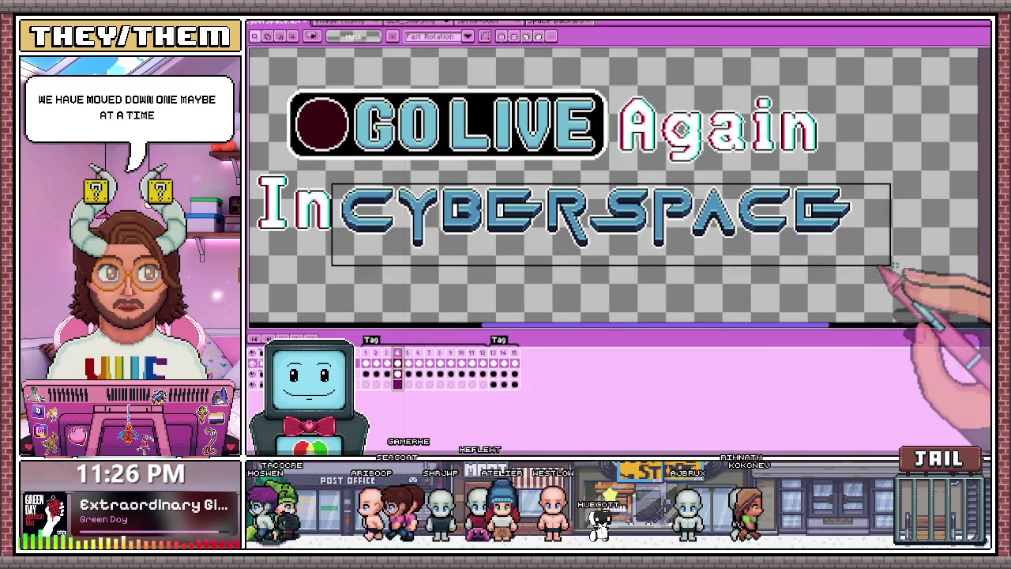
pyautogui.moveTo(330, 186); pyautogui.dragTo(907, 275)
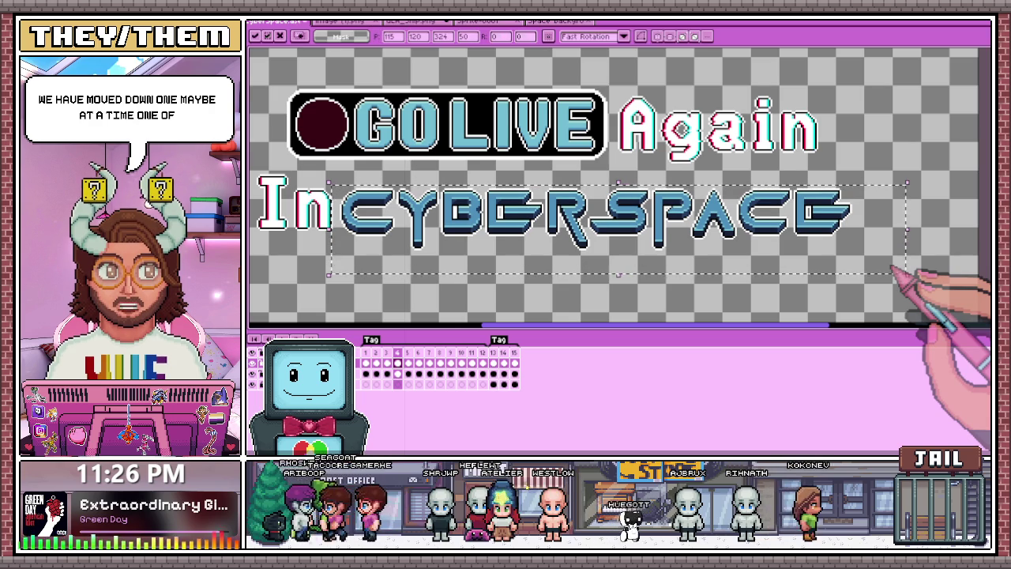
pyautogui.click(409, 353)
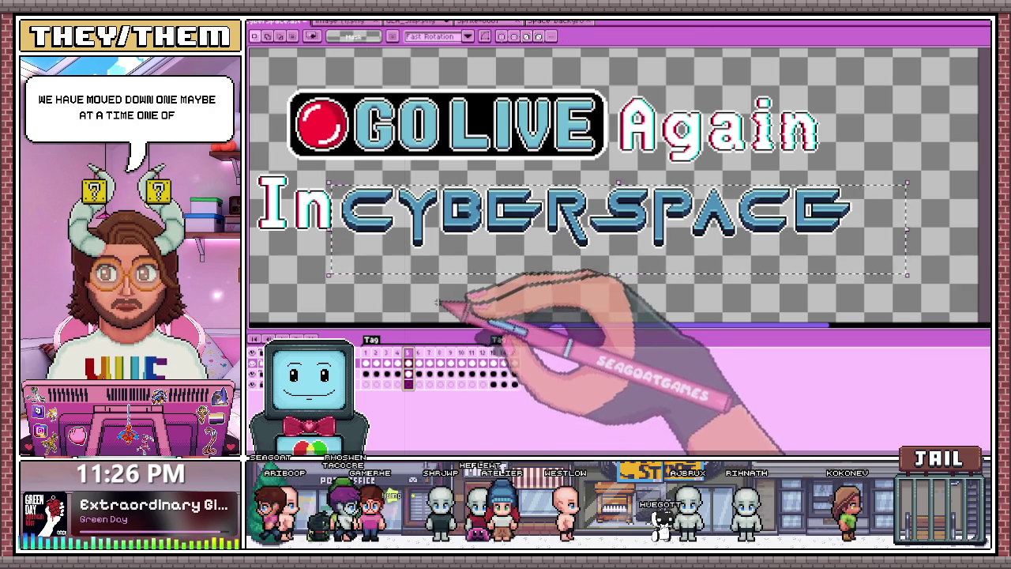
pyautogui.moveTo(332, 177); pyautogui.dragTo(865, 291)
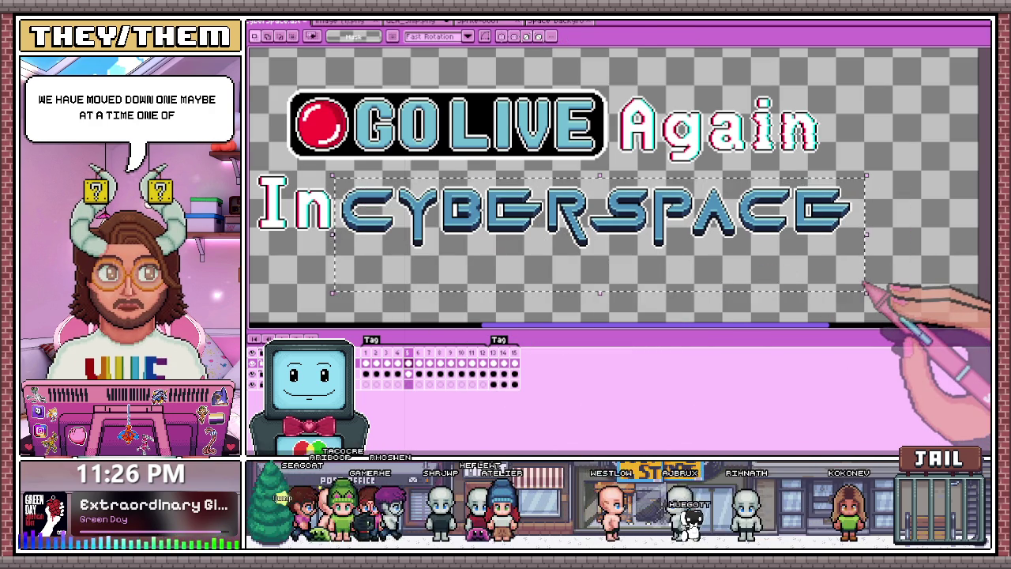
pyautogui.click(418, 353)
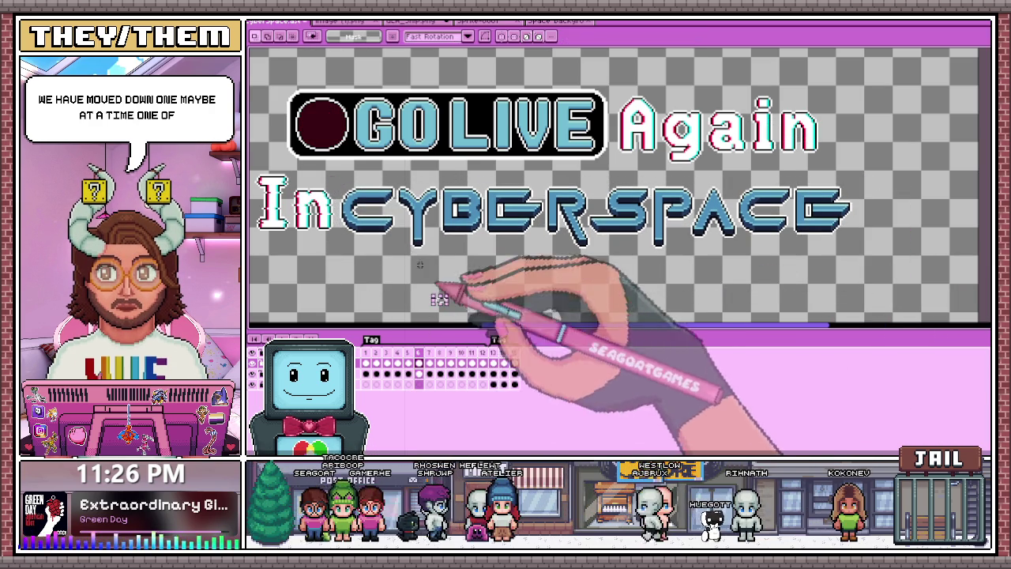
# Nudge the CYBERSPACE line on frames 6, 7 and 8, then return to frame 1
pyautogui.moveTo(338, 175); pyautogui.dragTo(868, 270)
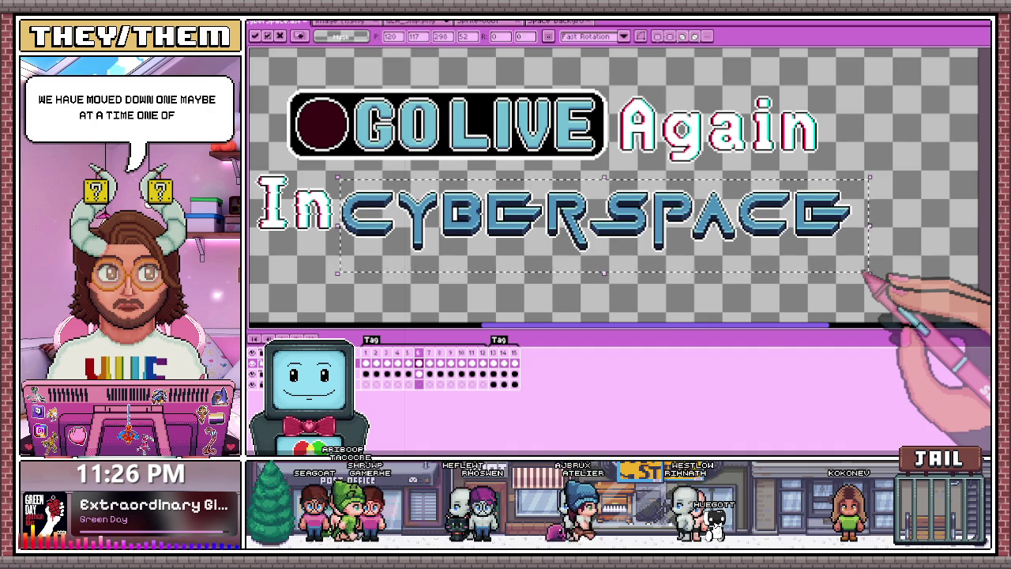
pyautogui.click(512, 297)
pyautogui.click(429, 353)
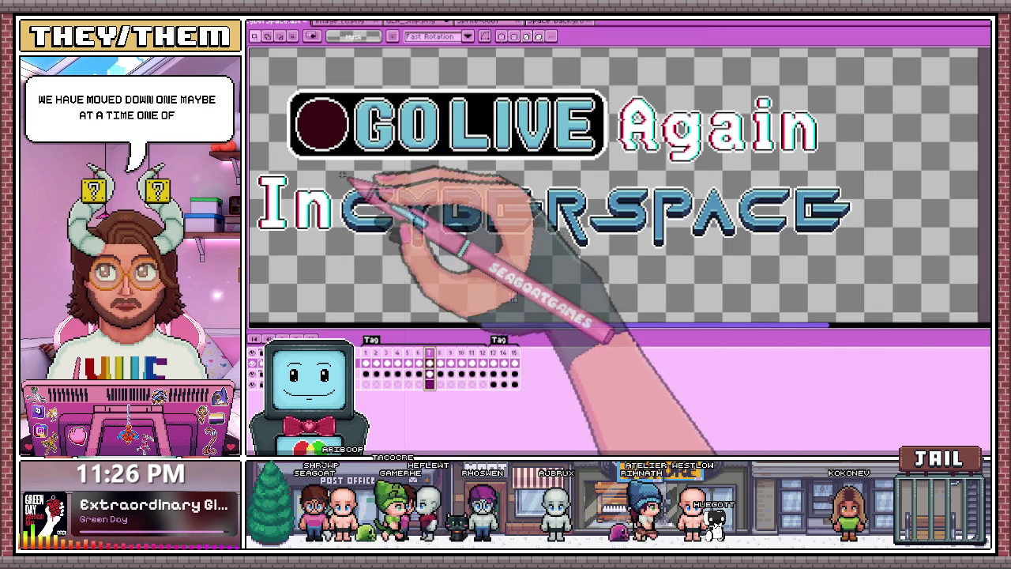
pyautogui.moveTo(339, 174); pyautogui.dragTo(891, 278)
pyautogui.click(891, 278)
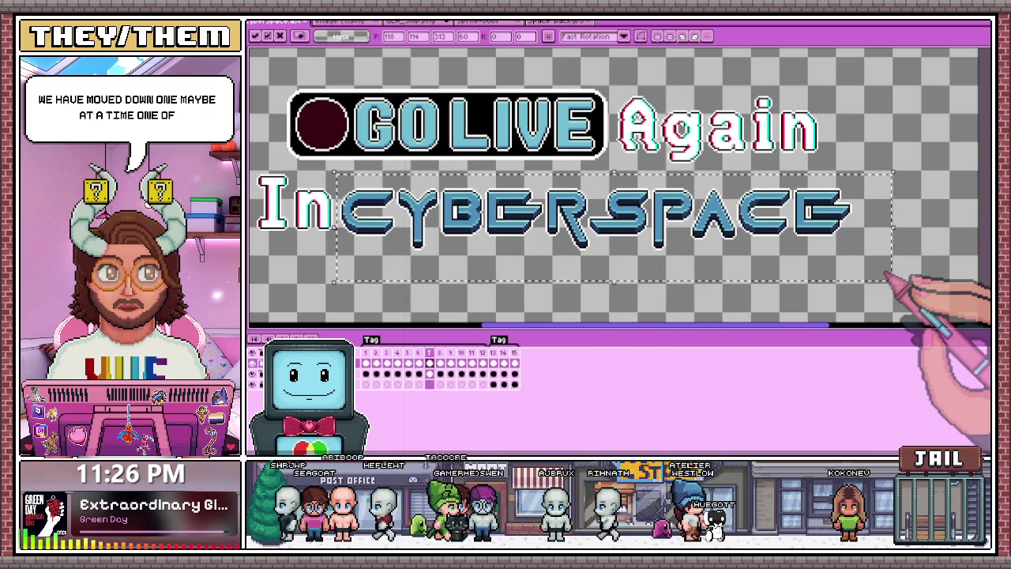
pyautogui.click(440, 353)
pyautogui.moveTo(338, 170); pyautogui.dragTo(873, 266)
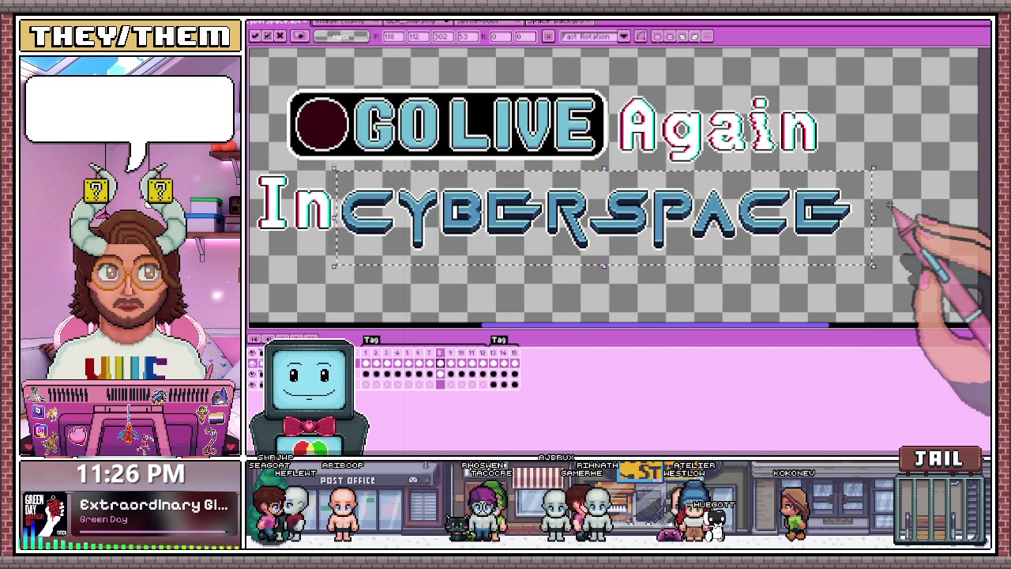
pyautogui.click(365, 362)
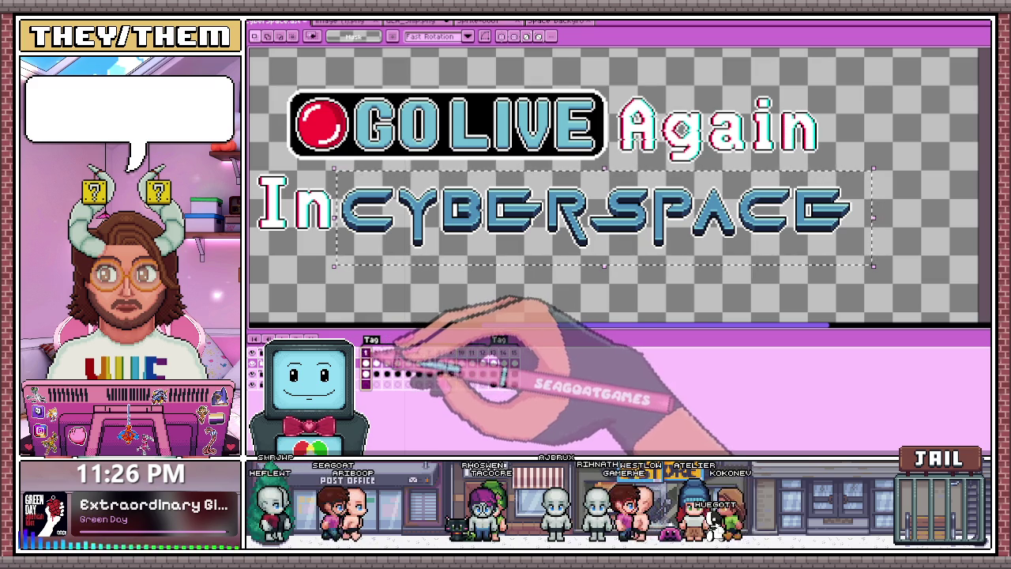
pyautogui.scroll(-4, 533, 233)
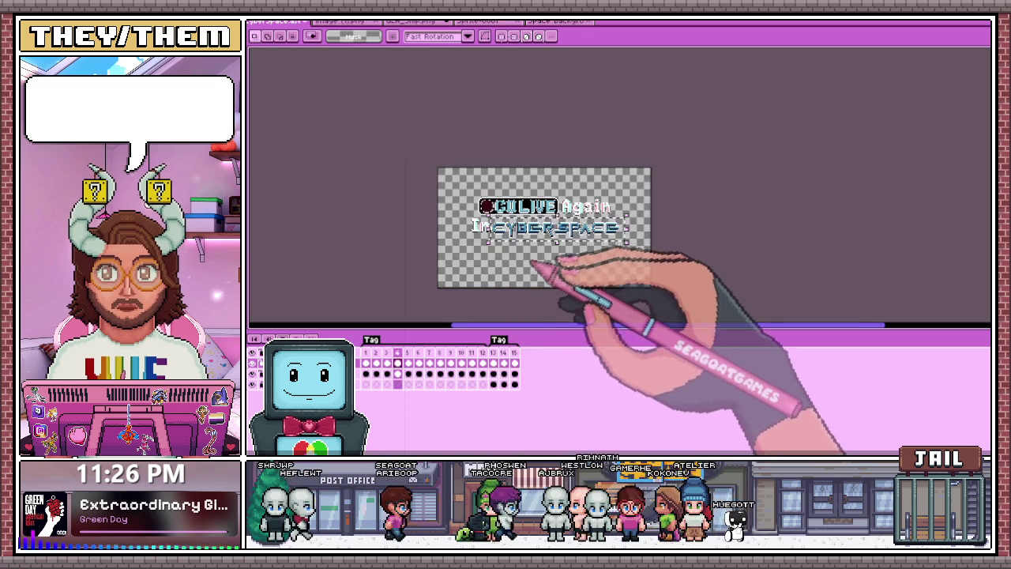
pyautogui.scroll(2, 524, 253)
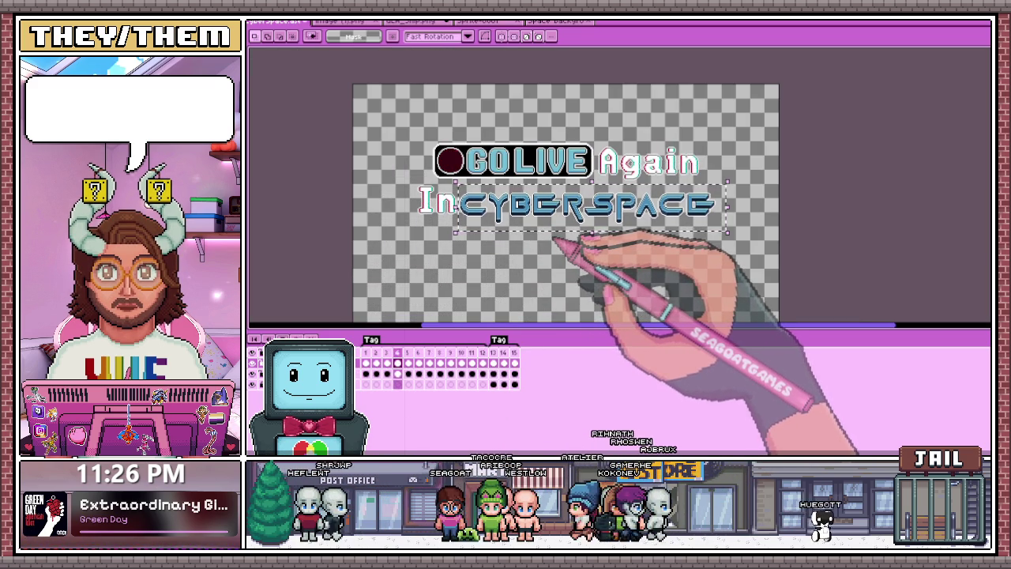
pyautogui.scroll(3, 557, 237)
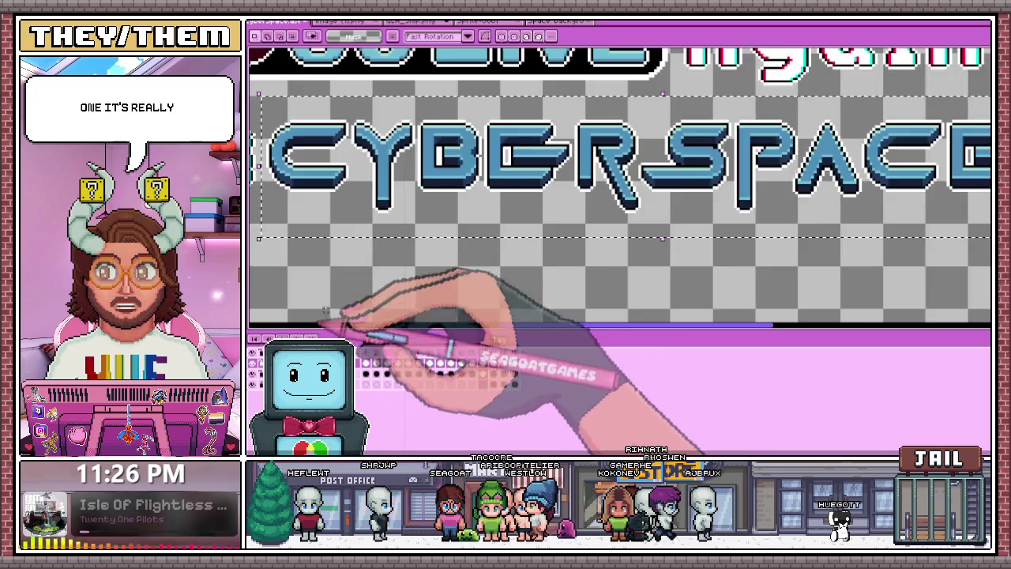
pyautogui.scroll(-3, 818, 85)
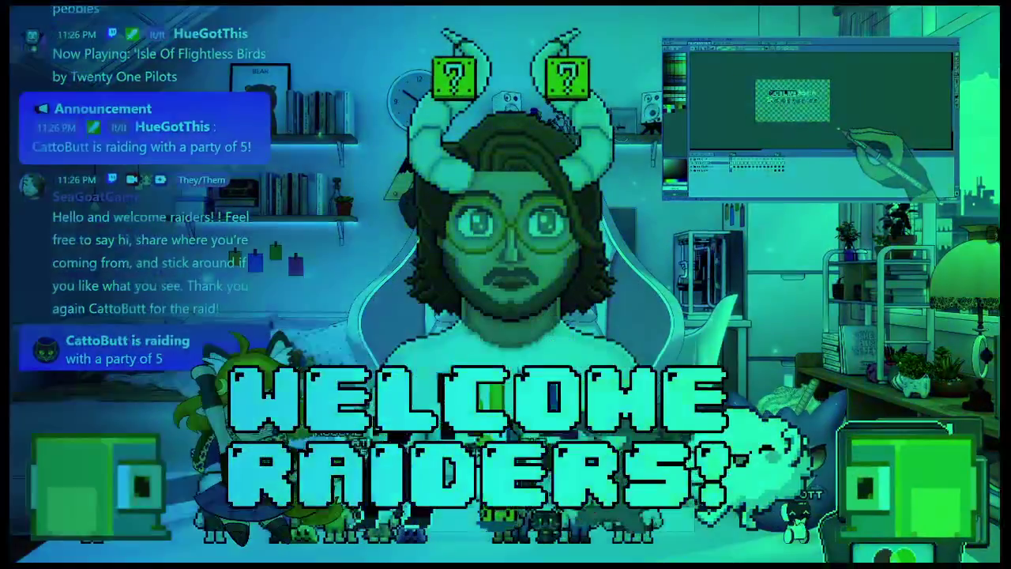